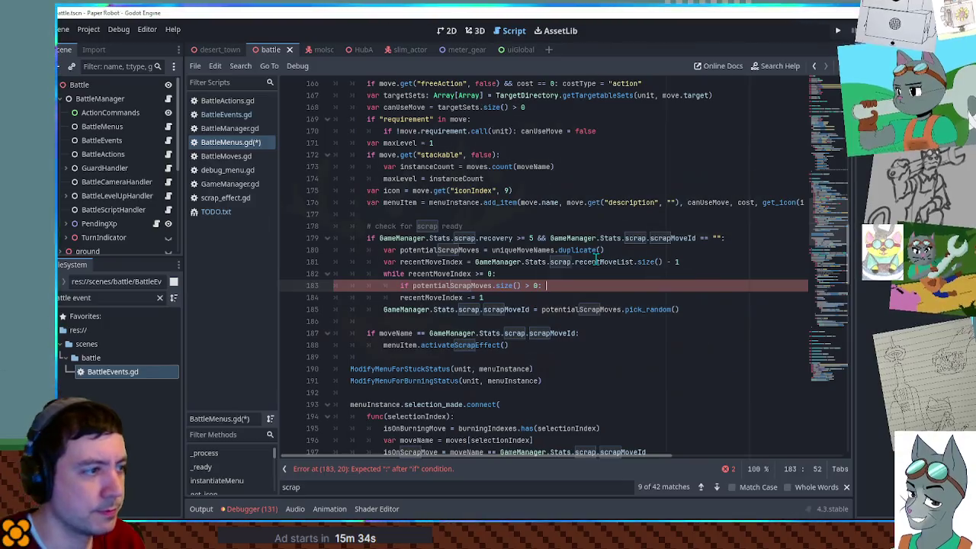
Step: Make the erase call remove recentMoveList[recentMoveIndex] from potentialScrapMoves
{"action": "double_click", "coordinate": [437, 285]}
{"action": "left_click", "coordinate": [590, 286]}
{"action": "type", "text": "potentialScrapMoves.erase()"}
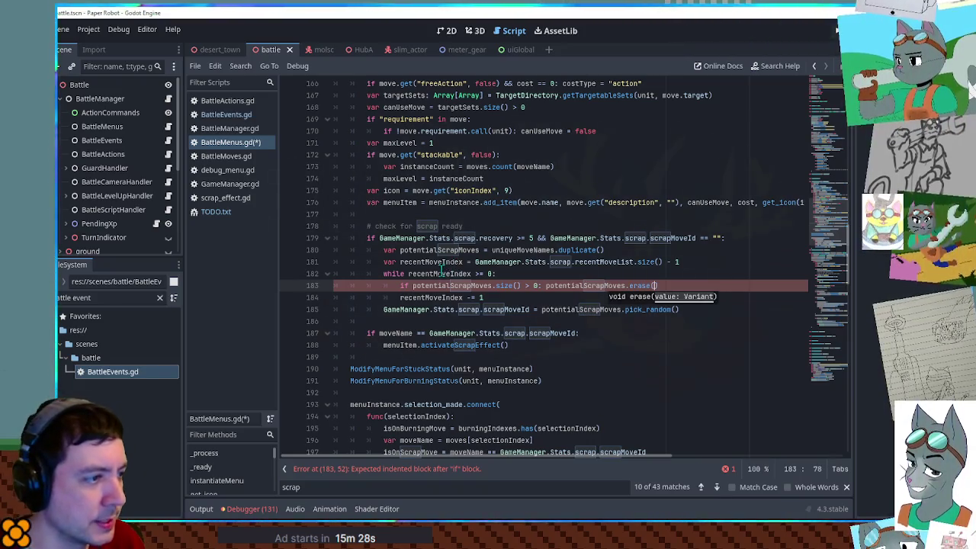
{"action": "left_click_drag", "start_coordinate": [474, 261], "coordinate": [632, 262]}
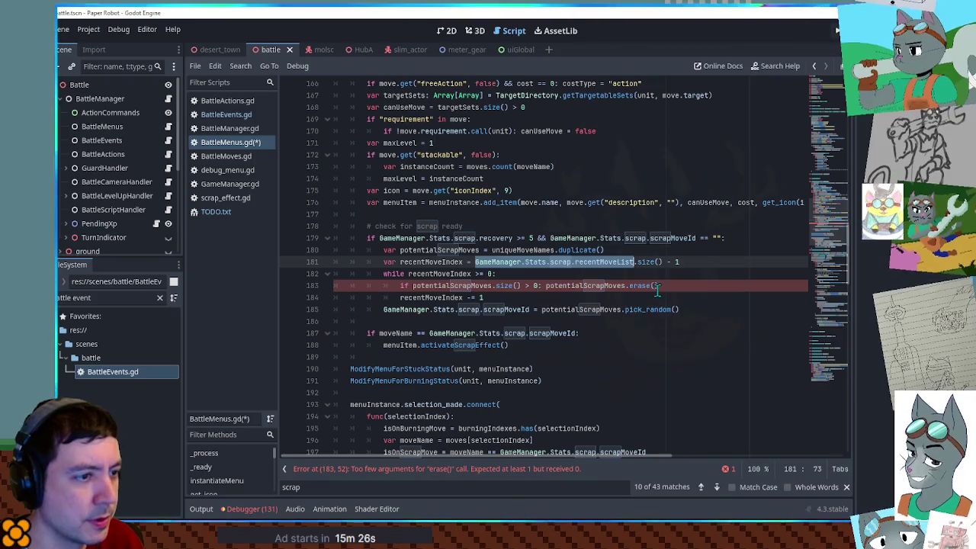
{"action": "key", "text": "ctrl+c"}
{"action": "left_click", "coordinate": [656, 288]}
{"action": "key", "text": "ctrl+v"}
{"action": "left_click", "coordinate": [414, 275]}
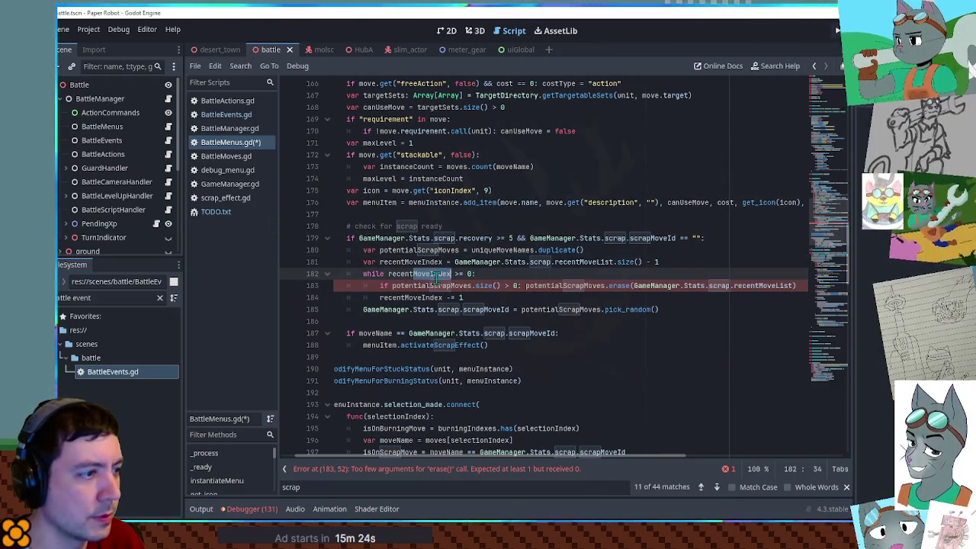
{"action": "double_click", "coordinate": [433, 276]}
{"action": "key", "text": "ctrl+c"}
{"action": "left_click", "coordinate": [793, 287]}
{"action": "type", "text": "["}
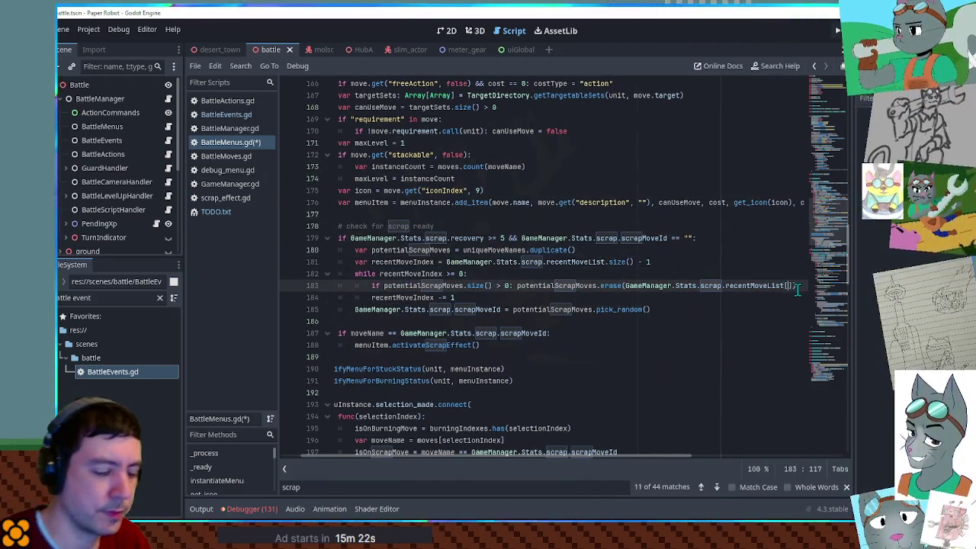
{"action": "key", "text": "ctrl+v"}
{"action": "type", "text": "]"}
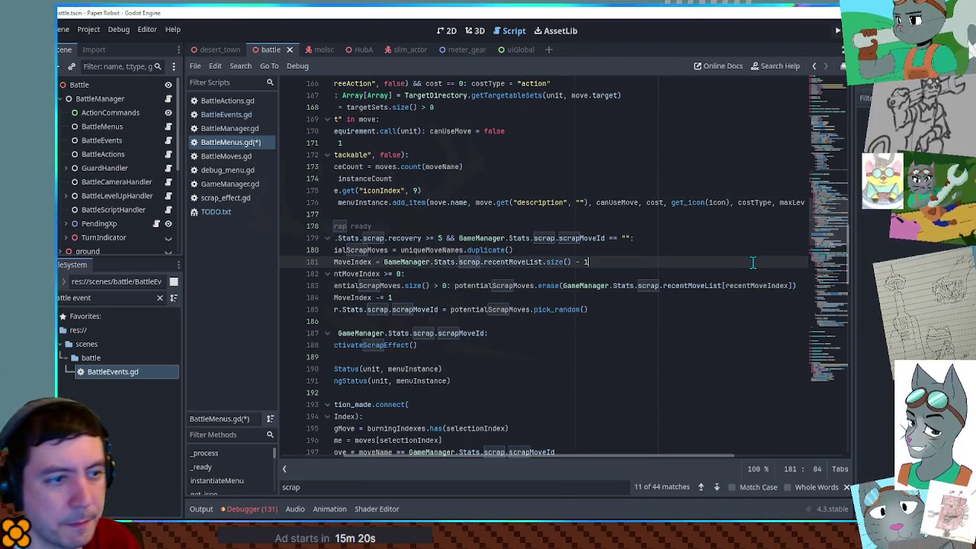
Step: Move the erase call onto its own line, lower the recovery threshold to 2, and run the game
{"action": "left_click_drag", "start_coordinate": [365, 297], "coordinate": [219, 300]}
{"action": "left_click", "coordinate": [416, 287]}
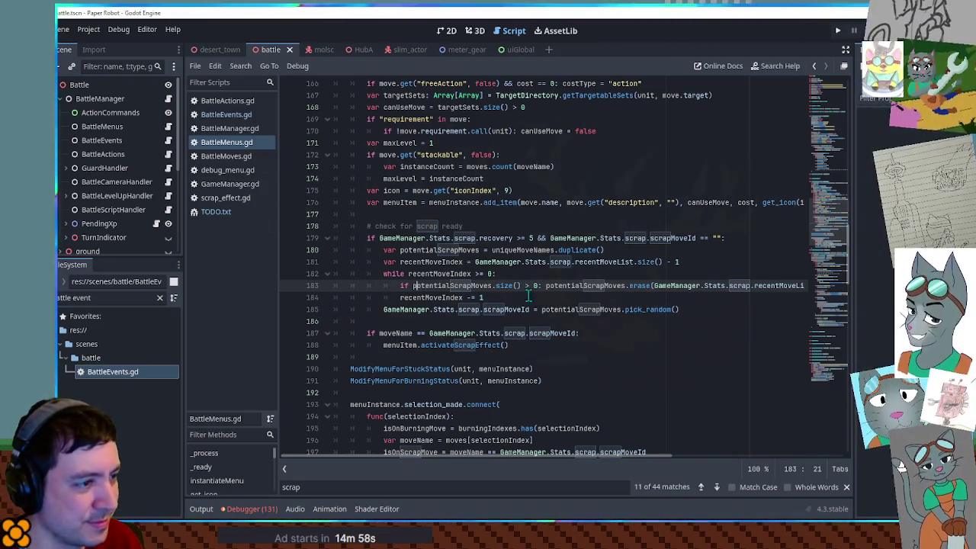
{"action": "key", "text": "Return"}
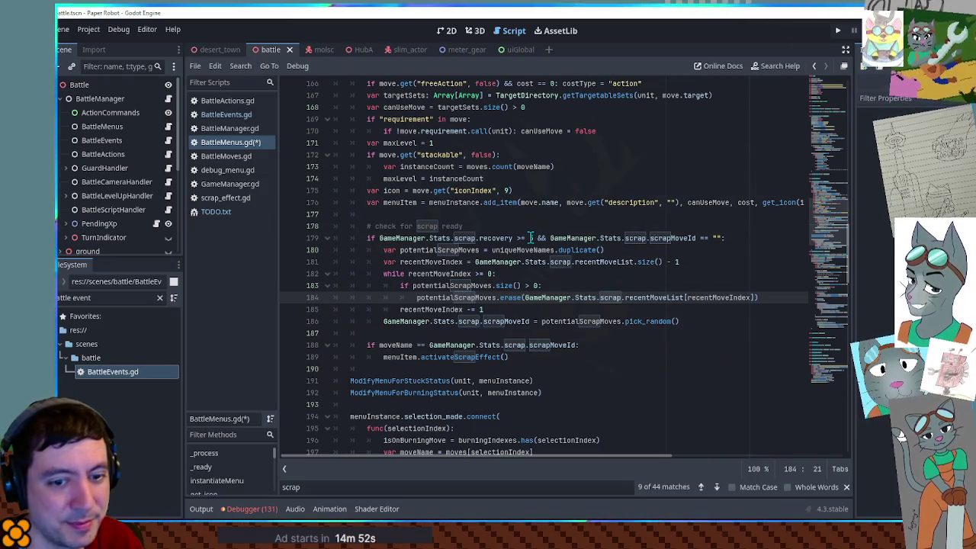
{"action": "left_click", "coordinate": [529, 238]}
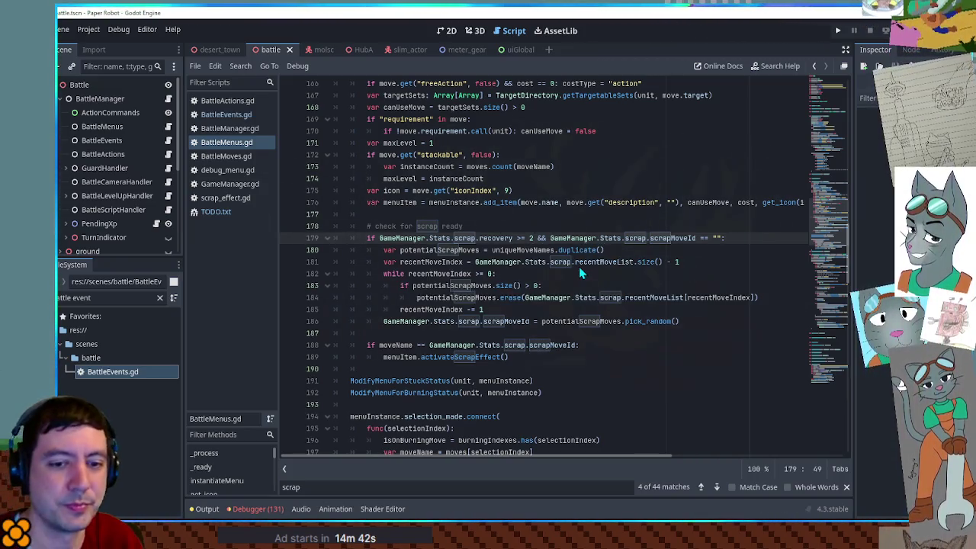
{"action": "key", "text": "F5"}
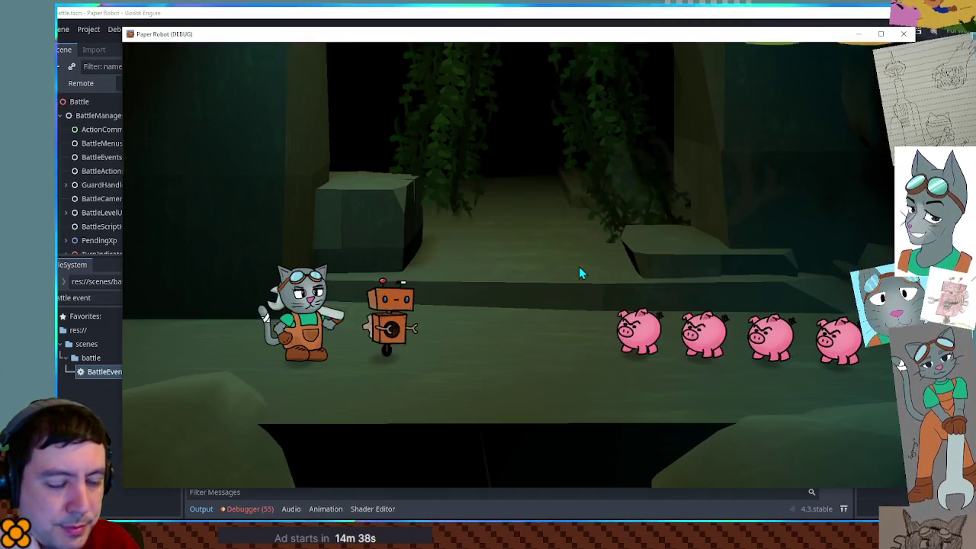
Step: In the pig battle, open the attack list and aim an attack at the first pig
{"action": "key", "text": "space"}
{"action": "key", "text": "Down"}
{"action": "key", "text": "space"}
{"action": "key", "text": "space"}
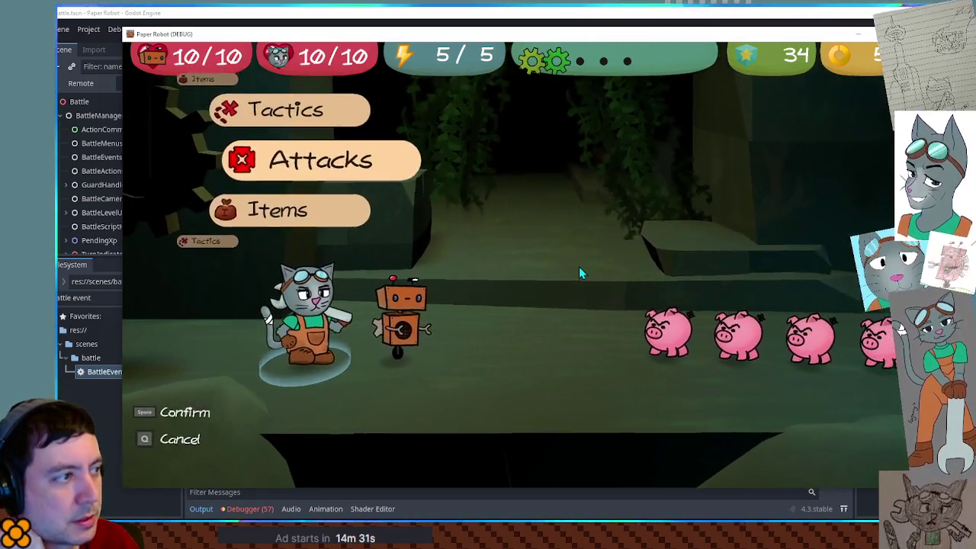
{"action": "key", "text": "space"}
{"action": "key", "text": "space"}
{"action": "key", "text": "space"}
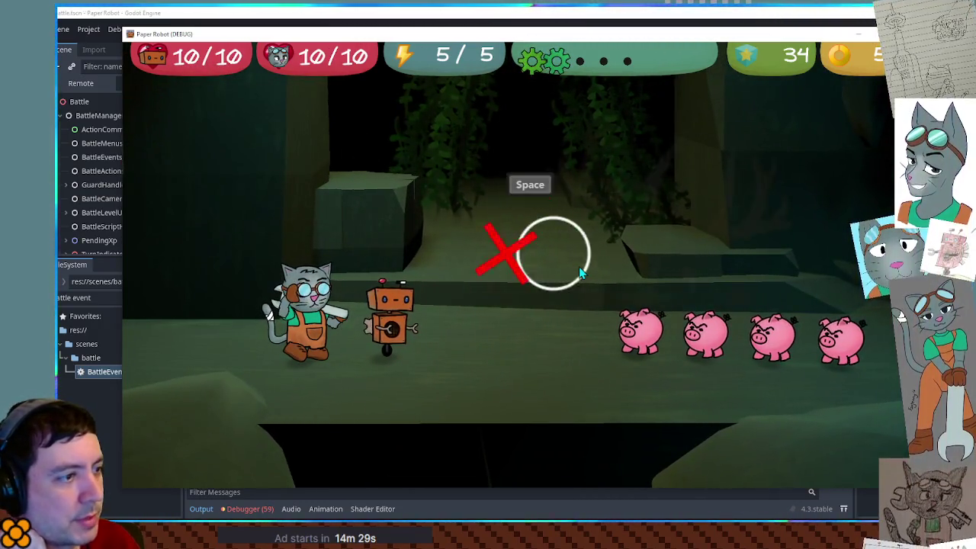
{"action": "key", "text": "space"}
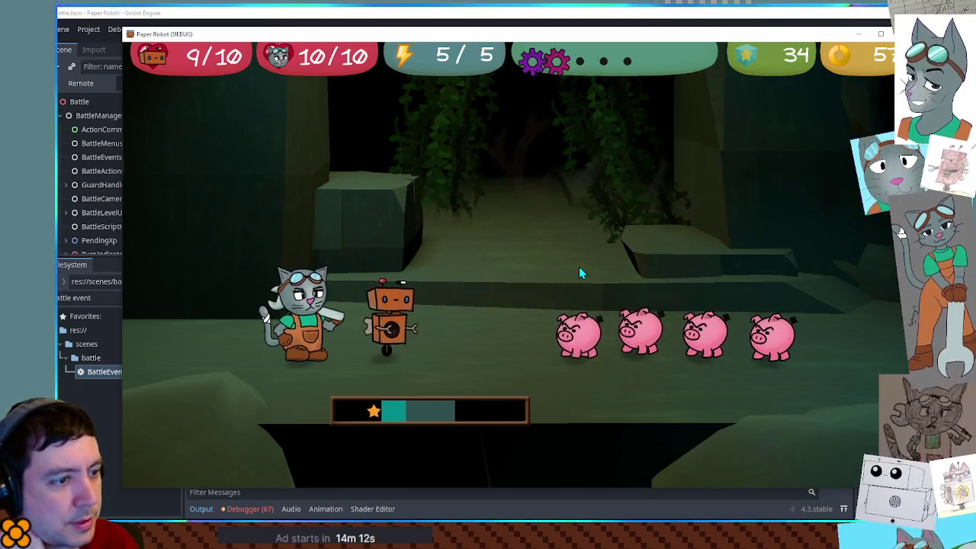
Step: Pick Spring Fling, cancel targeting, stop the game and show the Remote scene tree
{"action": "key", "text": "space"}
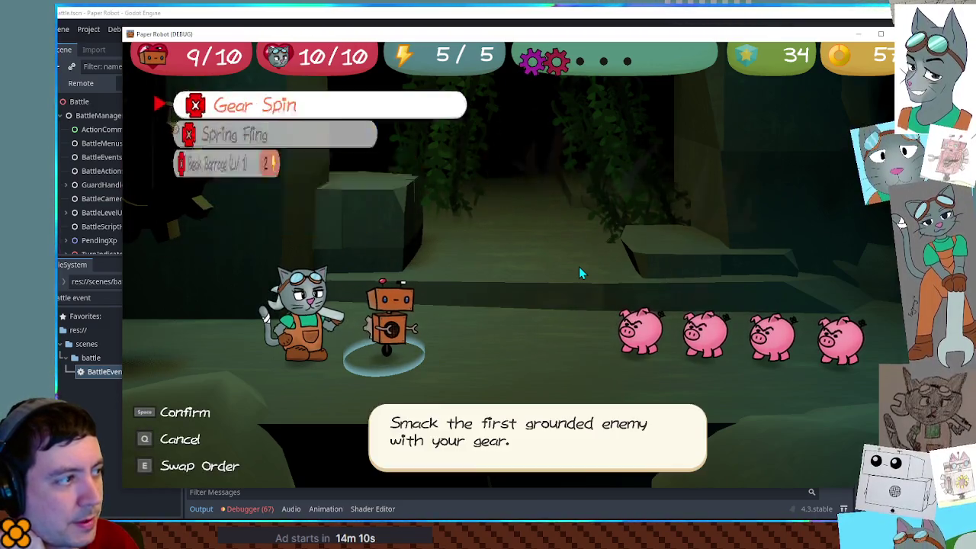
{"action": "key", "text": "Down"}
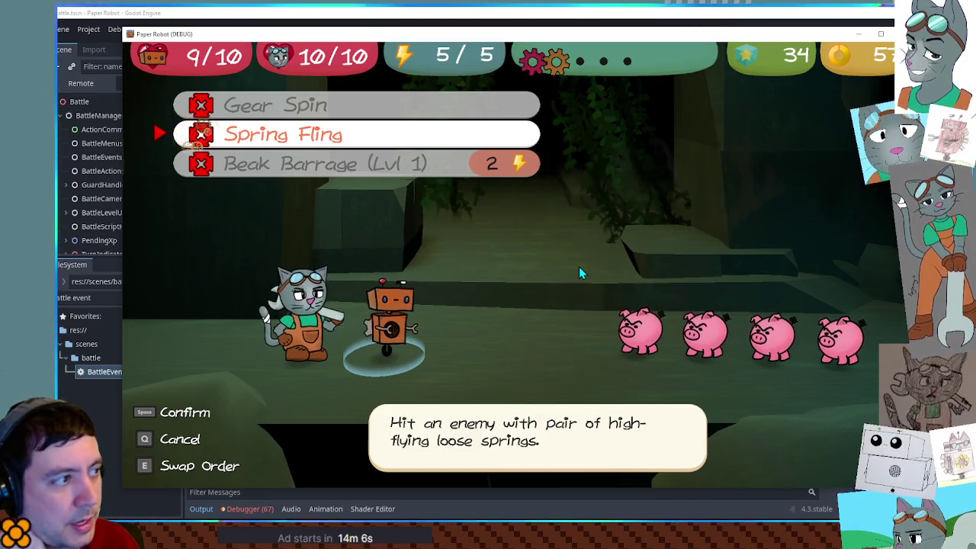
{"action": "key", "text": "space"}
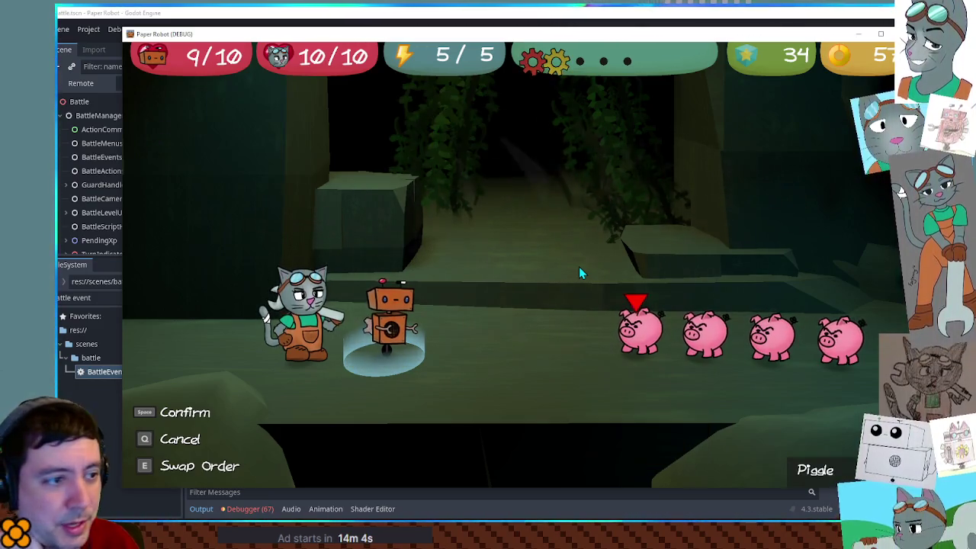
{"action": "key", "text": "q"}
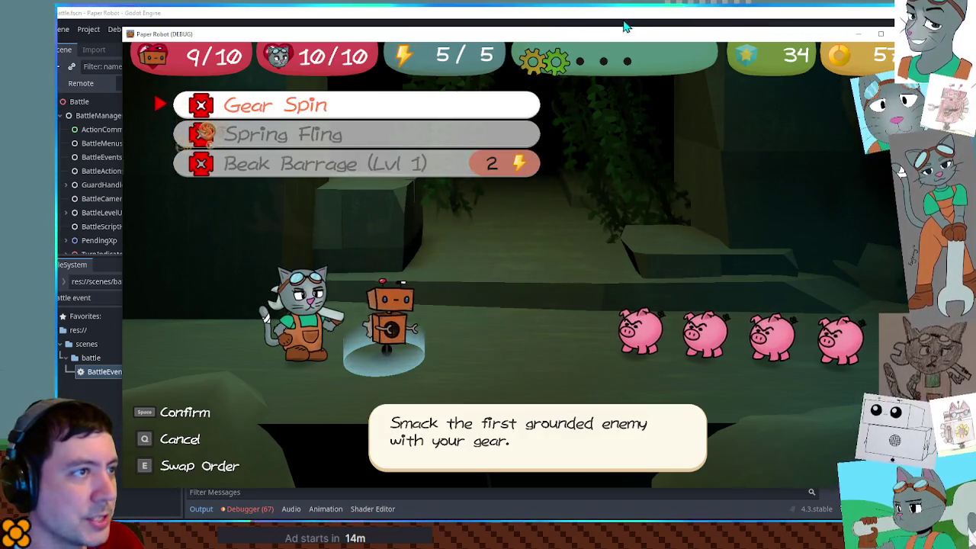
{"action": "key", "text": "F8"}
{"action": "left_click", "coordinate": [85, 85]}
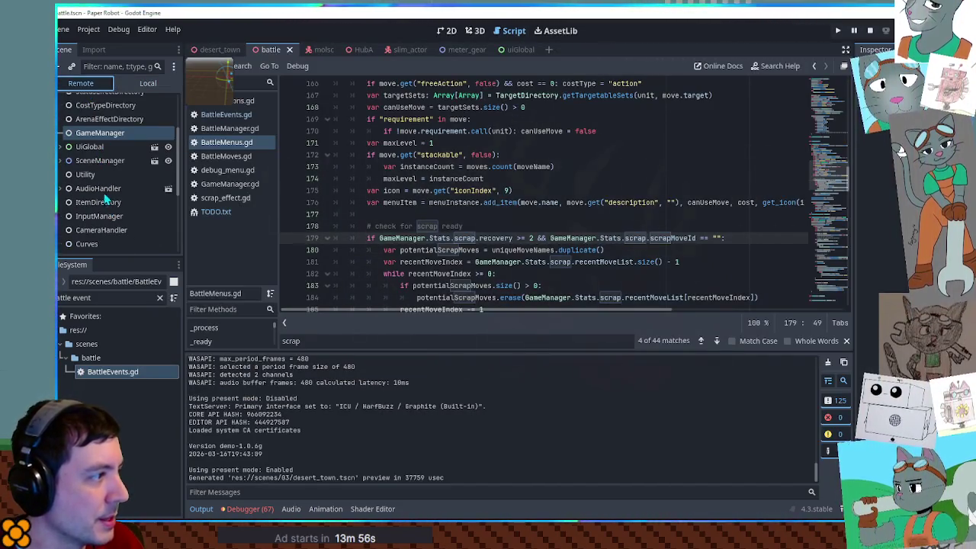
Step: Select the running GameManager and expand its Stats > scrap values in the Inspector
{"action": "left_click", "coordinate": [92, 132]}
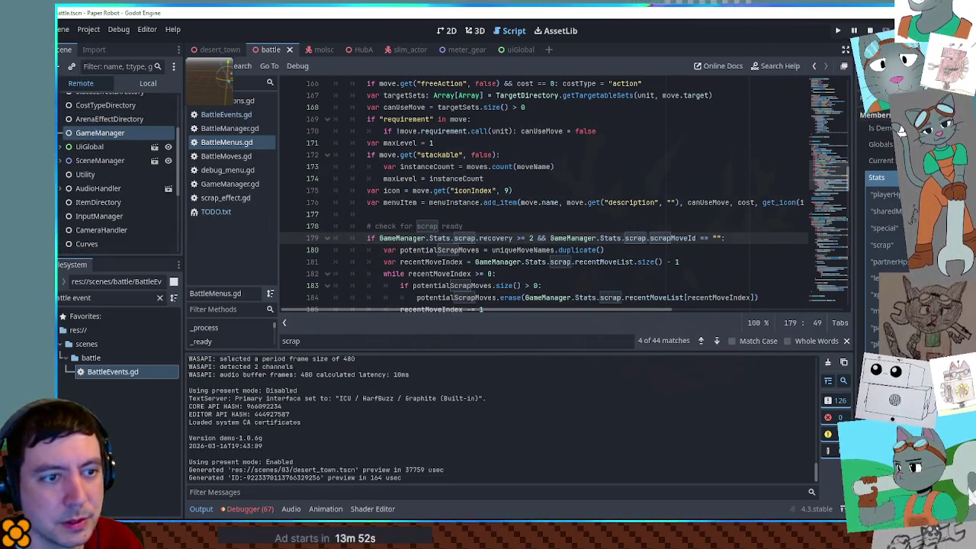
{"action": "left_click", "coordinate": [877, 245]}
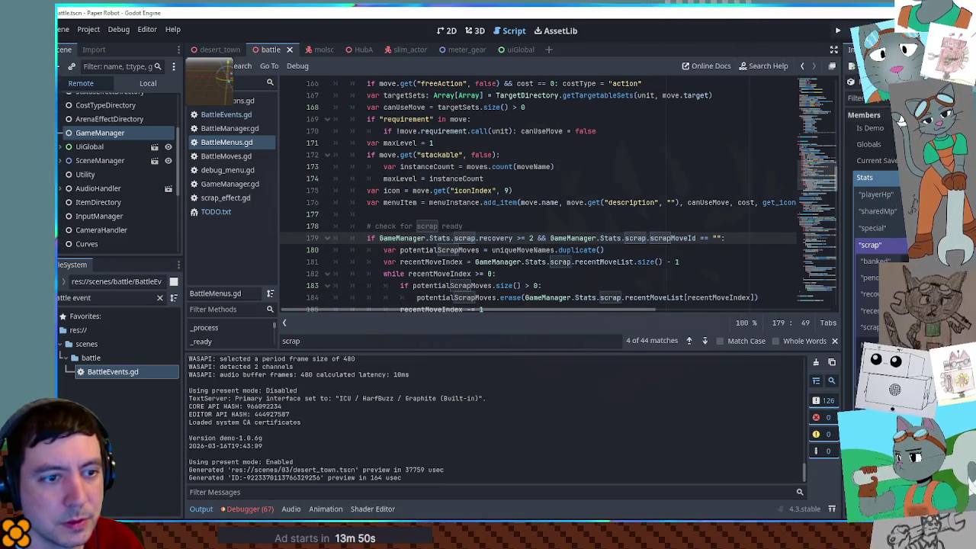
{"action": "scroll", "coordinate": [860, 295], "scroll_direction": "down", "scroll_amount": 1}
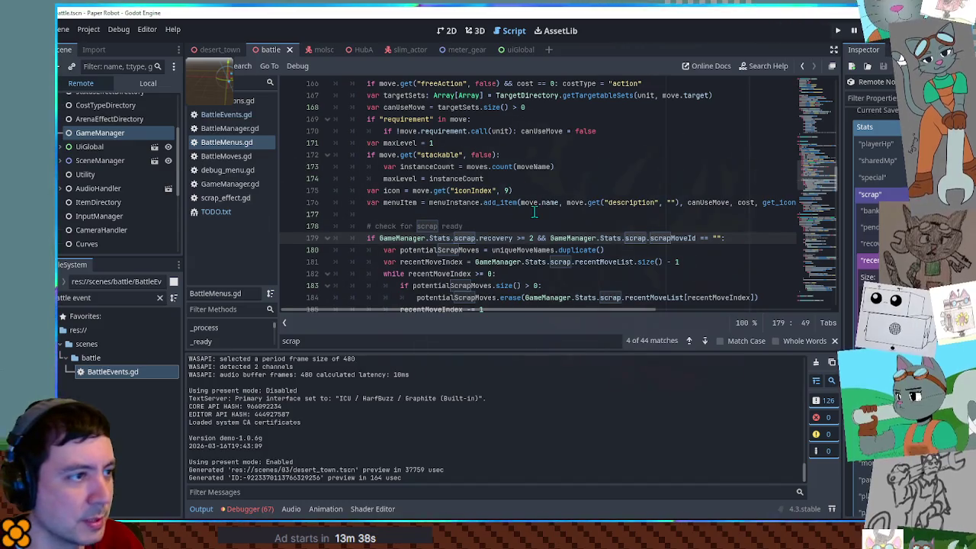
Step: Close the scrap find bar and collapse the Output panel to show more of BattleMenus.gd
{"action": "key", "text": "Up"}
{"action": "key", "text": "Up"}
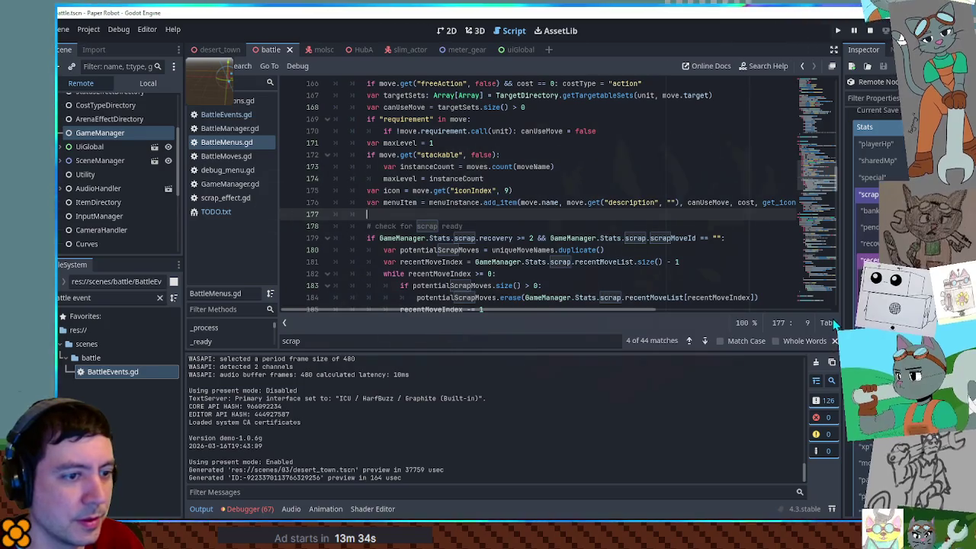
{"action": "key", "text": "Escape"}
{"action": "left_click", "coordinate": [200, 509]}
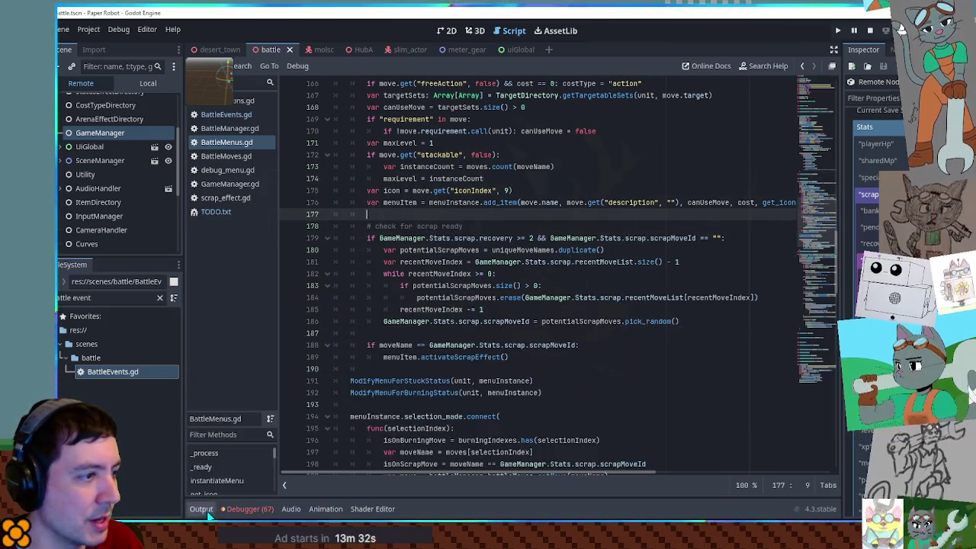
{"action": "double_click", "coordinate": [595, 262]}
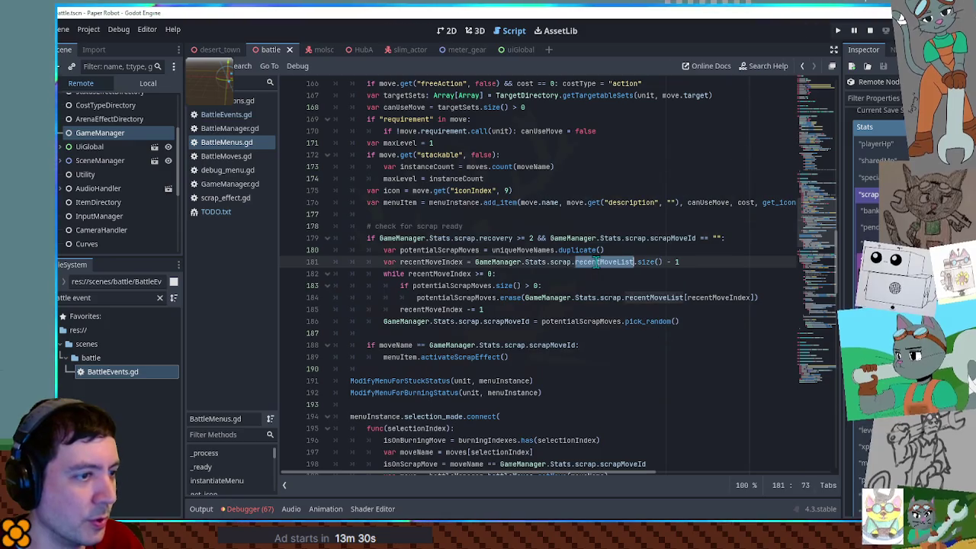
Step: Search the project for recentMoveList and mark line 272's battleMove.name append with a breakpoint
{"action": "key", "text": "ctrl+shift+f"}
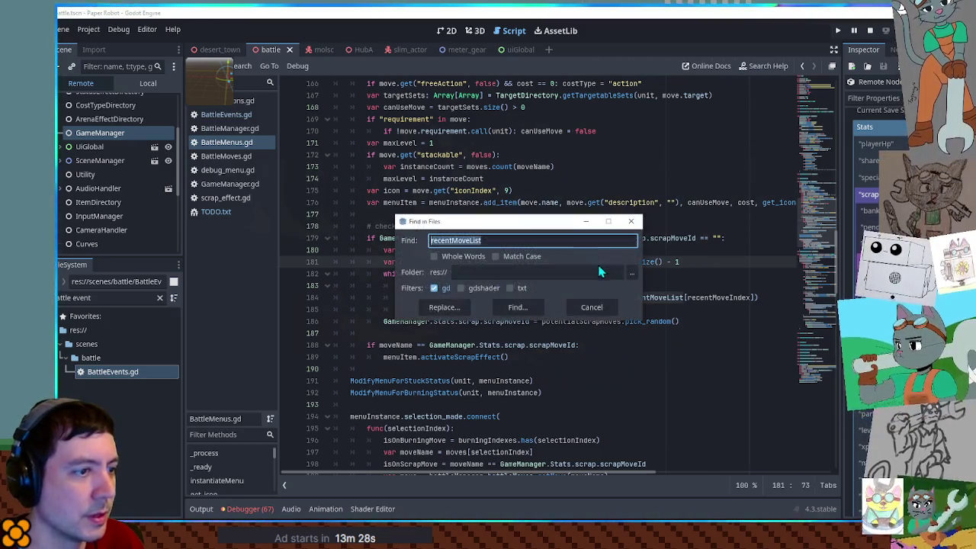
{"action": "left_click", "coordinate": [513, 311]}
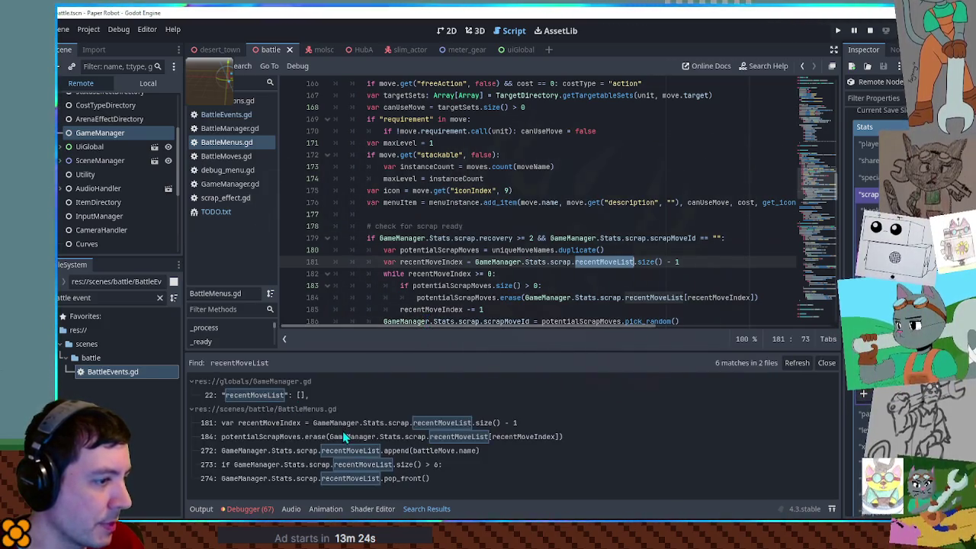
{"action": "left_click", "coordinate": [368, 450]}
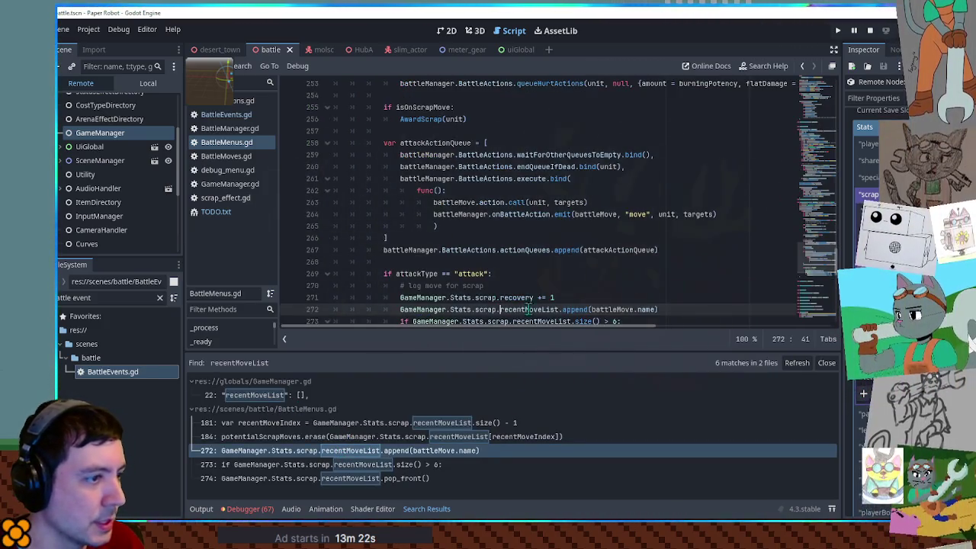
{"action": "double_click", "coordinate": [621, 310]}
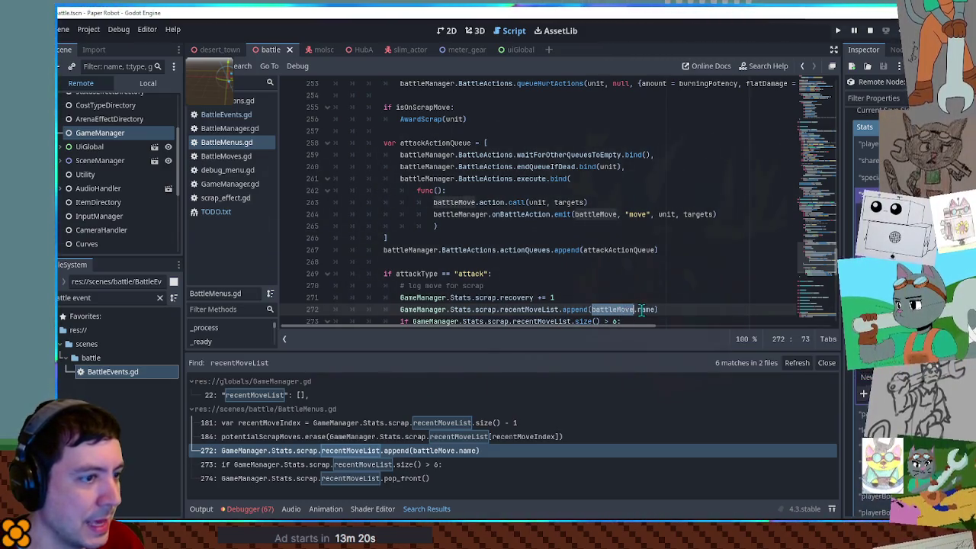
{"action": "scroll", "coordinate": [641, 309], "scroll_direction": "down", "scroll_amount": 1}
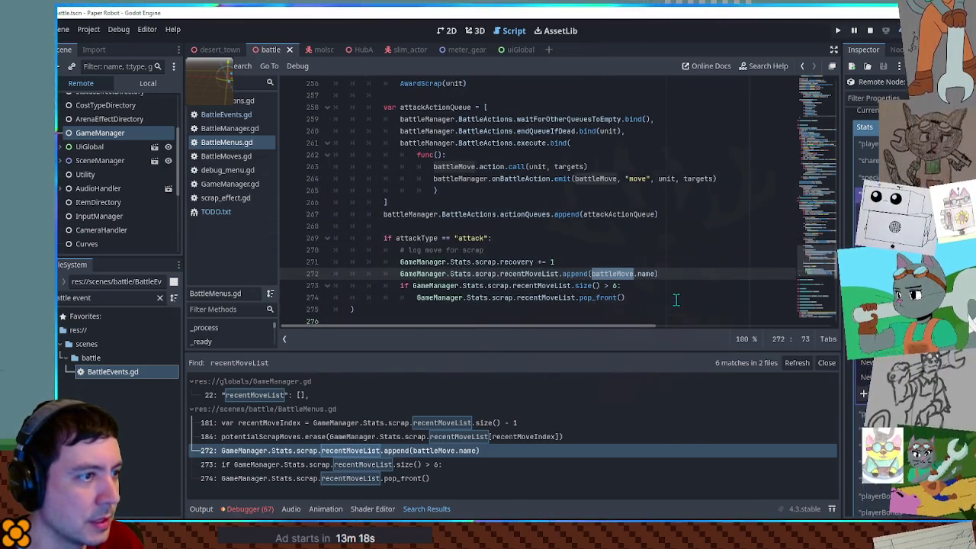
{"action": "scroll", "coordinate": [674, 298], "scroll_direction": "up", "scroll_amount": 5}
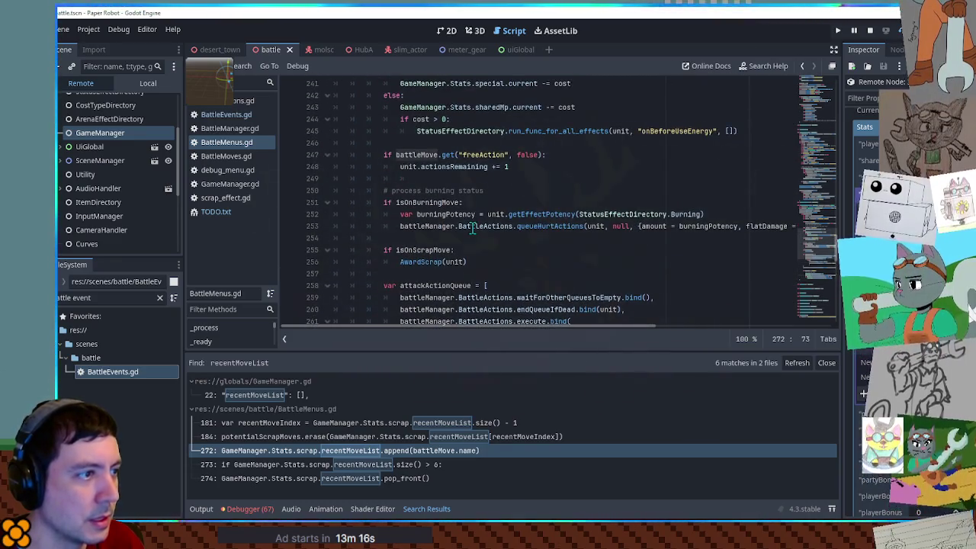
{"action": "scroll", "coordinate": [472, 228], "scroll_direction": "up", "scroll_amount": 4}
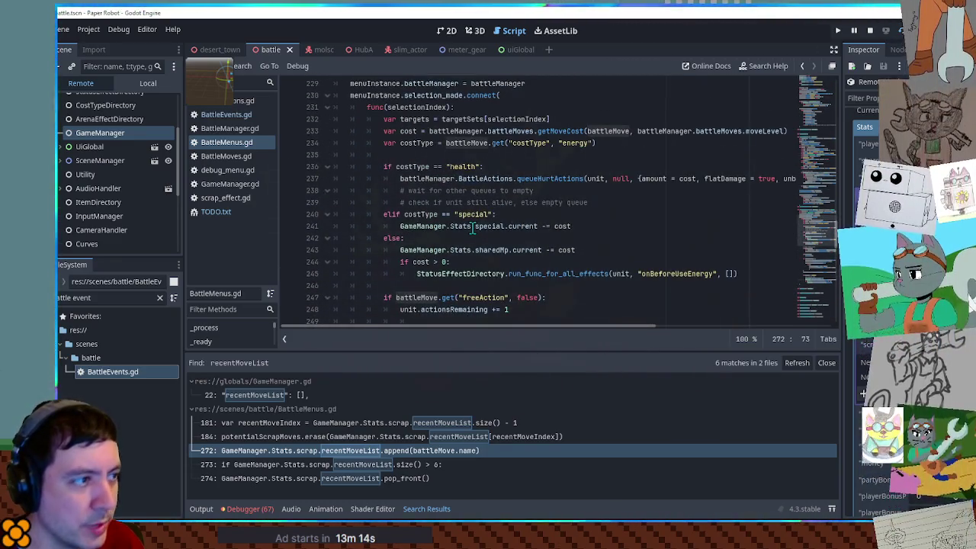
{"action": "scroll", "coordinate": [473, 229], "scroll_direction": "down", "scroll_amount": 8}
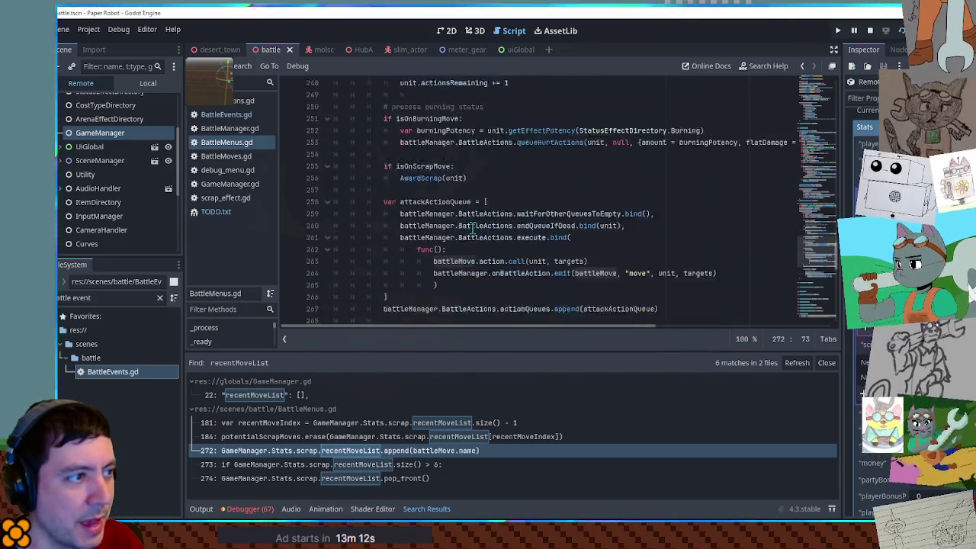
{"action": "scroll", "coordinate": [472, 227], "scroll_direction": "down", "scroll_amount": 2}
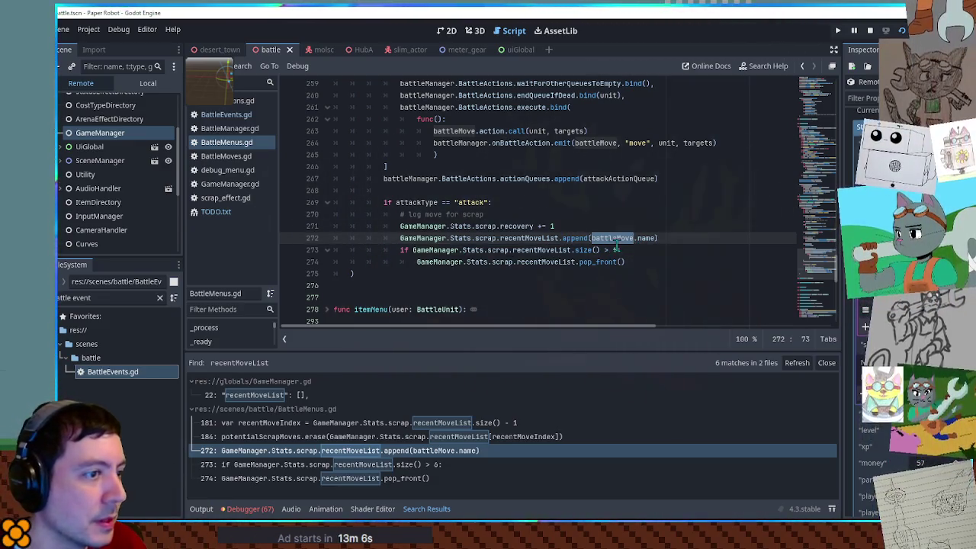
{"action": "scroll", "coordinate": [417, 244], "scroll_direction": "up", "scroll_amount": 19}
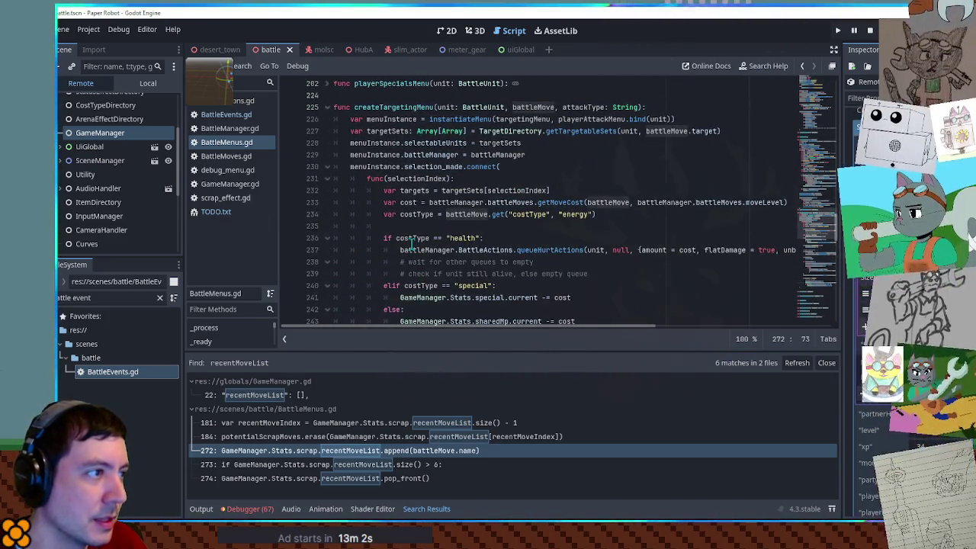
{"action": "scroll", "coordinate": [410, 242], "scroll_direction": "down", "scroll_amount": 19}
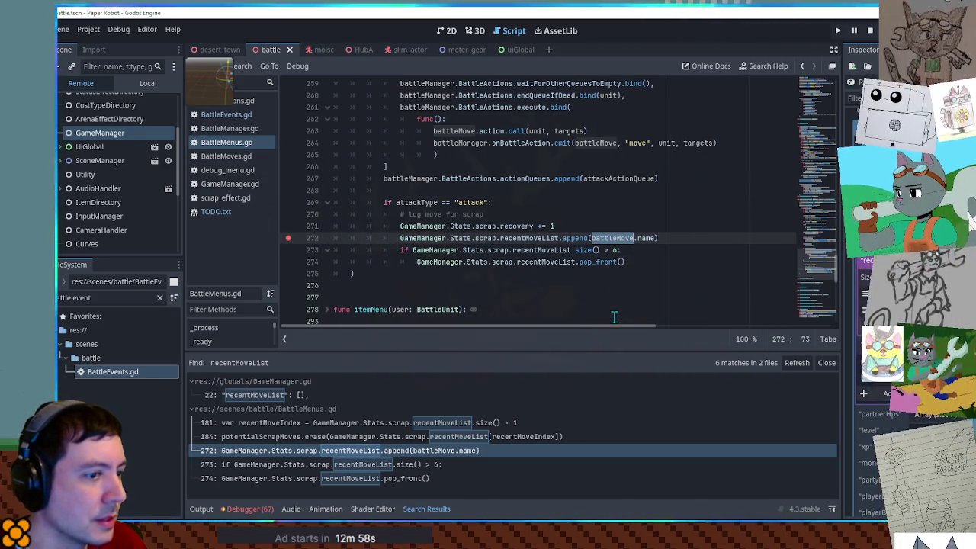
{"action": "left_click", "coordinate": [612, 287]}
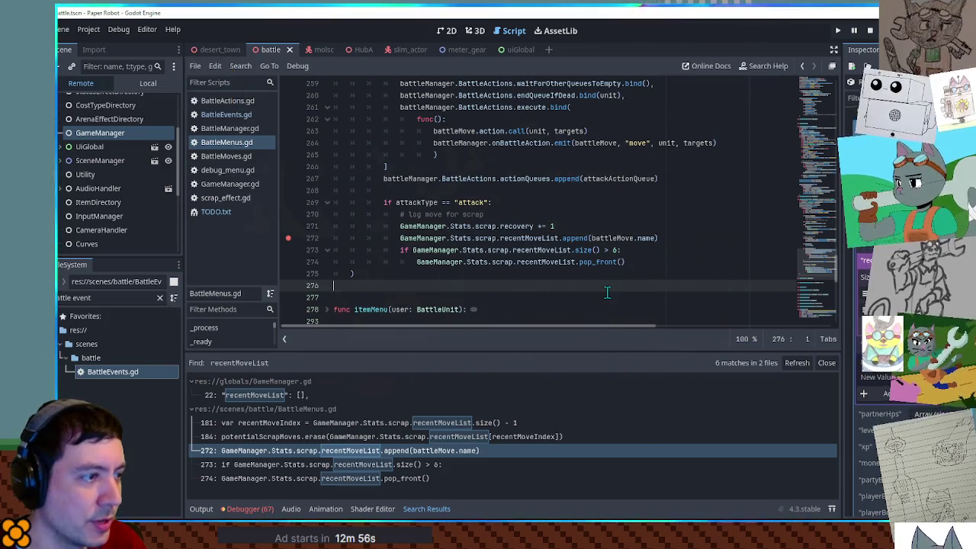
Step: Attack a pig to hit the line 272 breakpoint, inspect battleMove (Spring Fling), then stop
{"action": "key", "text": "alt+Tab"}
{"action": "key", "text": "Return"}
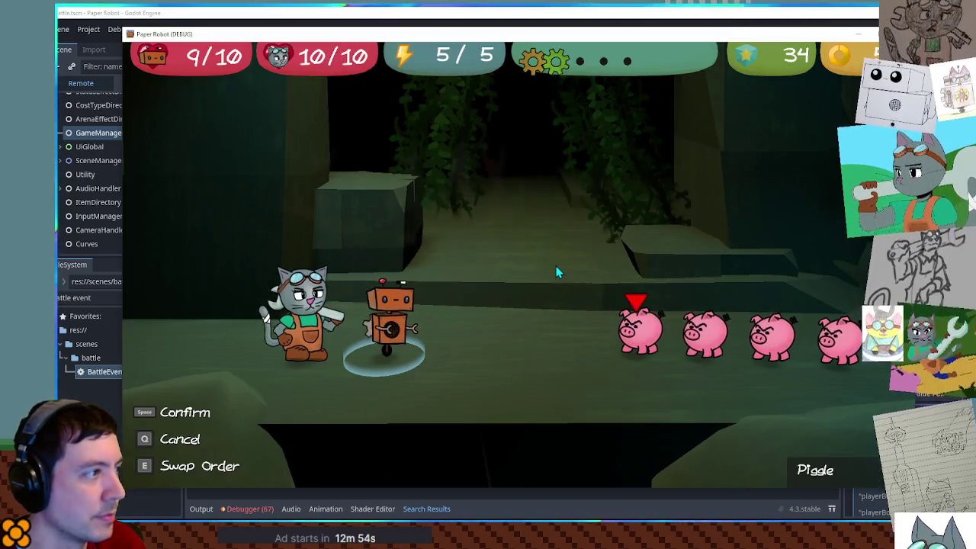
{"action": "key", "text": "Return"}
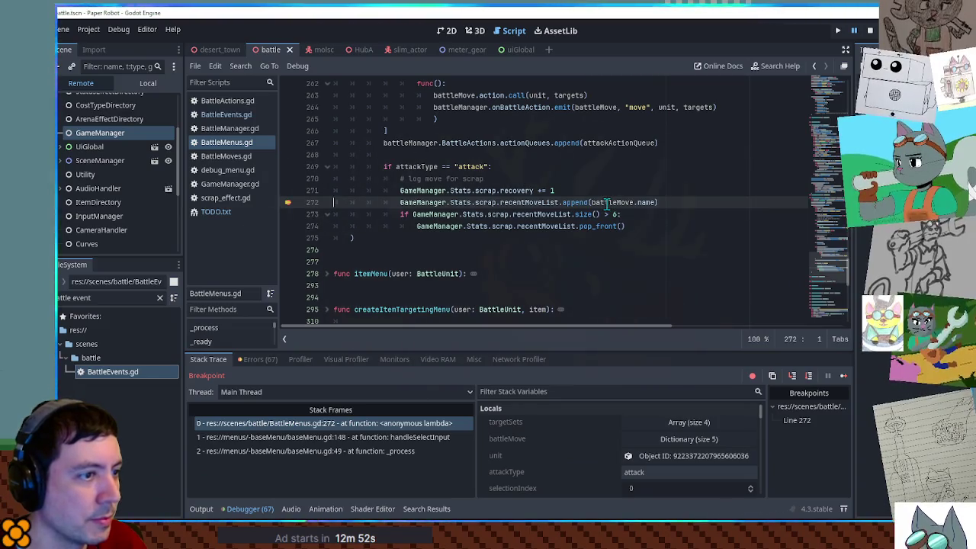
{"action": "left_click", "coordinate": [644, 439]}
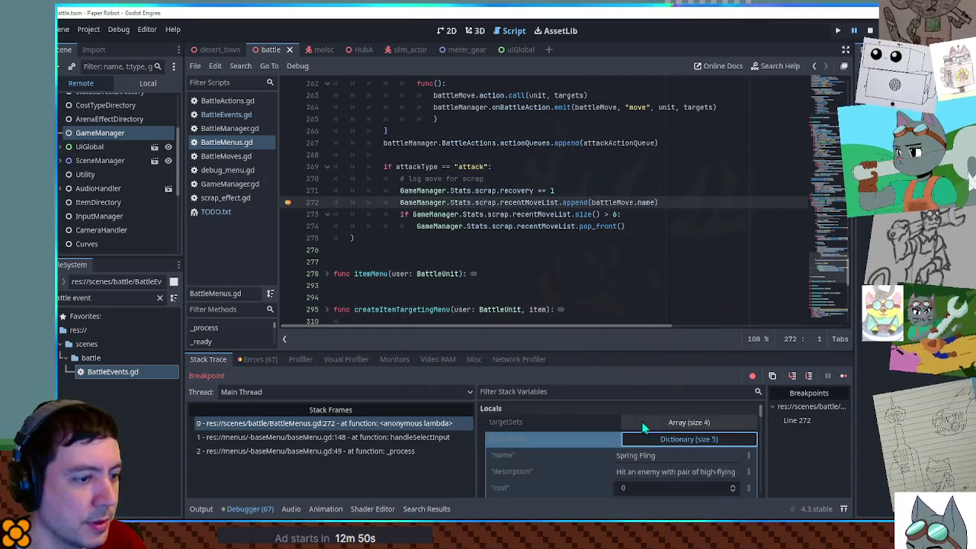
{"action": "scroll", "coordinate": [591, 440], "scroll_direction": "down", "scroll_amount": 5}
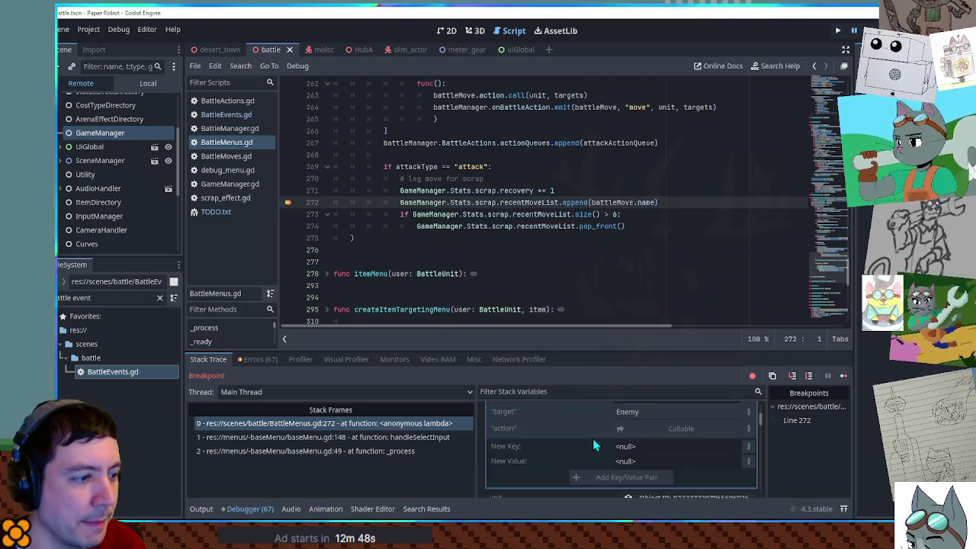
{"action": "scroll", "coordinate": [594, 442], "scroll_direction": "up", "scroll_amount": 3}
{"action": "left_click", "coordinate": [870, 31]}
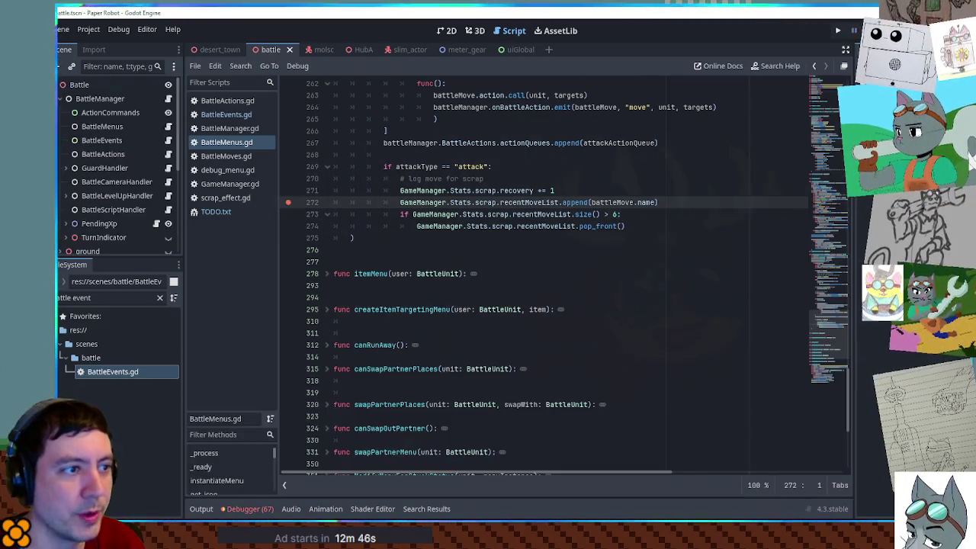
Step: Change battleMove.name to battleMove.id on line 272, then switch to BattleMoves.gd
{"action": "left_click", "coordinate": [674, 119]}
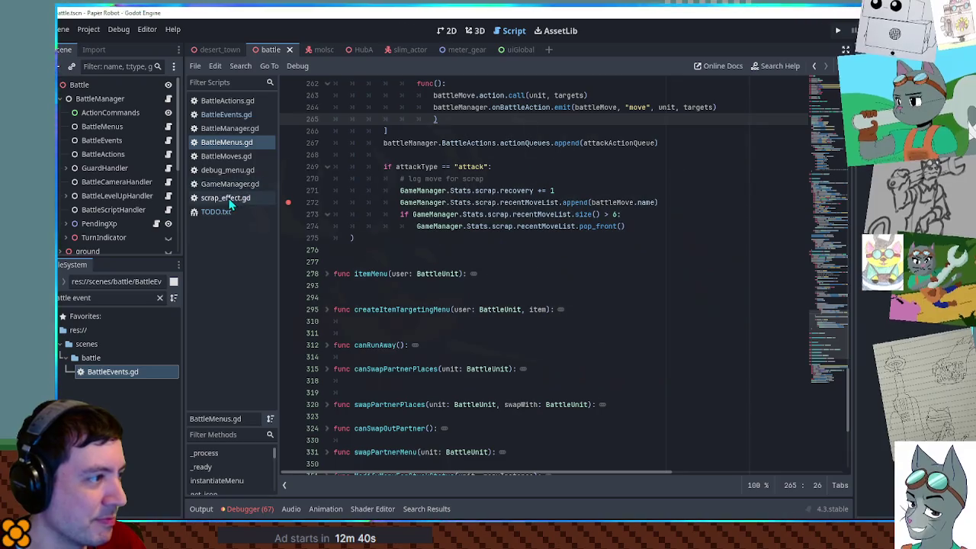
{"action": "double_click", "coordinate": [645, 202]}
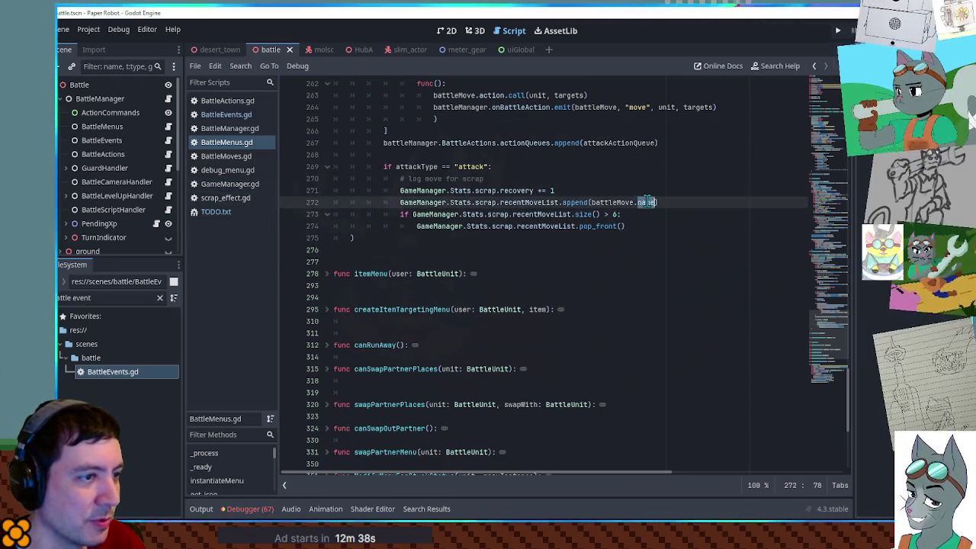
{"action": "type", "text": "id"}
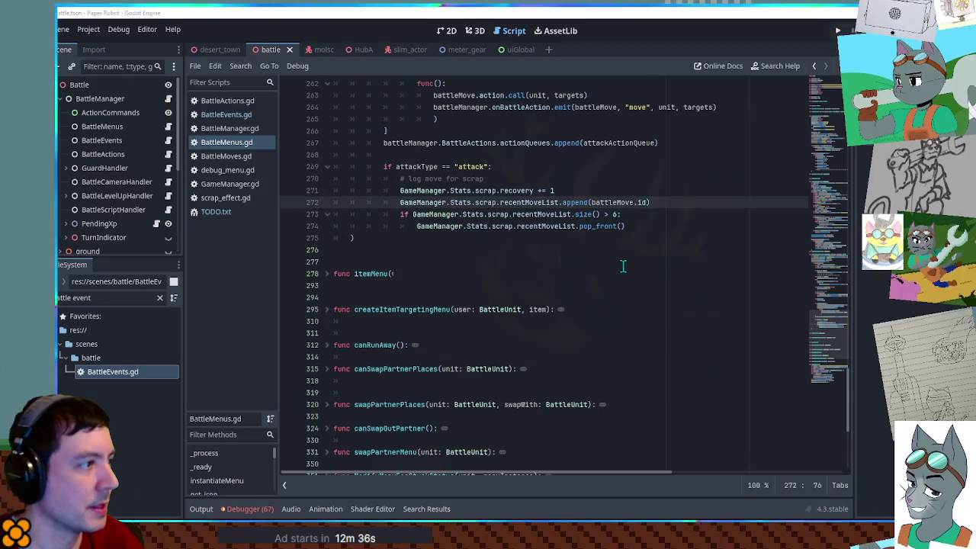
{"action": "left_click", "coordinate": [229, 155]}
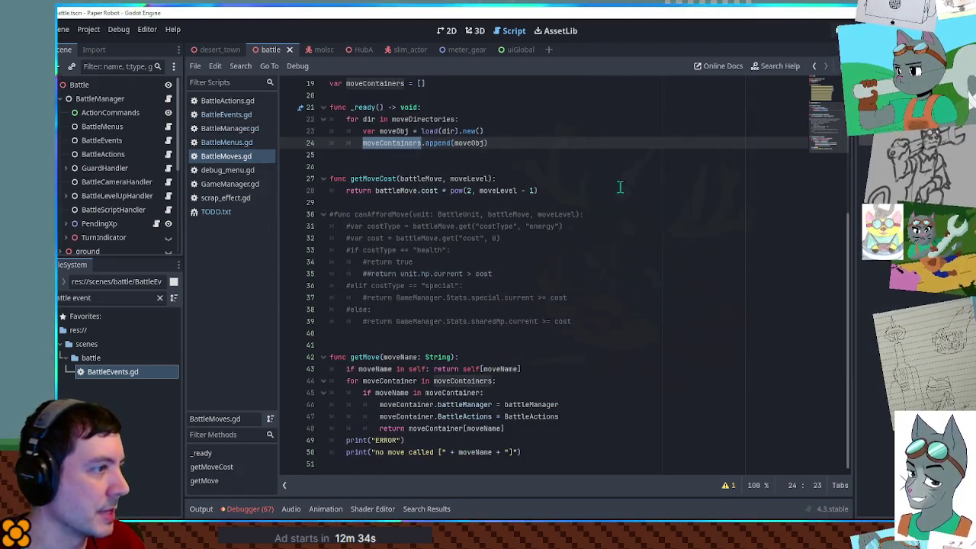
{"action": "scroll", "coordinate": [480, 144], "scroll_direction": "up", "scroll_amount": 5}
{"action": "scroll", "coordinate": [483, 147], "scroll_direction": "down", "scroll_amount": 5}
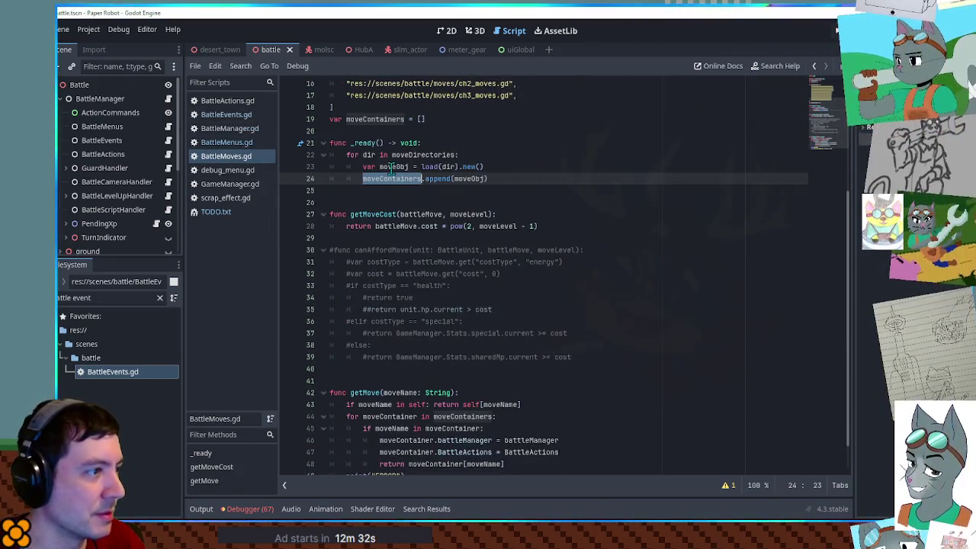
{"action": "double_click", "coordinate": [395, 167]}
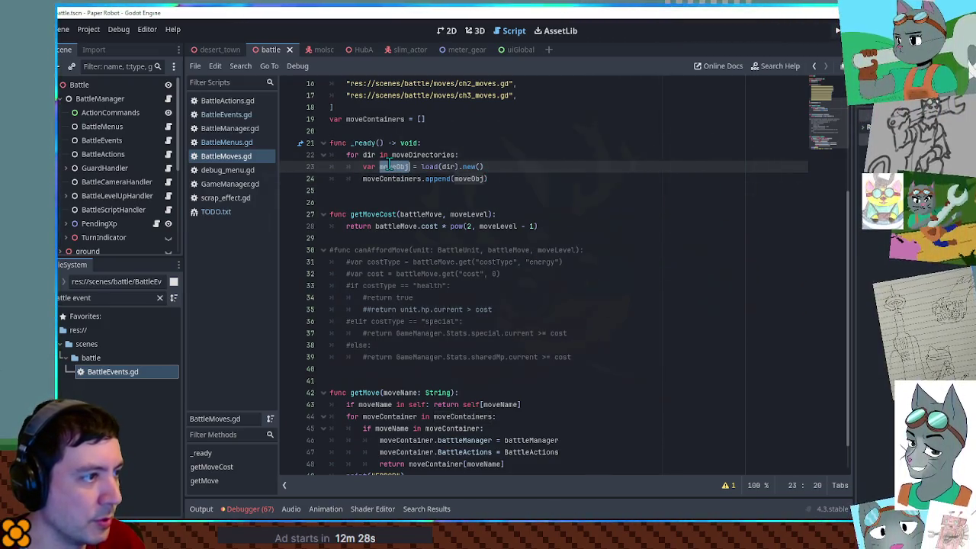
{"action": "double_click", "coordinate": [396, 178]}
{"action": "scroll", "coordinate": [396, 178], "scroll_direction": "down", "scroll_amount": 1}
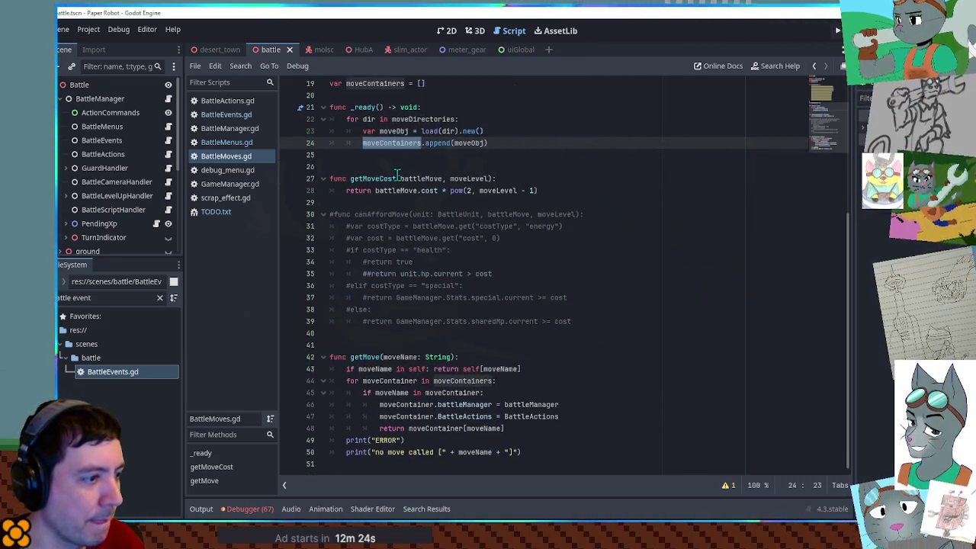
{"action": "scroll", "coordinate": [396, 175], "scroll_direction": "up", "scroll_amount": 1}
{"action": "left_click", "coordinate": [535, 180]}
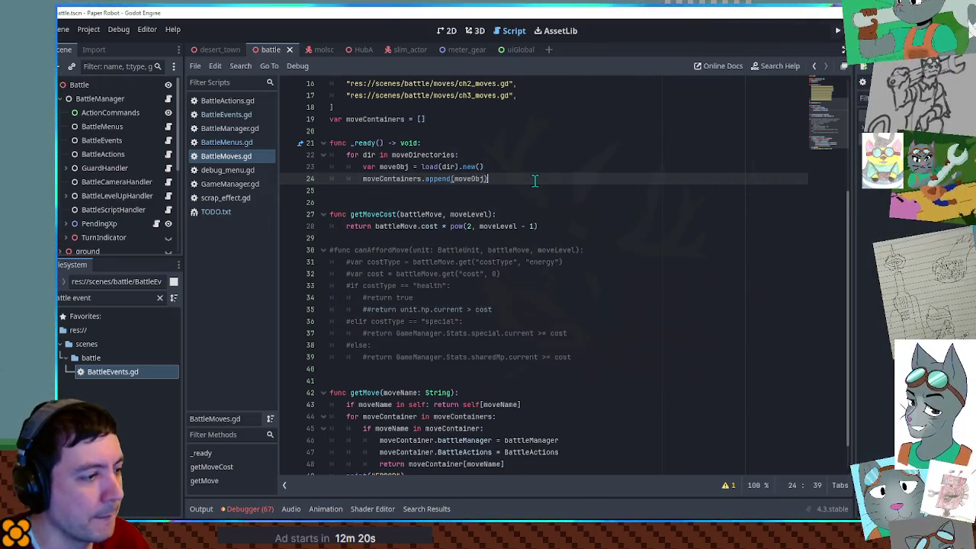
{"action": "scroll", "coordinate": [539, 189], "scroll_direction": "down", "scroll_amount": 1}
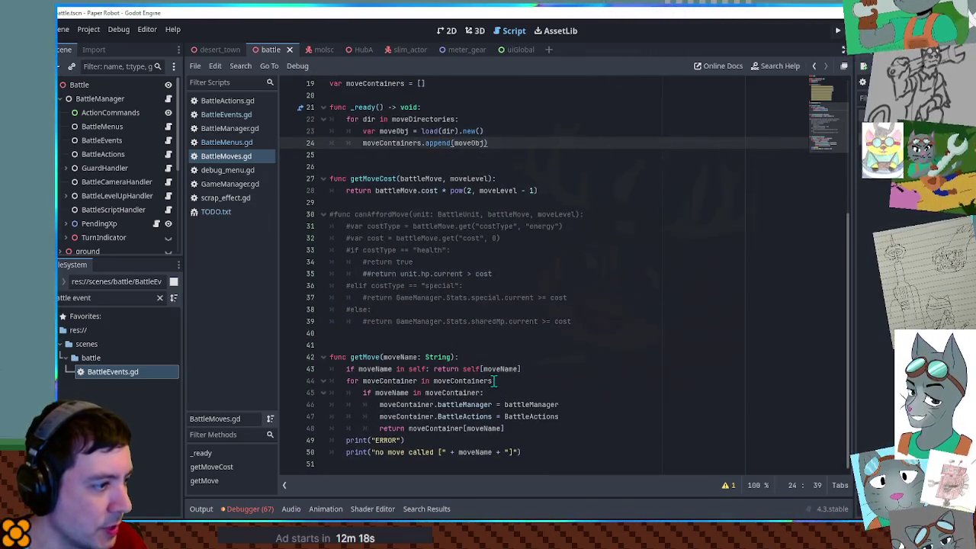
{"action": "left_click_drag", "start_coordinate": [532, 388], "coordinate": [557, 372]}
{"action": "key", "text": "ctrl+c"}
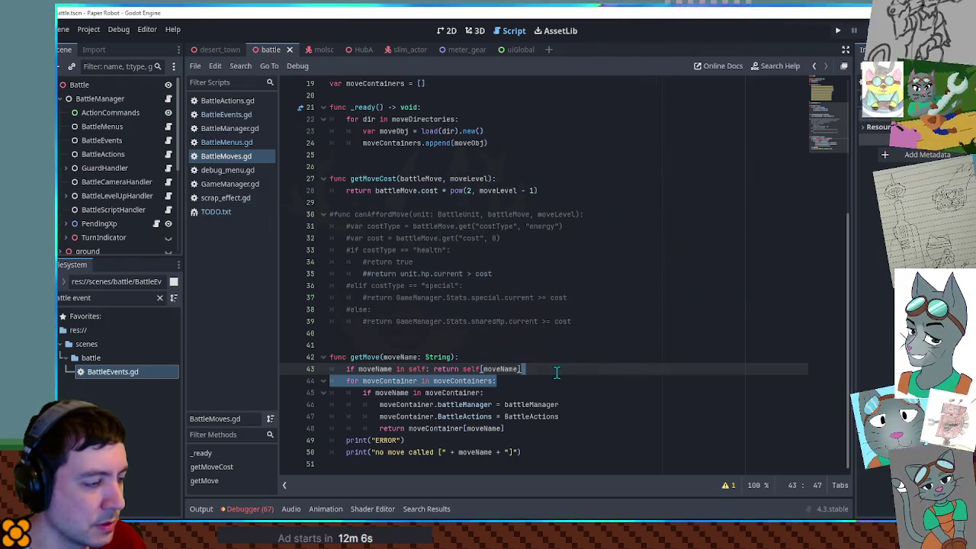
Step: Paste the moveContainers for-loop into _ready with an 'if moveName in moveContainer' line beneath it
{"action": "left_click", "coordinate": [475, 157]}
{"action": "key", "text": "ctrl+v"}
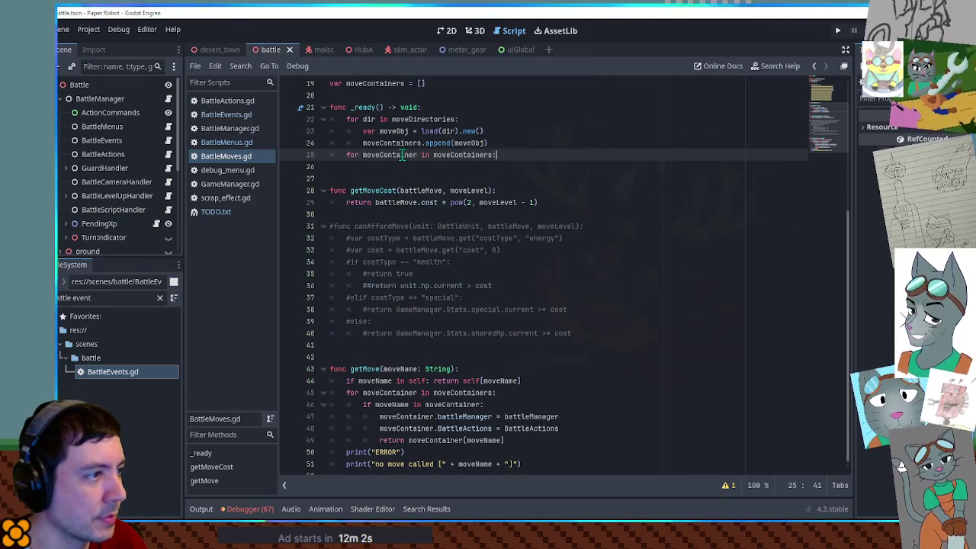
{"action": "double_click", "coordinate": [401, 154]}
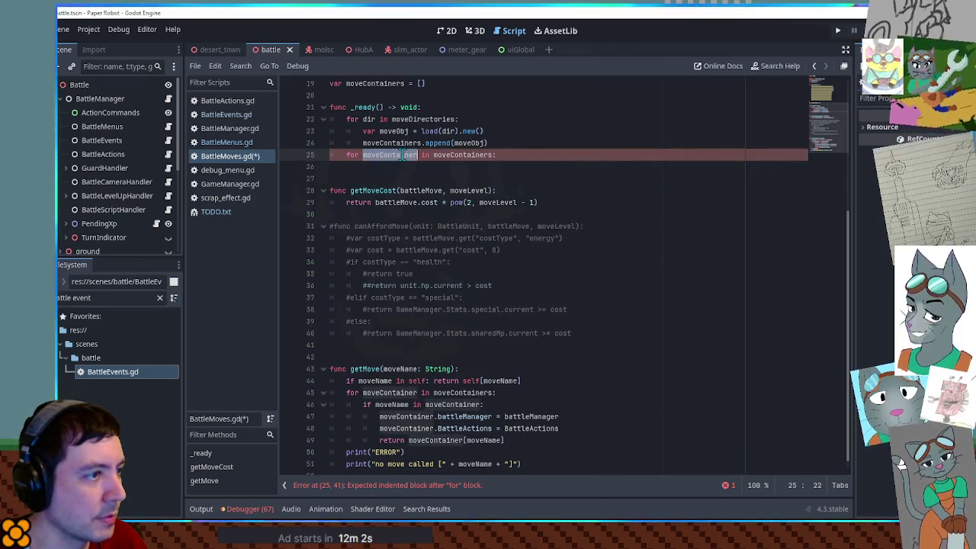
{"action": "left_click", "coordinate": [481, 176]}
{"action": "left_click_drag", "start_coordinate": [483, 405], "coordinate": [514, 393]}
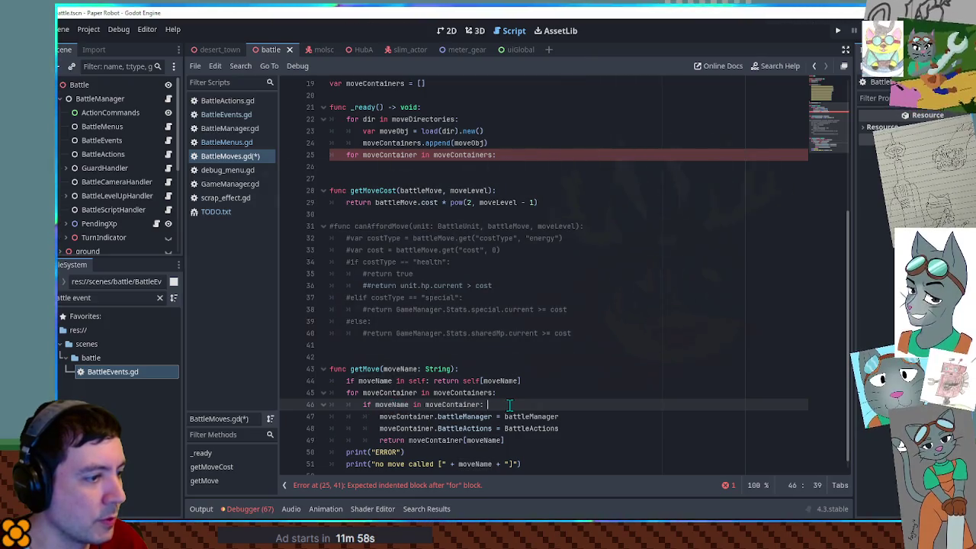
{"action": "key", "text": "ctrl+c"}
{"action": "left_click", "coordinate": [502, 157]}
{"action": "key", "text": "ctrl+v"}
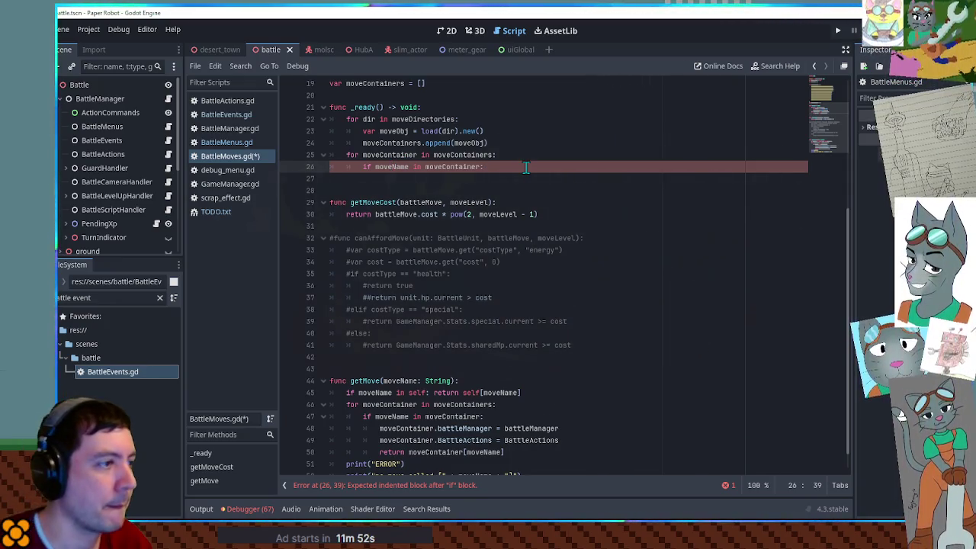
{"action": "key", "text": "Return"}
Step: Add 'moveContainer[moveName] = moveName' and turn the inner if into a for loop
{"action": "scroll", "coordinate": [438, 417], "scroll_direction": "down", "scroll_amount": 1}
{"action": "left_click_drag", "start_coordinate": [409, 428], "coordinate": [521, 428]}
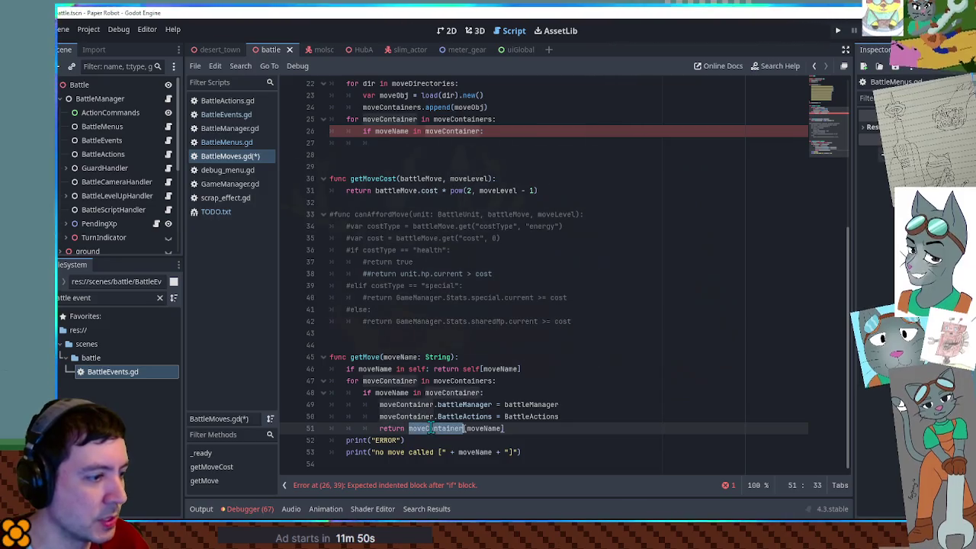
{"action": "key", "text": "ctrl+c"}
{"action": "left_click", "coordinate": [406, 143]}
{"action": "key", "text": "ctrl+v"}
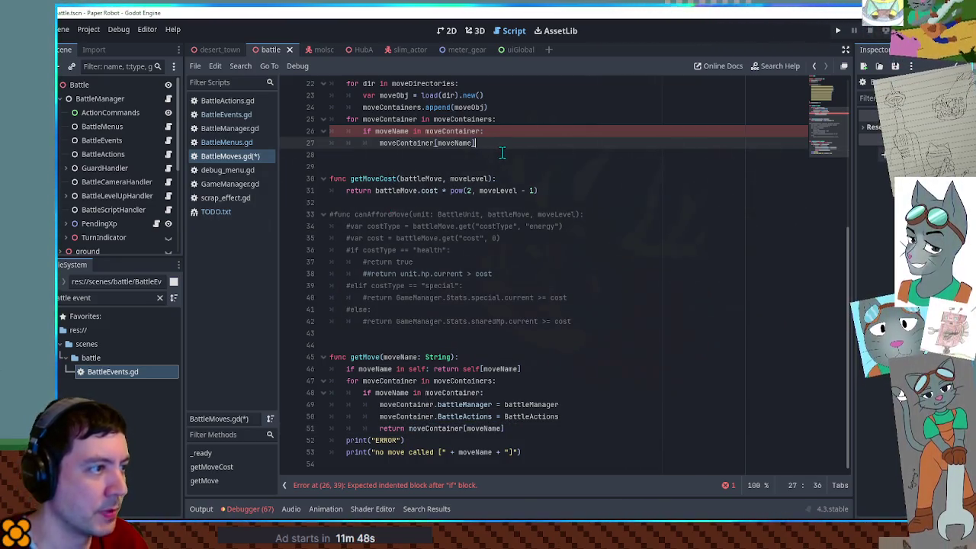
{"action": "type", "text": ".id = moveName"}
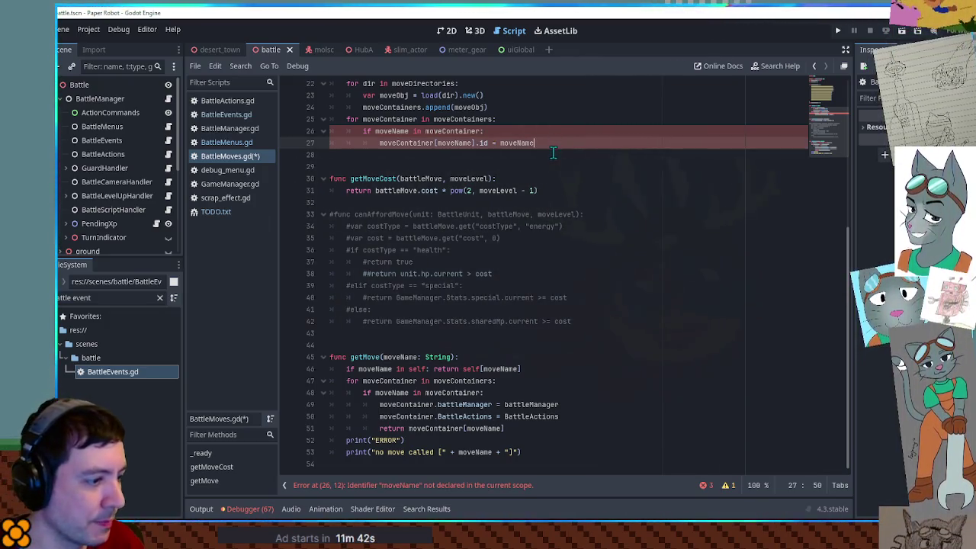
{"action": "double_click", "coordinate": [406, 131]}
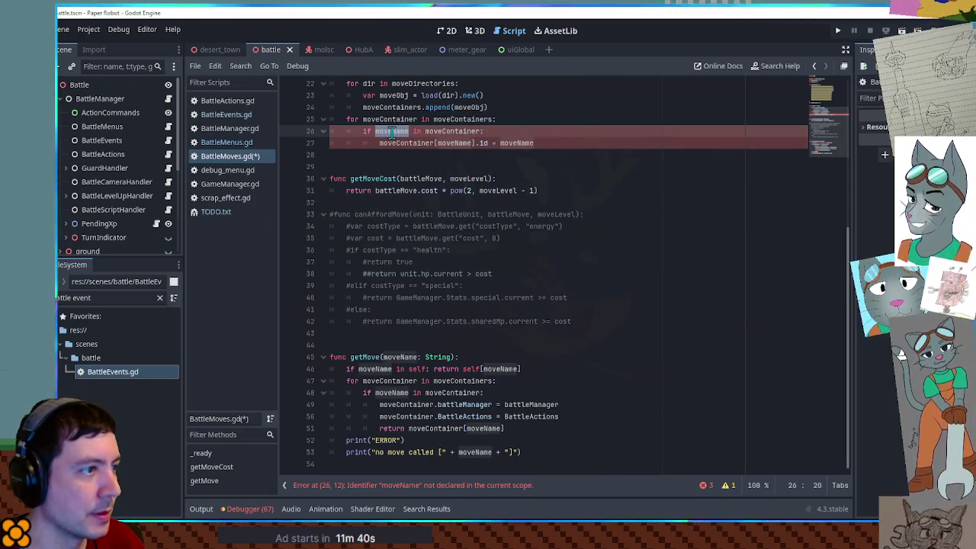
{"action": "left_click", "coordinate": [367, 131]}
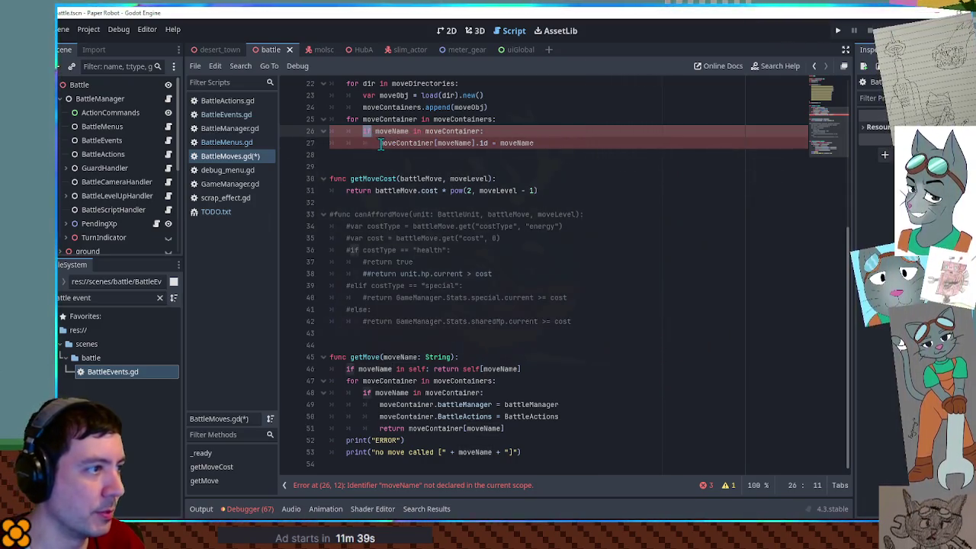
{"action": "type", "text": "for"}
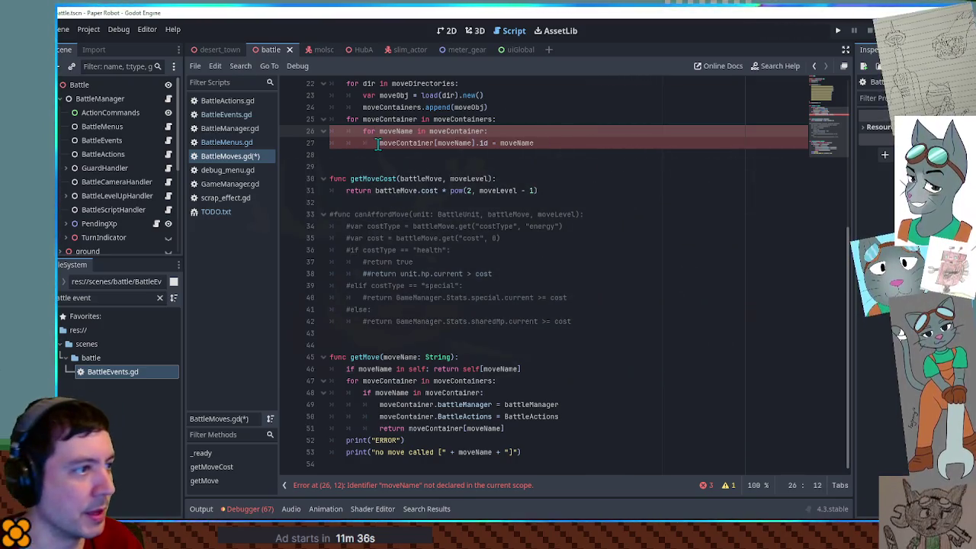
Step: Save BattleMoves.gd and review the _ready loop
{"action": "left_click", "coordinate": [524, 106]}
{"action": "key", "text": "ctrl+s"}
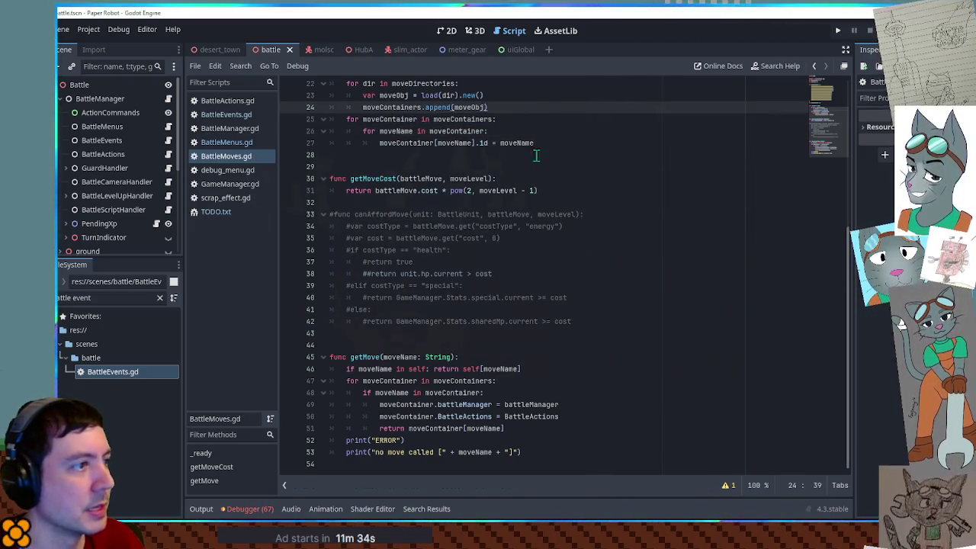
{"action": "scroll", "coordinate": [547, 185], "scroll_direction": "up", "scroll_amount": 6}
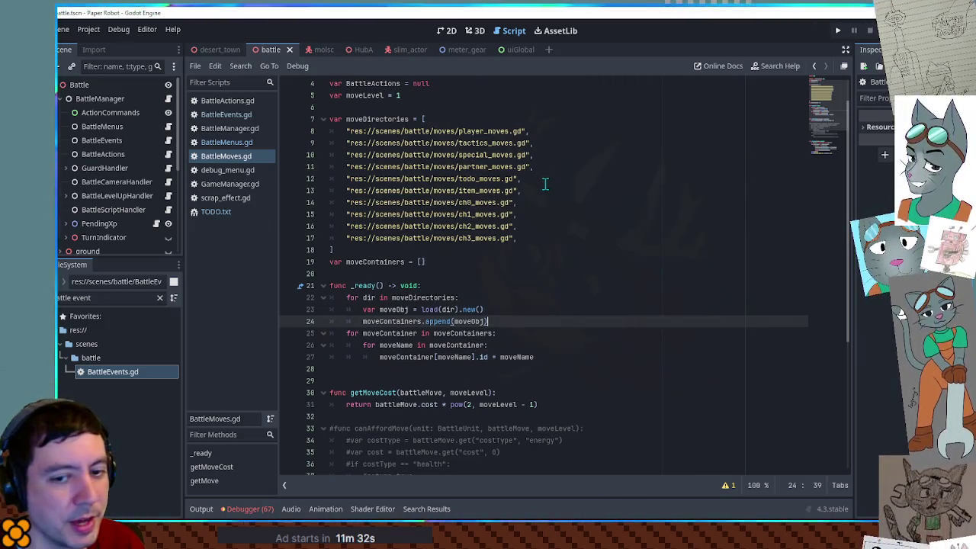
{"action": "scroll", "coordinate": [540, 186], "scroll_direction": "down", "scroll_amount": 6}
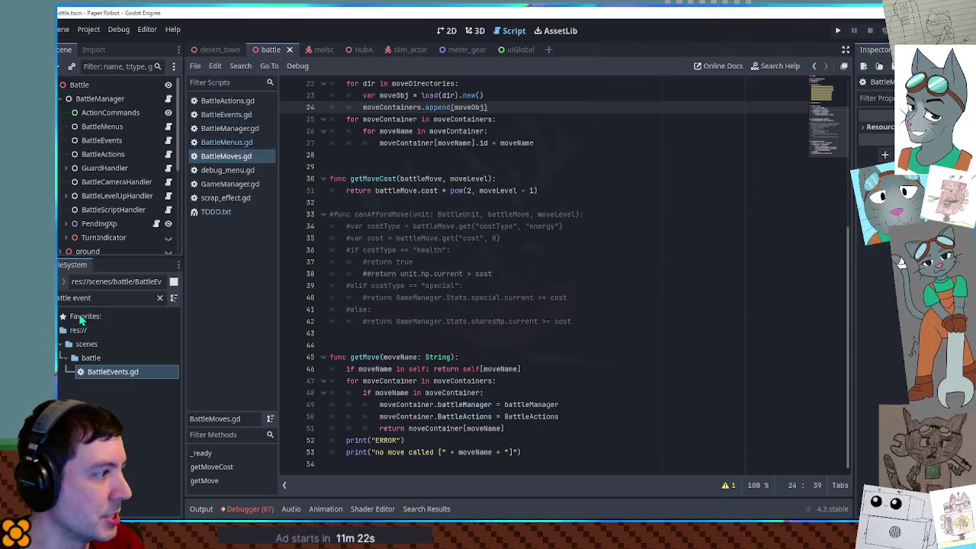
{"action": "left_click", "coordinate": [114, 298]}
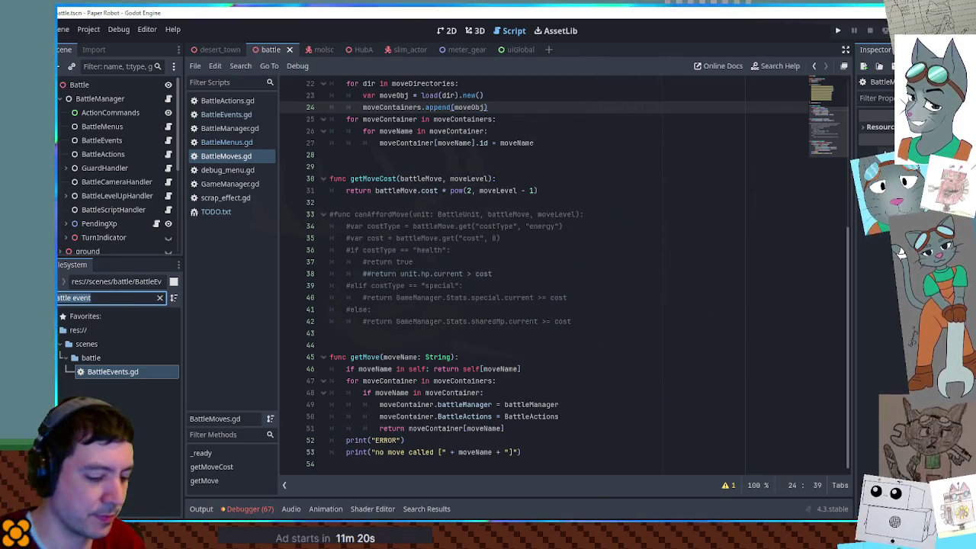
Step: Open ItemDirectory.gd via the 'item dire' filter, select its line 609 Dictionary check, then return to BattleMoves.gd
{"action": "type", "text": "item dire"}
{"action": "double_click", "coordinate": [130, 372]}
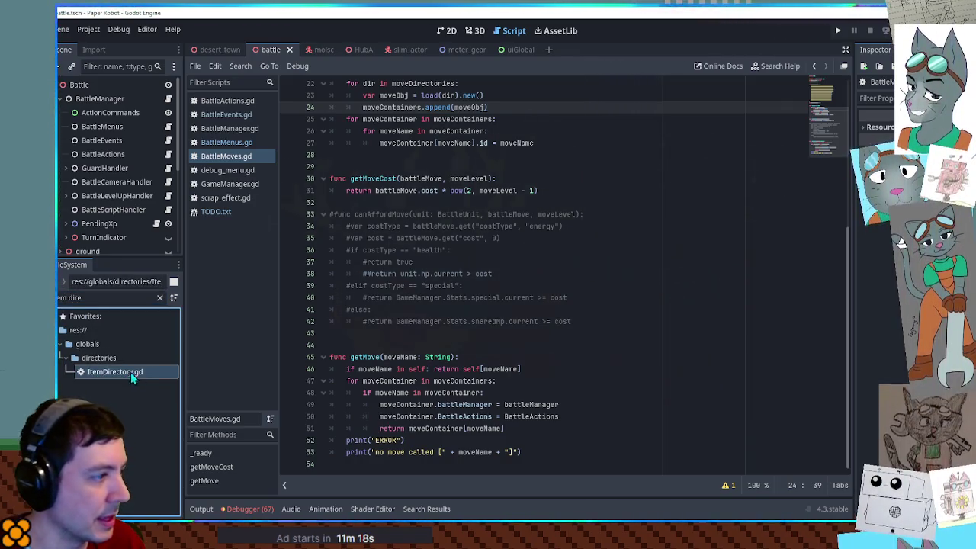
{"action": "mouse_move", "coordinate": [826, 103]}
{"action": "left_mouse_down"}
{"action": "mouse_move", "coordinate": [824, 350]}
{"action": "mouse_move", "coordinate": [840, 471]}
{"action": "left_mouse_up"}
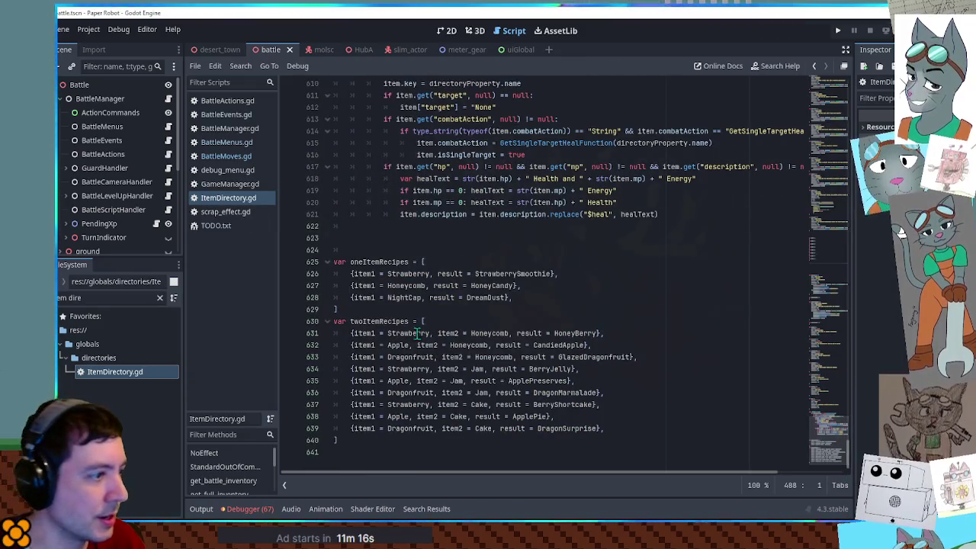
{"action": "scroll", "coordinate": [402, 226], "scroll_direction": "up", "scroll_amount": 5}
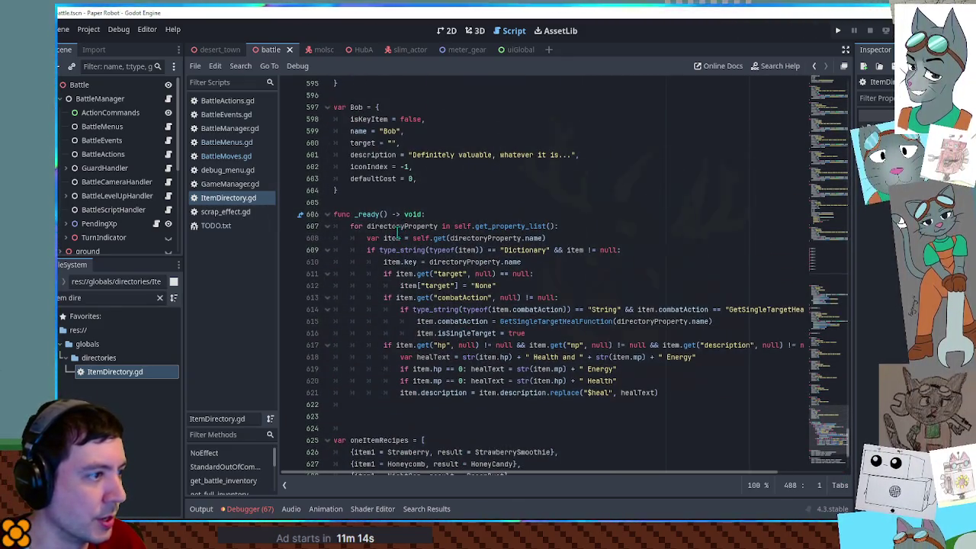
{"action": "left_click", "coordinate": [379, 250]}
{"action": "mouse_move", "coordinate": [379, 250]}
{"action": "left_mouse_down"}
{"action": "mouse_move", "coordinate": [633, 258]}
{"action": "mouse_move", "coordinate": [551, 256]}
{"action": "left_mouse_up"}
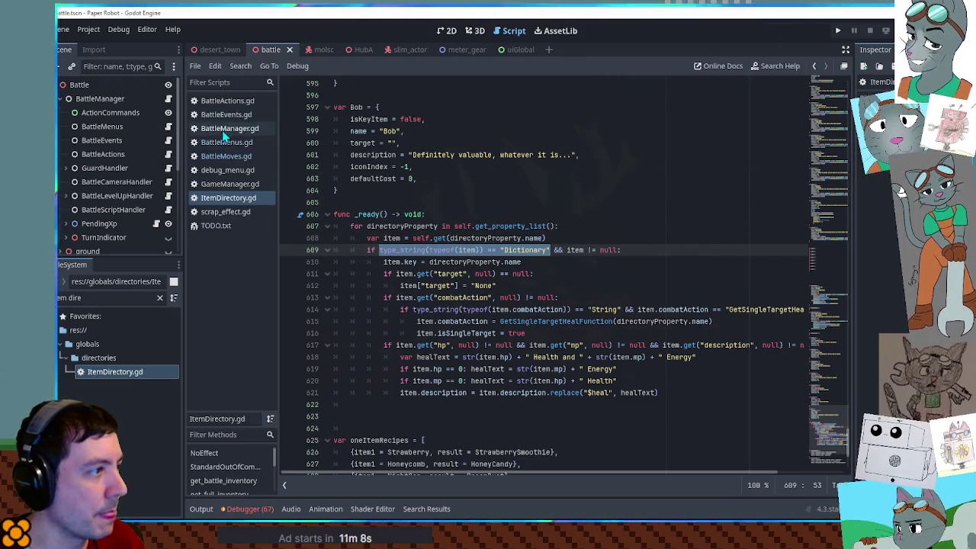
{"action": "left_click", "coordinate": [226, 157]}
{"action": "scroll", "coordinate": [469, 192], "scroll_direction": "up", "scroll_amount": 2}
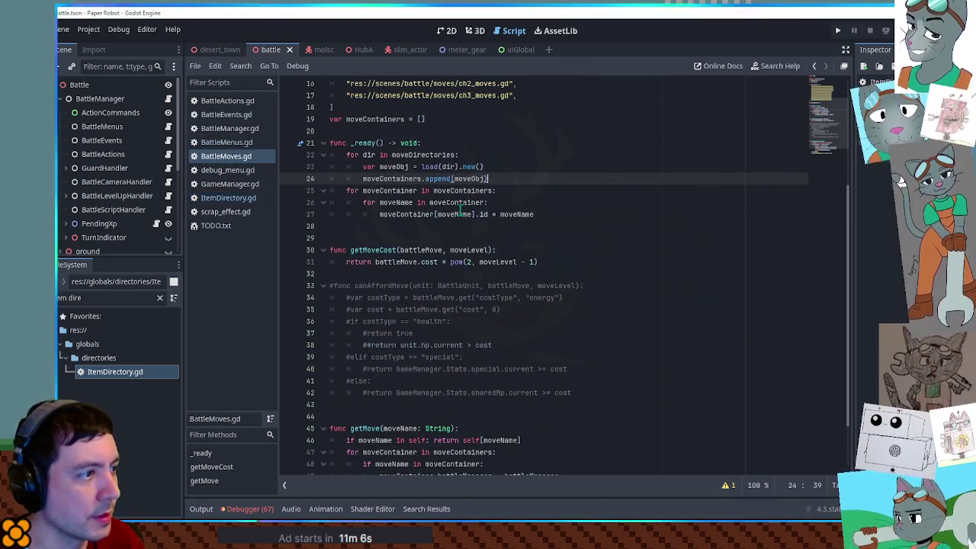
Step: Add an 'if type_string(typeof(...)) == "Dictionary"' check and 'var move = moveContainer[moveName]' under the loop
{"action": "left_click", "coordinate": [499, 202]}
{"action": "key", "text": "Return"}
{"action": "type", "text": "type_string(typeof(item)) == \"Dictionary\""}
{"action": "left_click", "coordinate": [380, 215]}
{"action": "type", "text": "if"}
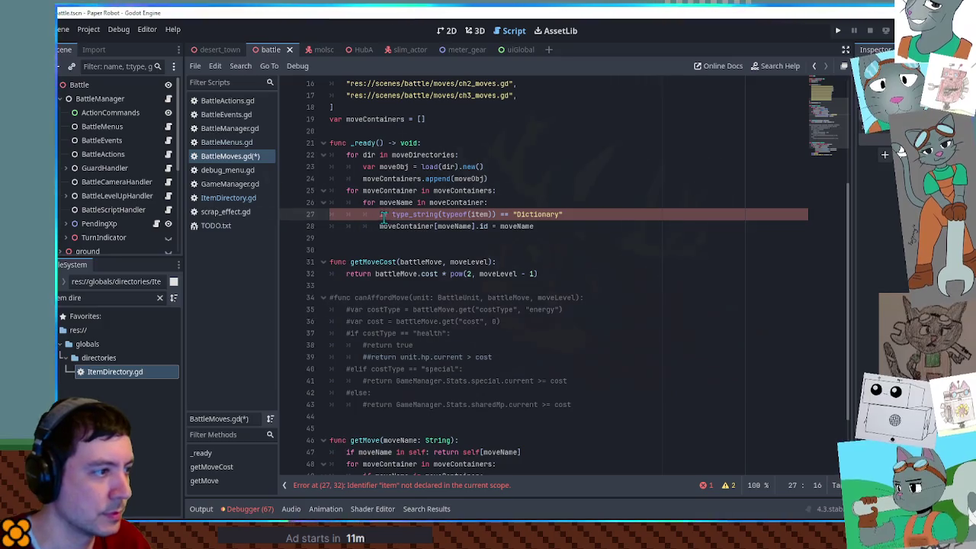
{"action": "left_click_drag", "start_coordinate": [379, 226], "coordinate": [476, 226]}
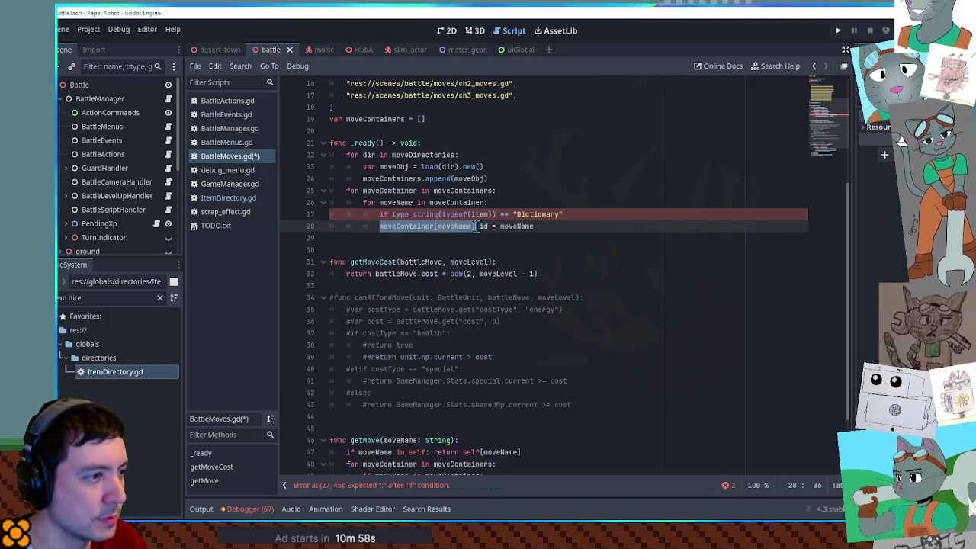
{"action": "left_click", "coordinate": [543, 202]}
{"action": "key", "text": "Return"}
{"action": "type", "text": "var"}
{"action": "key", "text": "ctrl+v"}
Step: Point the check and id assignment at move, indenting 'move.id = moveName' under the check
{"action": "left_click_drag", "start_coordinate": [379, 238], "coordinate": [483, 238]}
{"action": "type", "text": "move"}
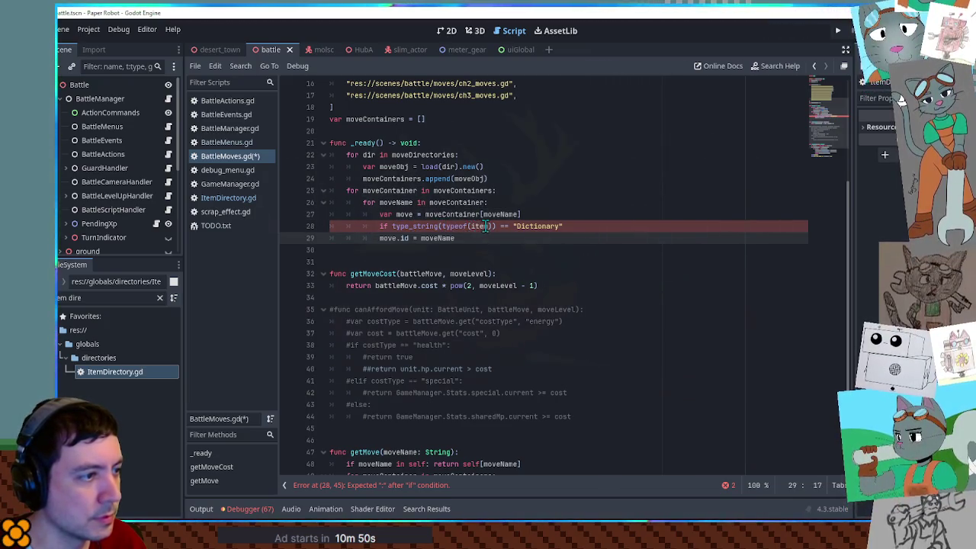
{"action": "double_click", "coordinate": [480, 226]}
{"action": "type", "text": "move"}
{"action": "left_click", "coordinate": [571, 227]}
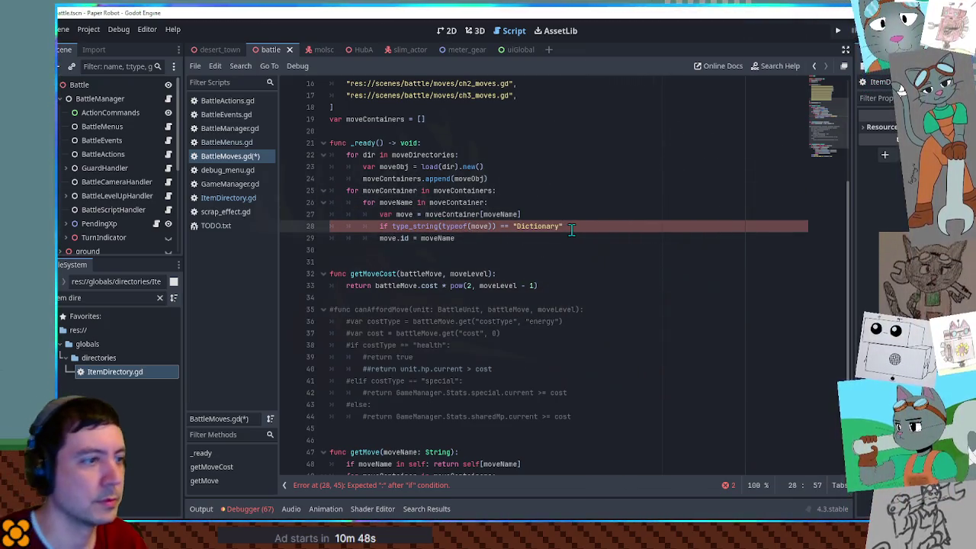
{"action": "key", "text": "Down"}
{"action": "key", "text": "Home"}
{"action": "key", "text": "Tab"}
{"action": "left_click", "coordinate": [552, 191]}
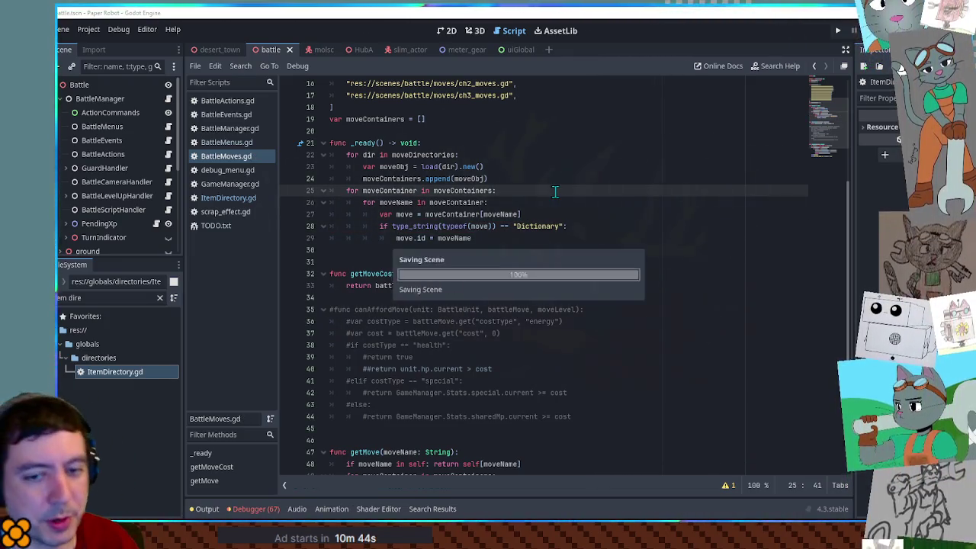
Step: Run the game, hit the 'Unable to iterate' error at line 26, inspect moveContainer, then reopen ItemDirectory.gd
{"action": "key", "text": "F5"}
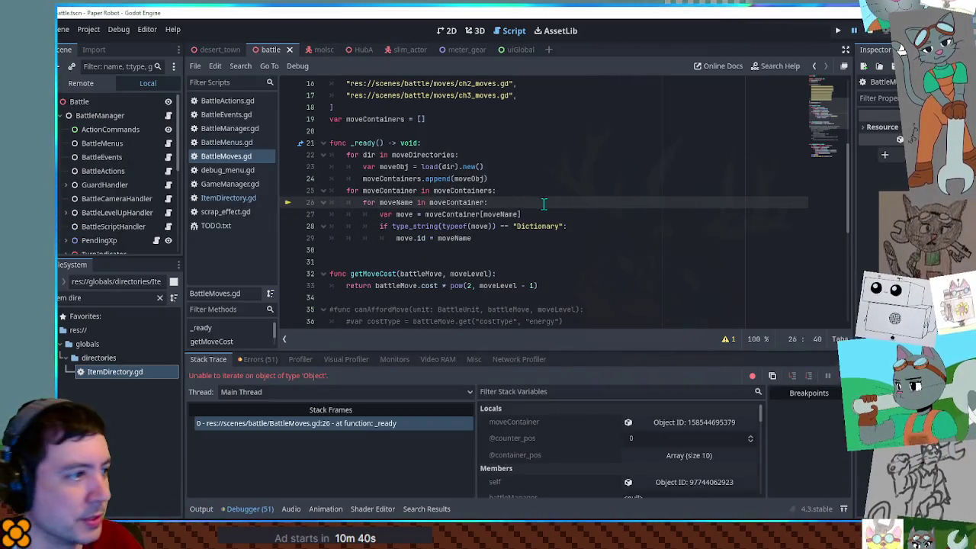
{"action": "left_click", "coordinate": [533, 191]}
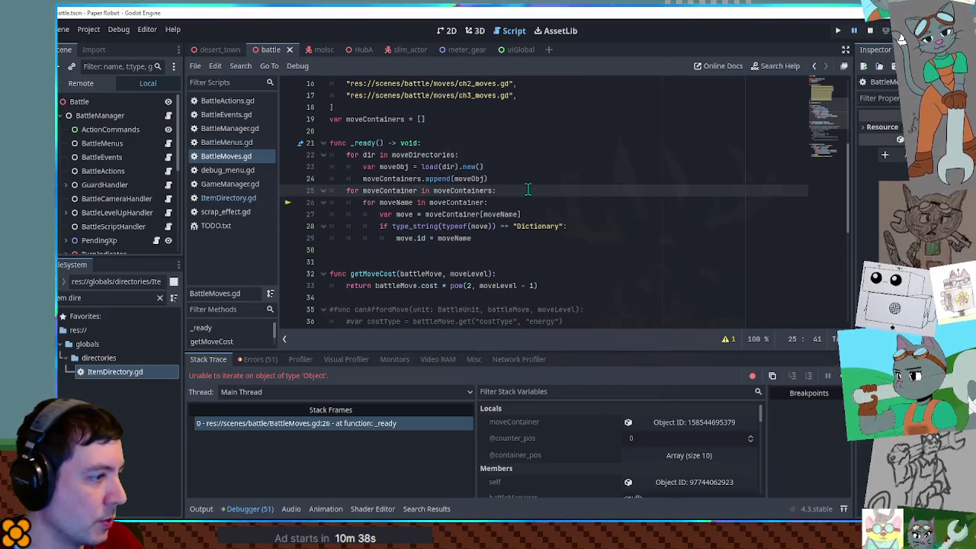
{"action": "mouse_move", "coordinate": [462, 202]}
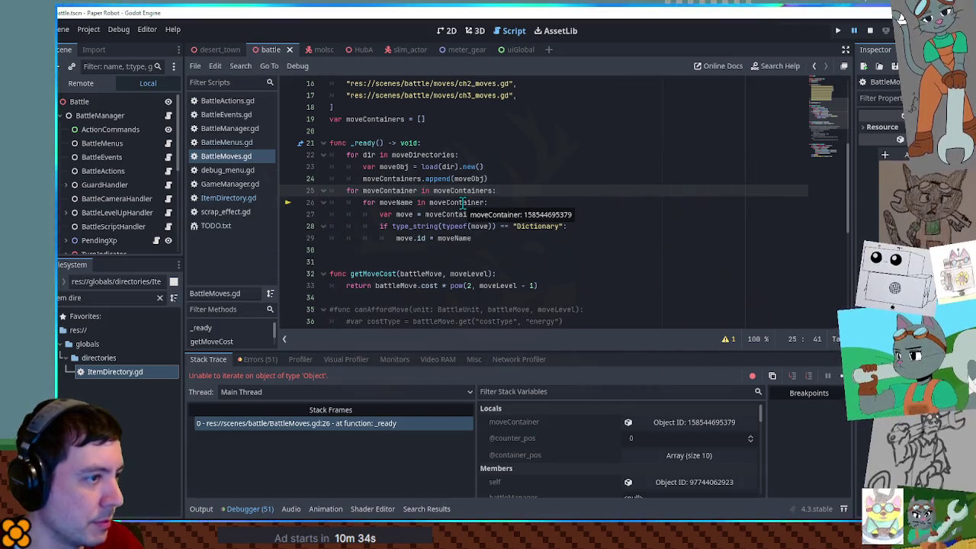
{"action": "left_click", "coordinate": [676, 426]}
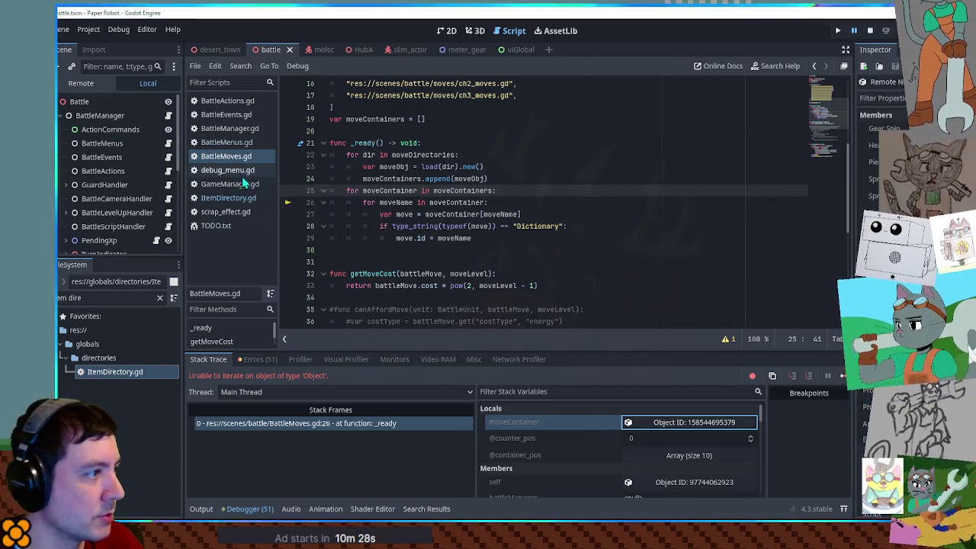
{"action": "left_click", "coordinate": [225, 198]}
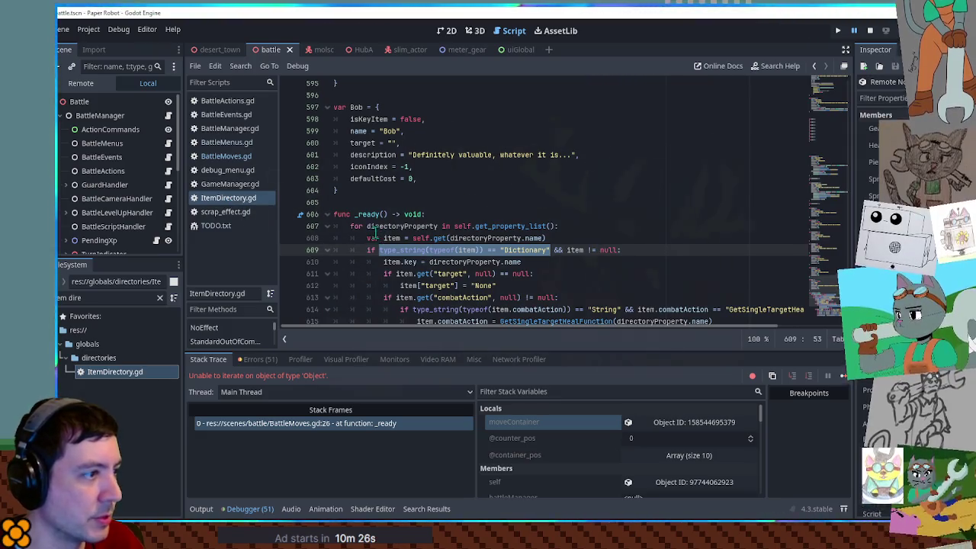
Step: Paste ItemDirectory.gd's line 607 property-list loop header into BattleMoves.gd, iterating moveName over moveContainer
{"action": "left_click", "coordinate": [349, 226]}
{"action": "left_click_drag", "start_coordinate": [349, 226], "coordinate": [558, 227]}
{"action": "key", "text": "ctrl+c"}
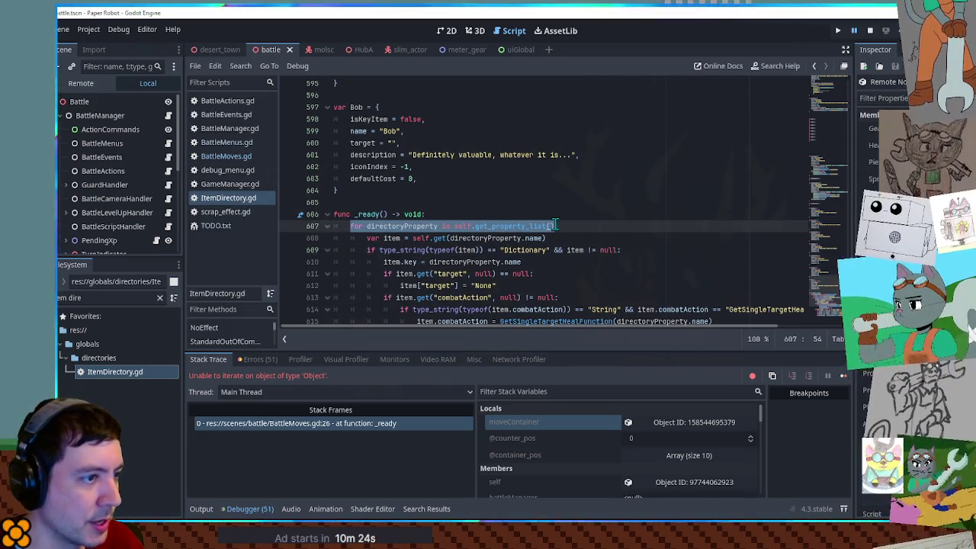
{"action": "left_click", "coordinate": [210, 156]}
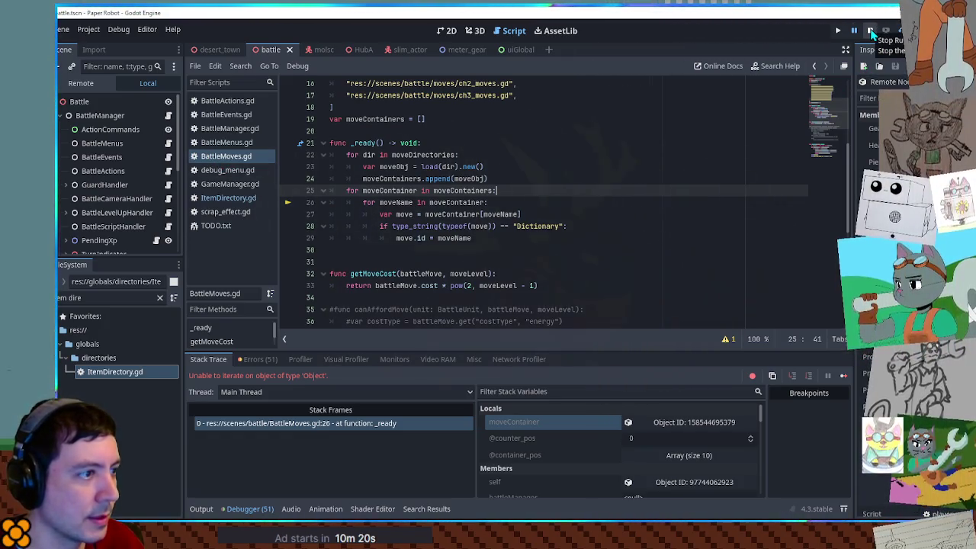
{"action": "key", "text": "Return"}
{"action": "key", "text": "ctrl+v"}
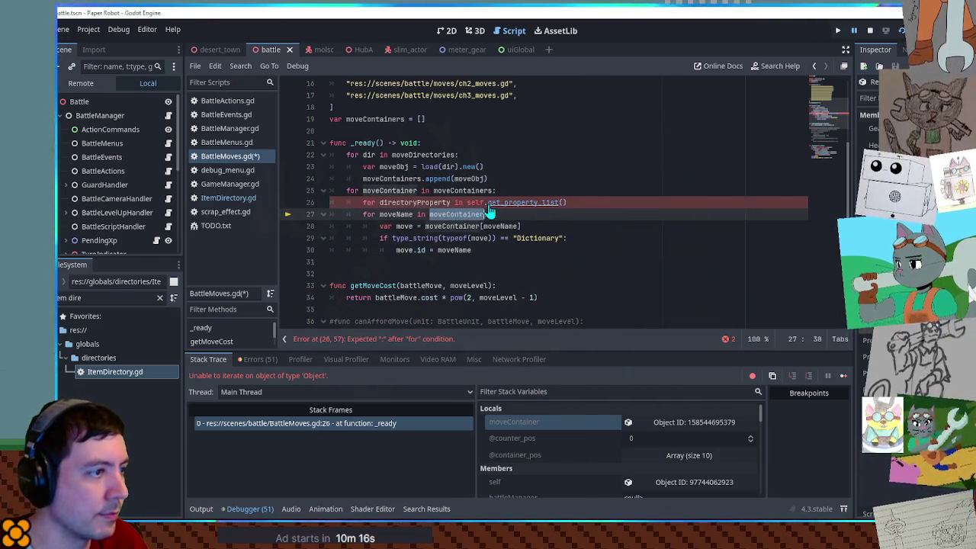
{"action": "double_click", "coordinate": [476, 203]}
{"action": "type", "text": "moveContainer"}
{"action": "double_click", "coordinate": [395, 214]}
{"action": "key", "text": "ctrl+c"}
{"action": "double_click", "coordinate": [415, 202]}
{"action": "key", "text": "ctrl+v"}
Step: Delete the old moveName loop line, add the missing colon, save, and rerun the game
{"action": "left_click", "coordinate": [390, 214]}
{"action": "key", "text": "ctrl+shift+k"}
{"action": "key", "text": "ctrl+s"}
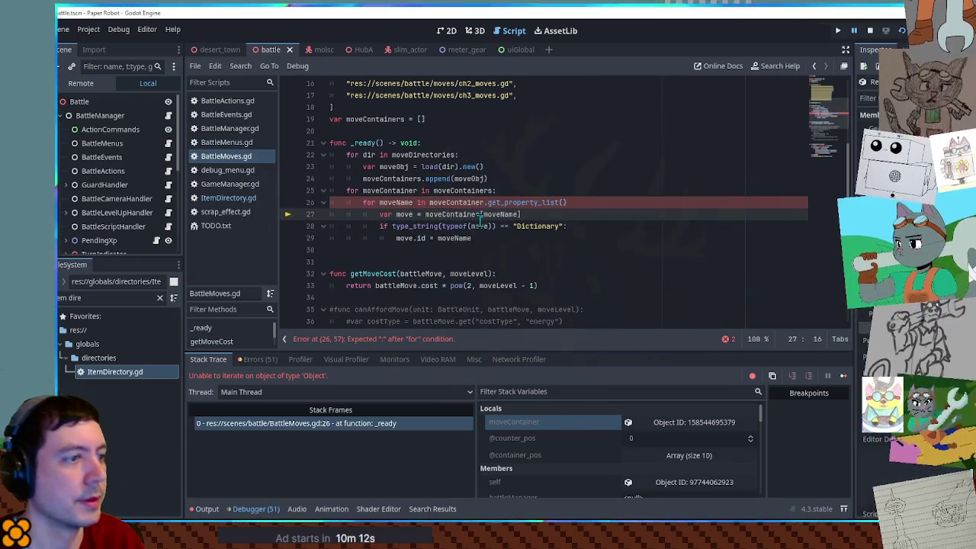
{"action": "left_click", "coordinate": [606, 202]}
{"action": "type", "text": ":"}
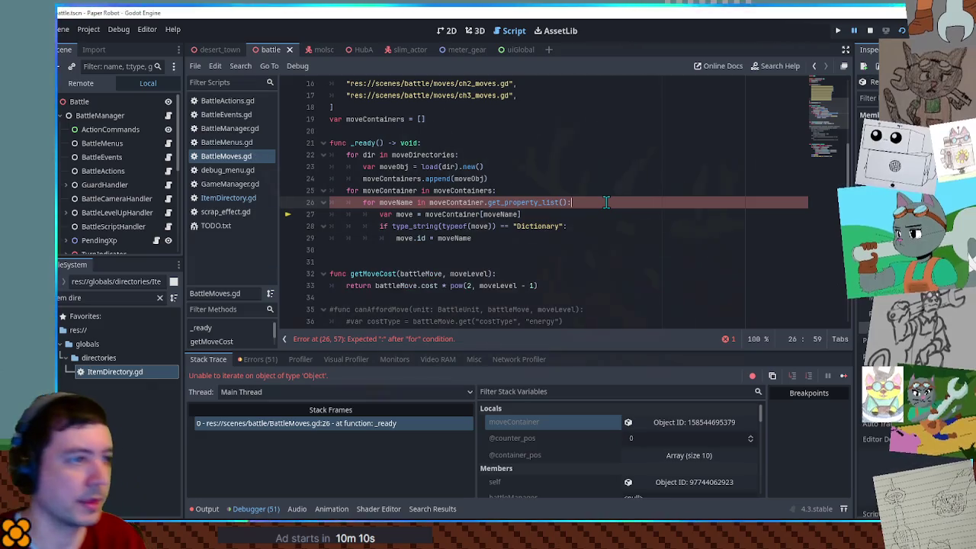
{"action": "key", "text": "F8"}
{"action": "key", "text": "F5"}
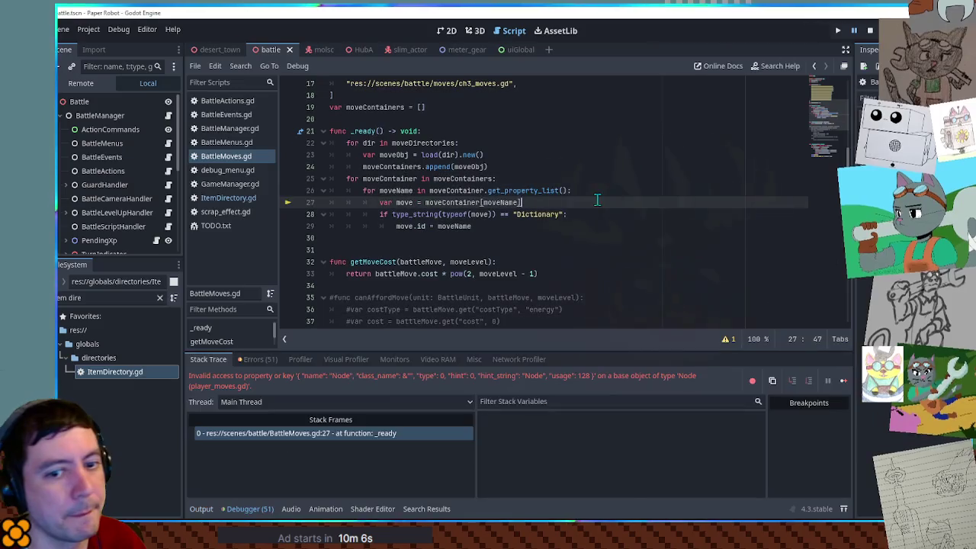
Step: Select moveName on the failing line 27 of BattleMoves.gd
{"action": "left_click", "coordinate": [587, 171]}
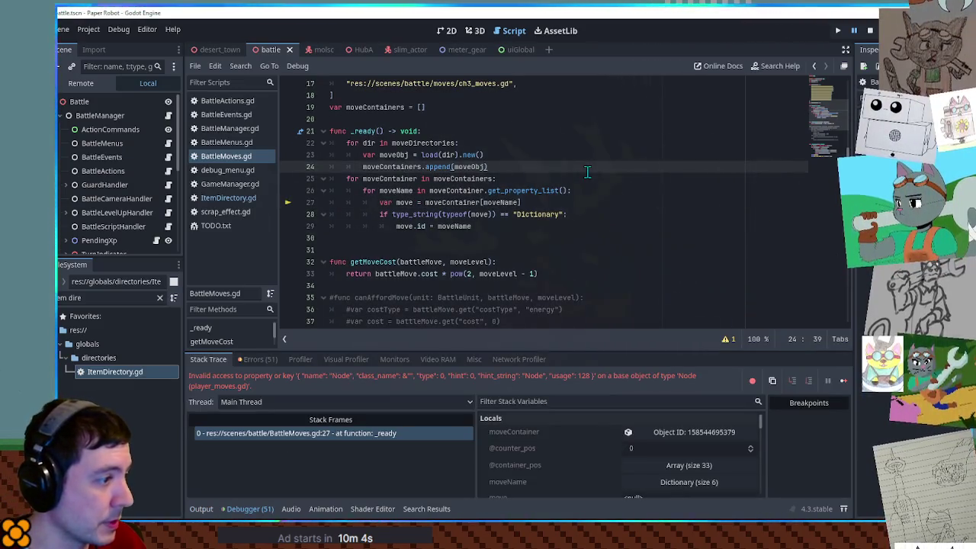
{"action": "left_click", "coordinate": [581, 138]}
{"action": "left_click", "coordinate": [581, 164]}
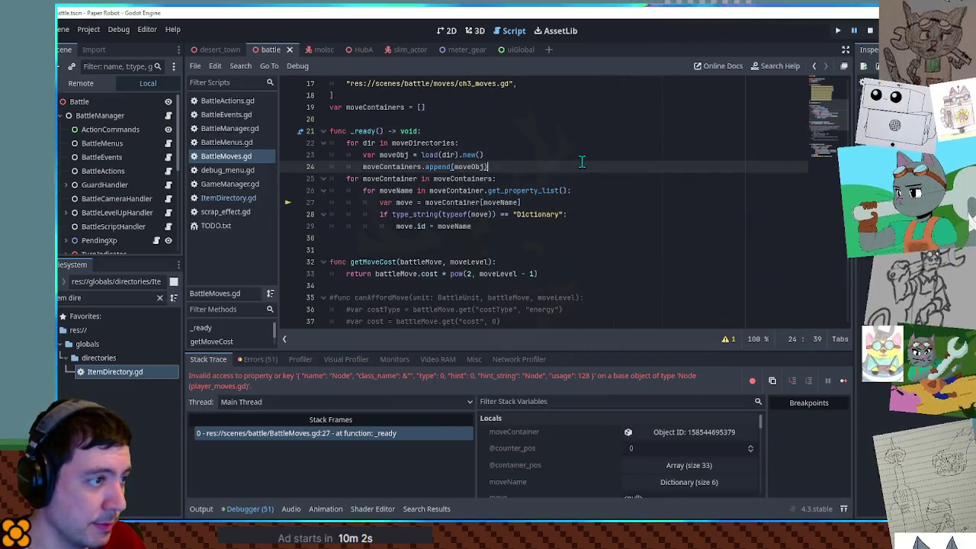
{"action": "left_click", "coordinate": [575, 216]}
{"action": "mouse_move", "coordinate": [502, 203]}
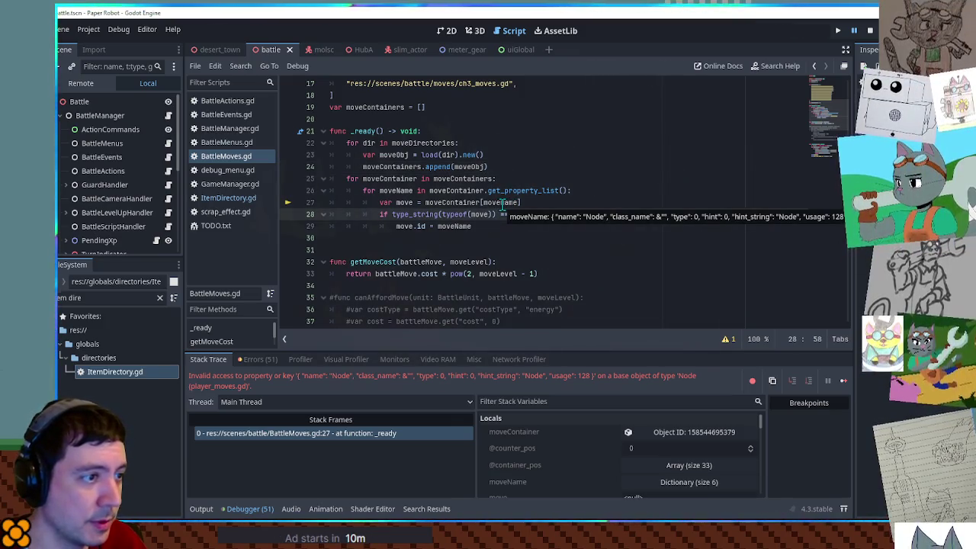
{"action": "double_click", "coordinate": [502, 202]}
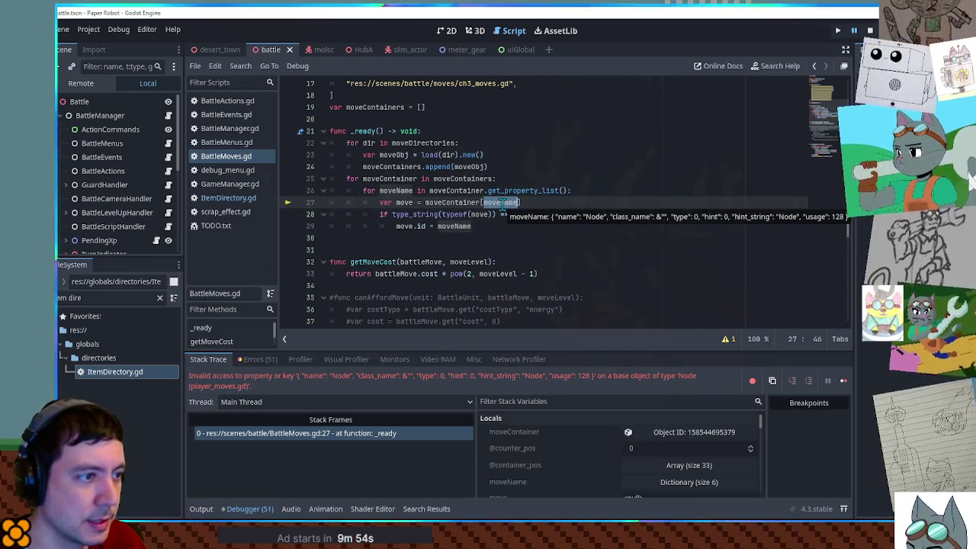
Step: Expand moveName in Stack Variables to see its 6-entry Dictionary, collapse it, and stop the game
{"action": "left_click", "coordinate": [678, 432]}
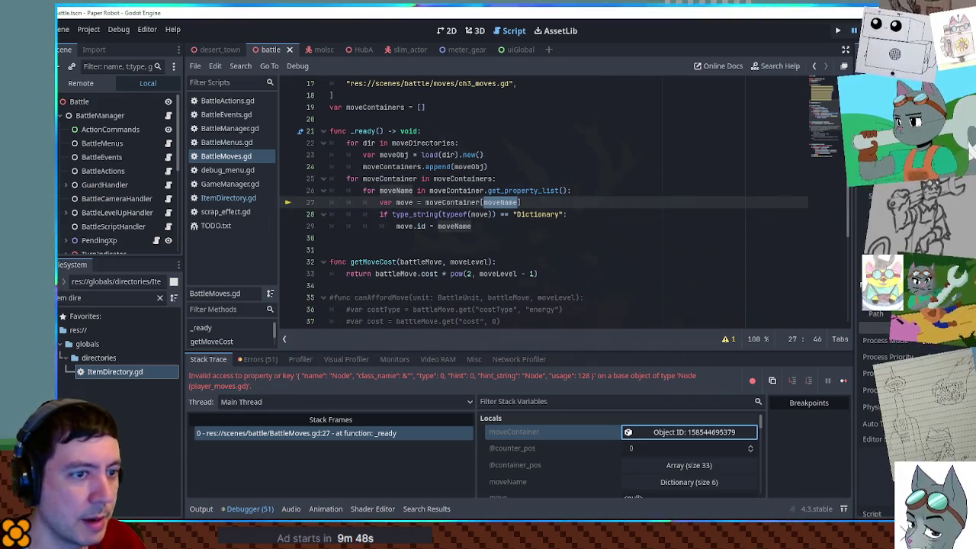
{"action": "left_click", "coordinate": [678, 482]}
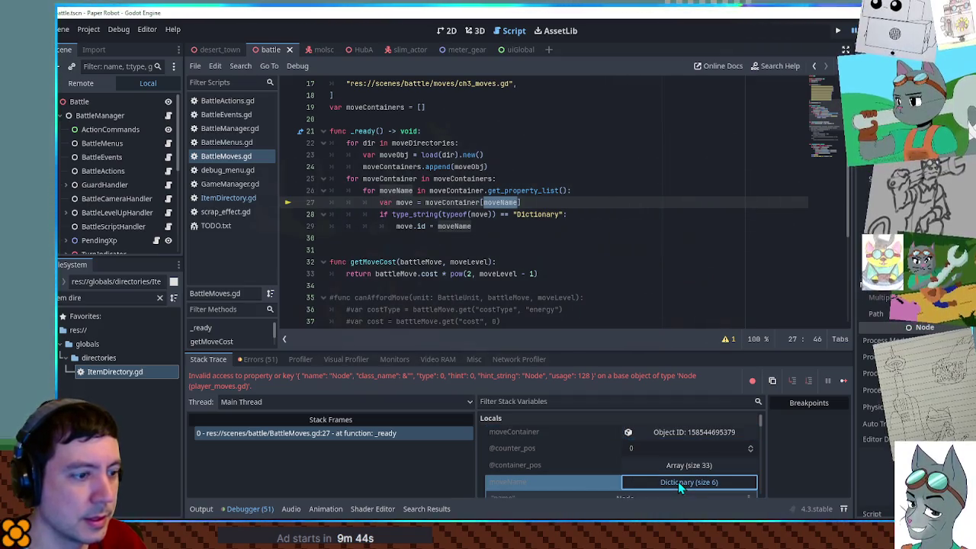
{"action": "scroll", "coordinate": [669, 457], "scroll_direction": "down", "scroll_amount": 5}
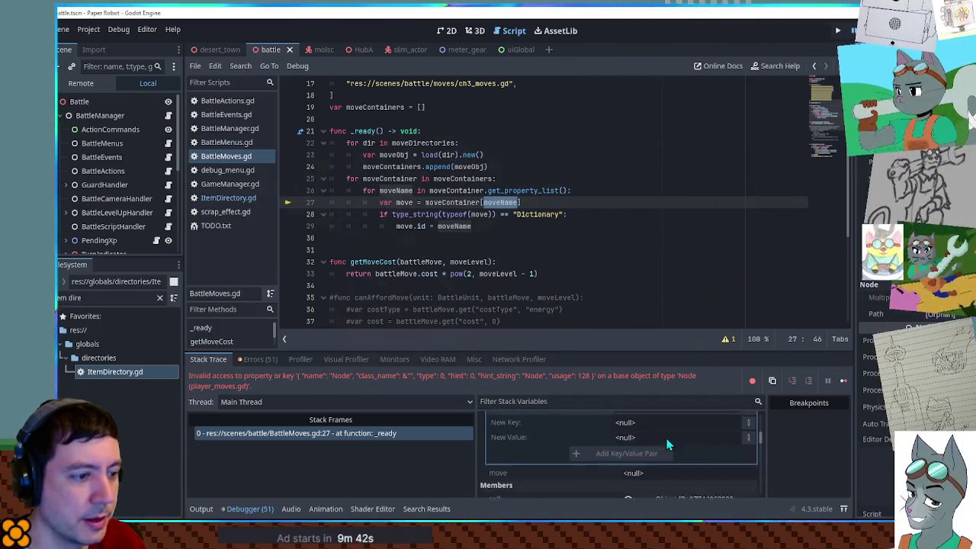
{"action": "scroll", "coordinate": [675, 448], "scroll_direction": "up", "scroll_amount": 5}
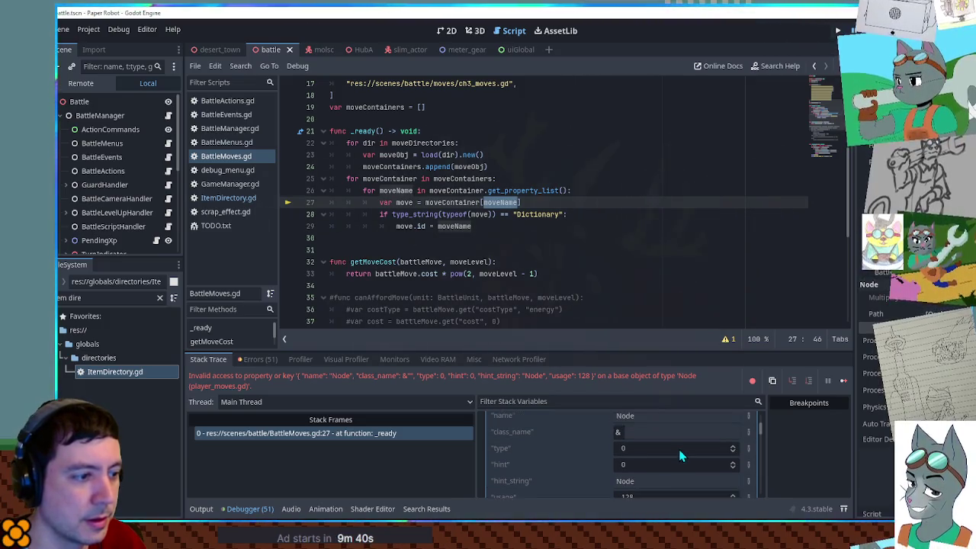
{"action": "scroll", "coordinate": [678, 449], "scroll_direction": "up", "scroll_amount": 3}
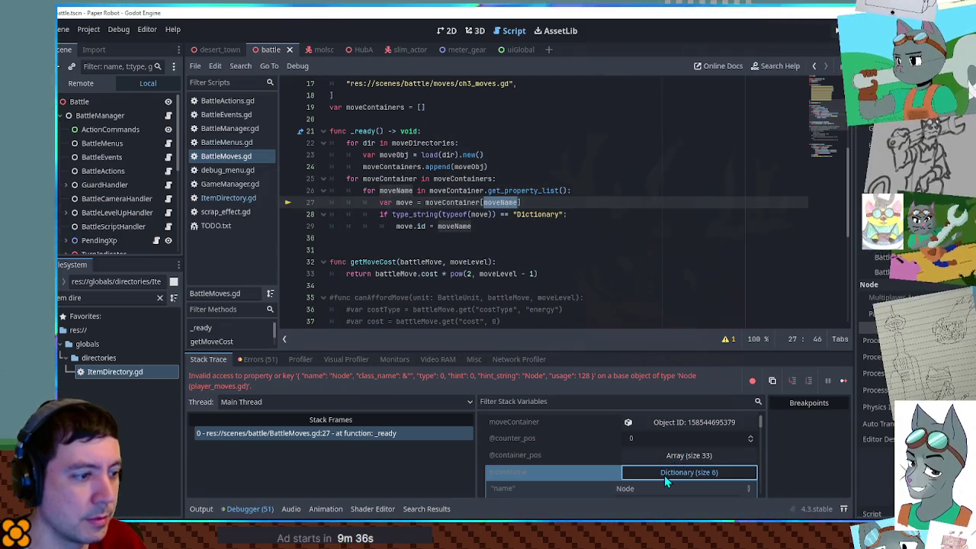
{"action": "left_click", "coordinate": [536, 191]}
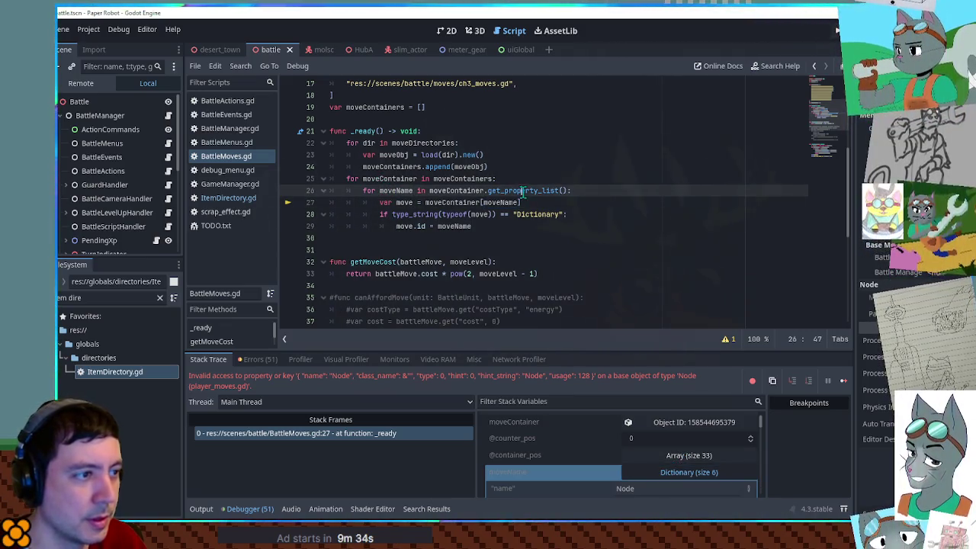
{"action": "double_click", "coordinate": [532, 191]}
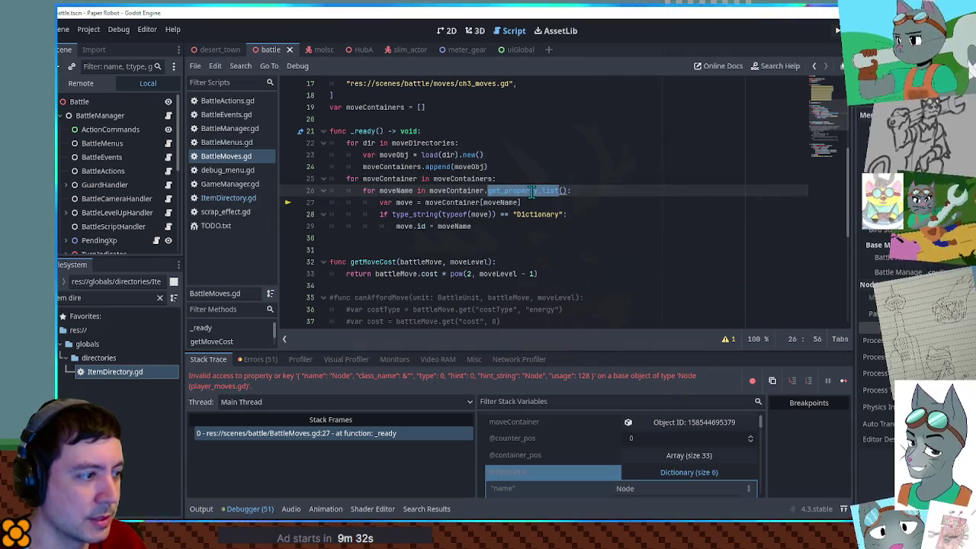
{"action": "scroll", "coordinate": [576, 457], "scroll_direction": "down", "scroll_amount": 2}
{"action": "left_click", "coordinate": [676, 432]}
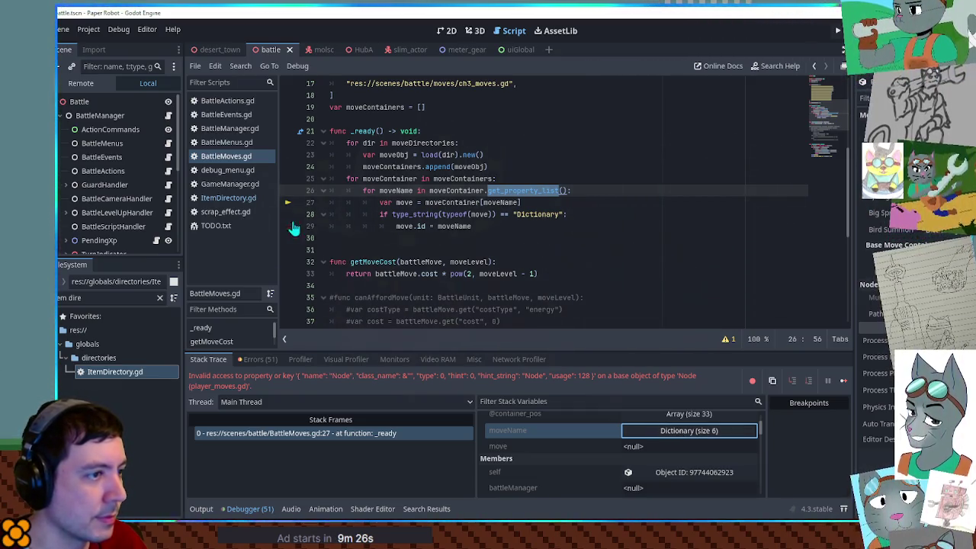
{"action": "key", "text": "F8"}
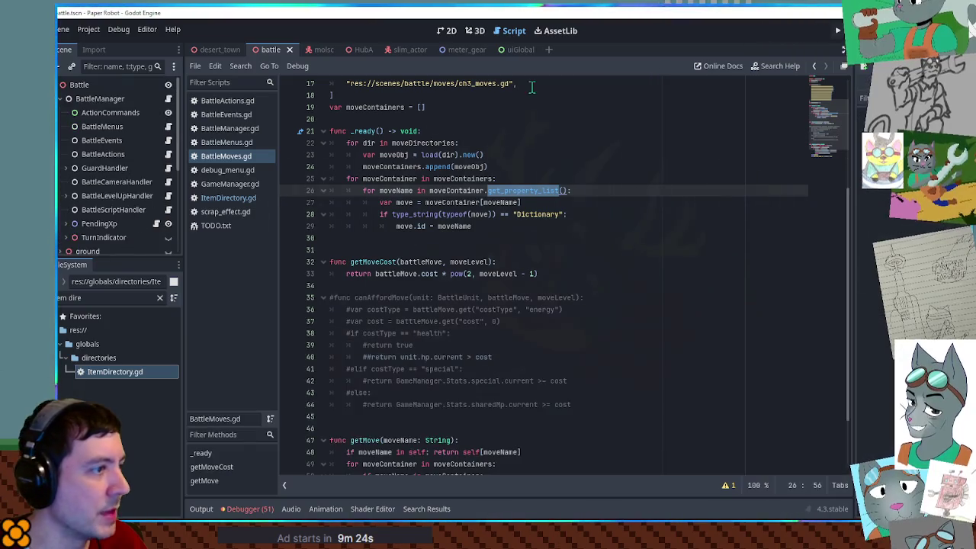
Step: Paste ItemDirectory.gd's type_string String check under line 26 of BattleMoves.gd, testing moveName
{"action": "left_click", "coordinate": [228, 198]}
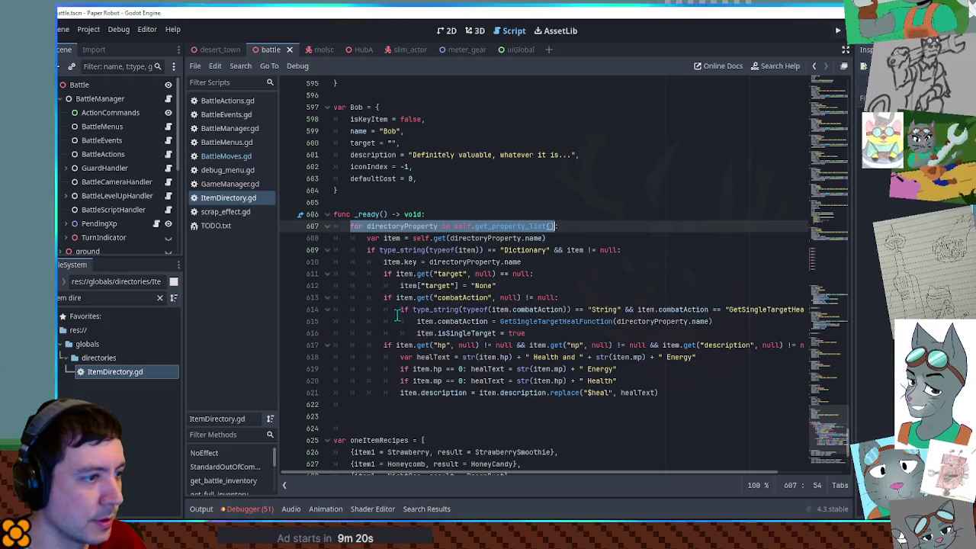
{"action": "left_click_drag", "start_coordinate": [399, 308], "coordinate": [627, 309]}
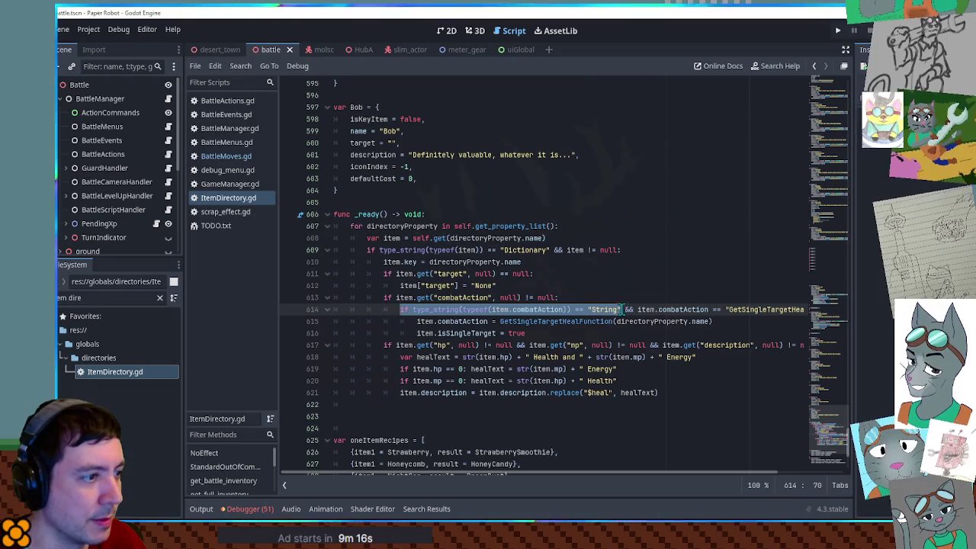
{"action": "left_click", "coordinate": [219, 158]}
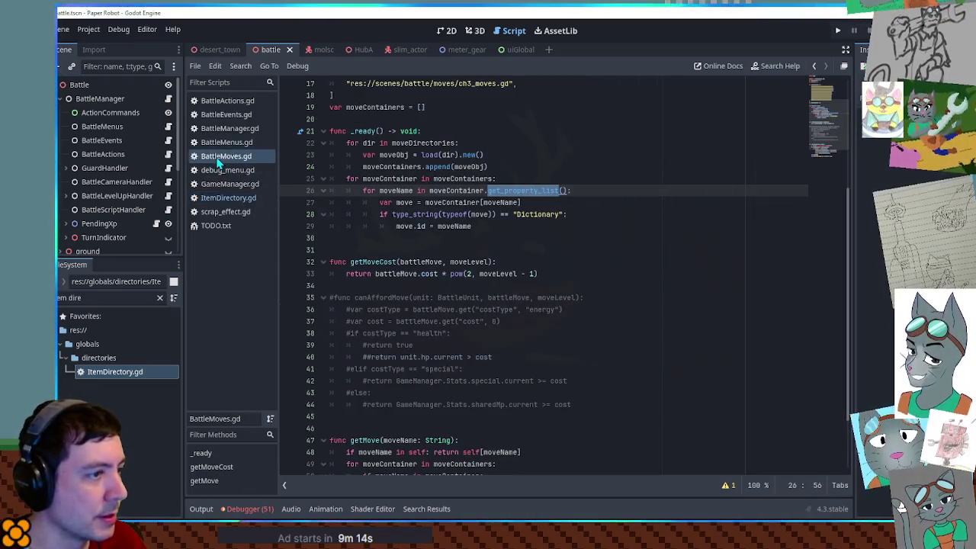
{"action": "left_click", "coordinate": [598, 192]}
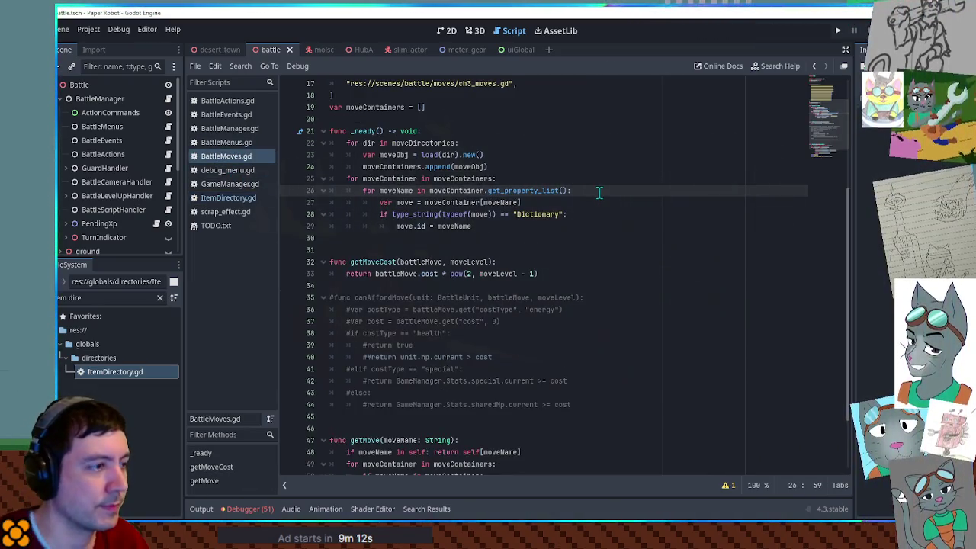
{"action": "key", "text": "Return"}
{"action": "key", "text": "ctrl+z"}
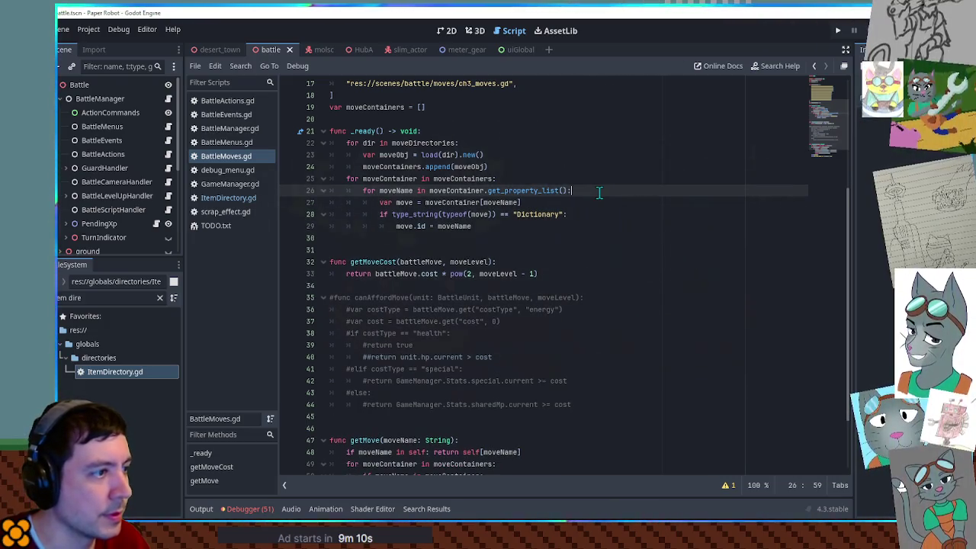
{"action": "type", "text": "if type_string(typeof(item.combatAction)) == \"String\""}
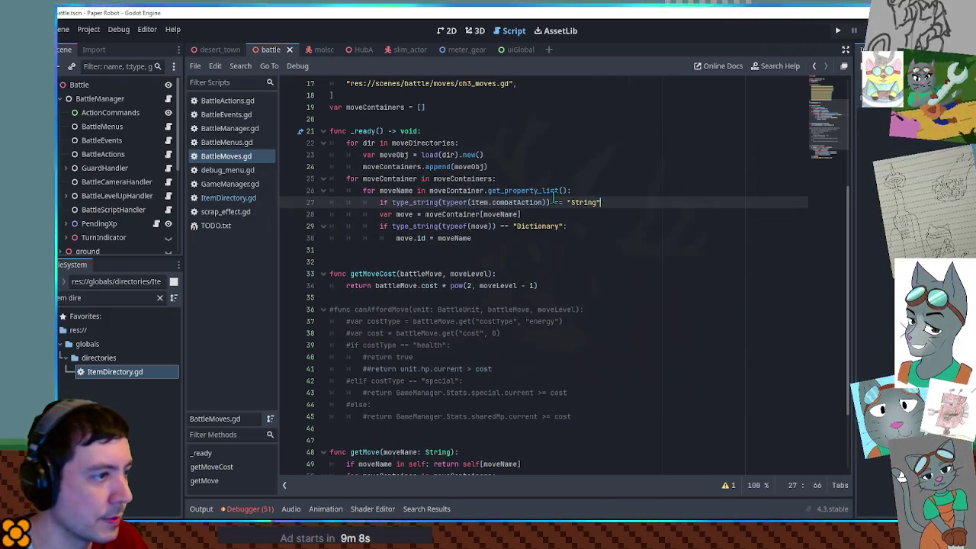
{"action": "double_click", "coordinate": [479, 203]}
{"action": "left_click_drag", "start_coordinate": [486, 202], "coordinate": [544, 203]}
{"action": "type", "text": "moveName"}
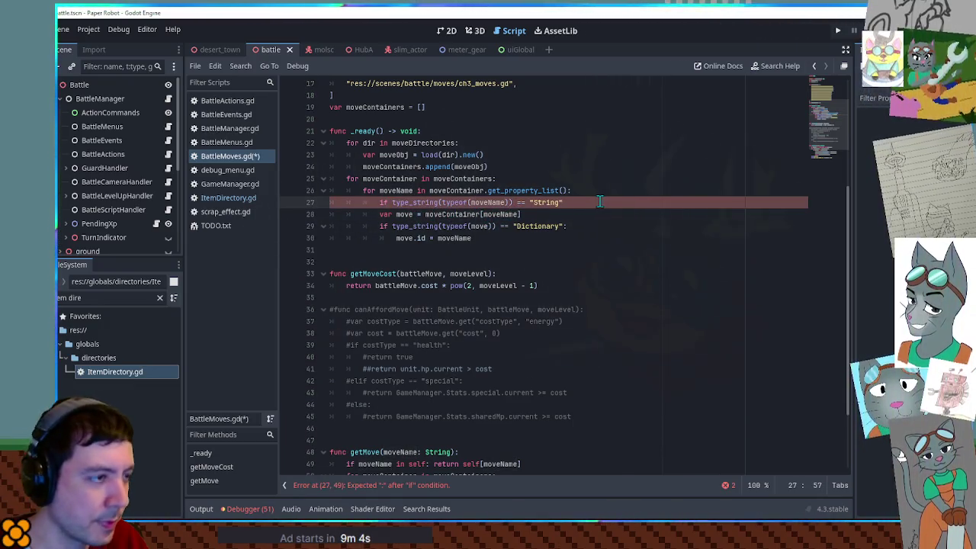
Step: Indent lines 28–30 under the new String check, save BattleMoves.gd, and run the project
{"action": "left_click_drag", "start_coordinate": [392, 216], "coordinate": [473, 239]}
{"action": "key", "text": "Tab"}
{"action": "double_click", "coordinate": [488, 203]}
{"action": "left_click", "coordinate": [598, 192]}
{"action": "key", "text": "Return"}
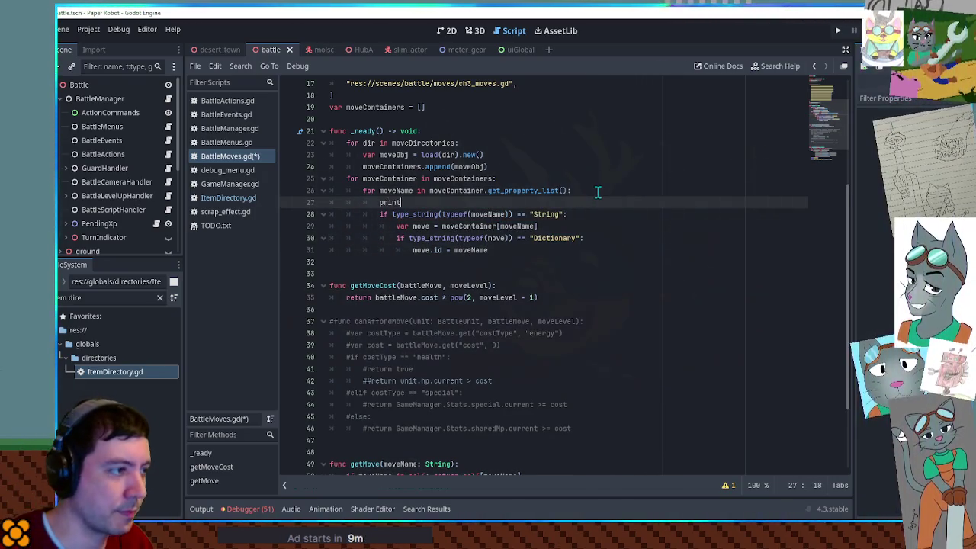
{"action": "key", "text": "ctrl+s"}
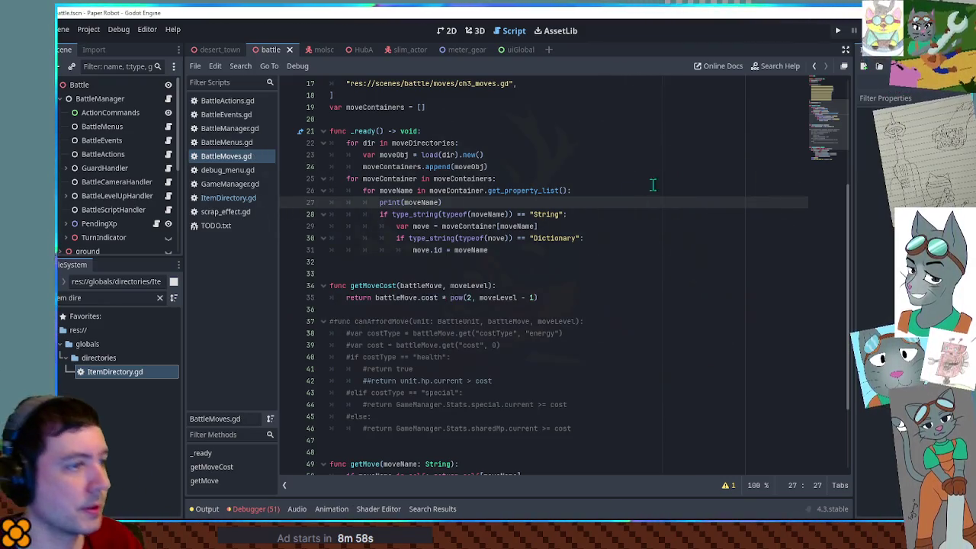
{"action": "key", "text": "F5"}
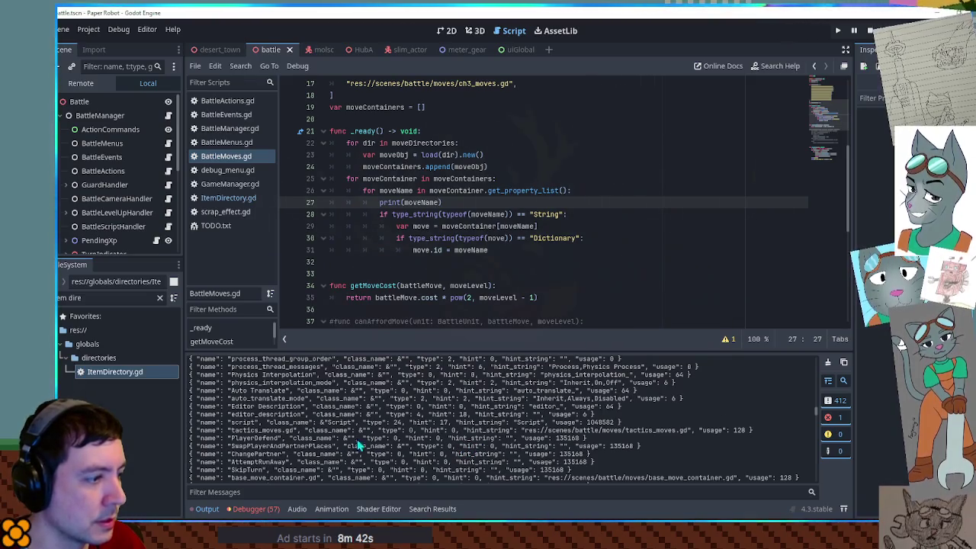
Step: Select part of the SwapPlayerAndPartnerPlaces output line and filter the FileSystem for 'player moves'
{"action": "left_click_drag", "start_coordinate": [311, 445], "coordinate": [654, 446]}
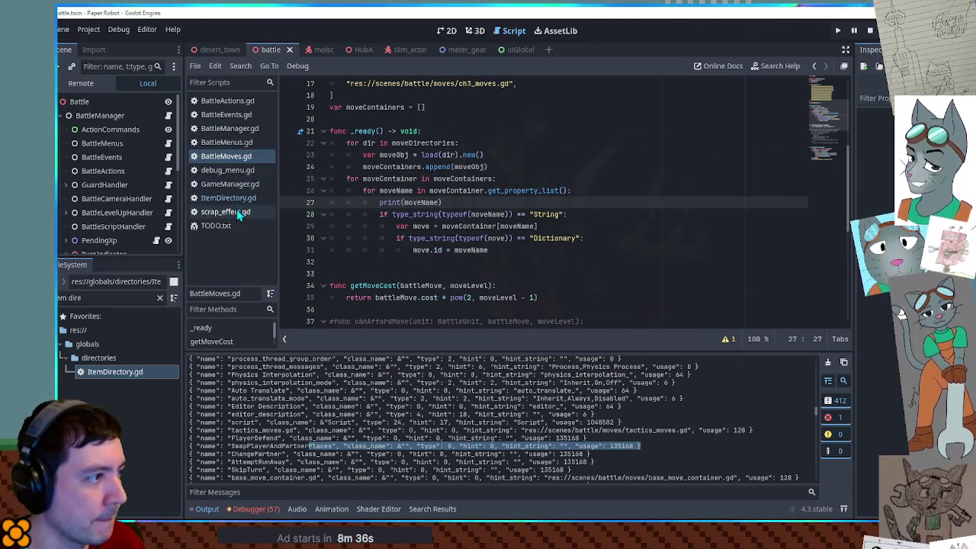
{"action": "triple_click", "coordinate": [114, 297]}
{"action": "type", "text": "player"}
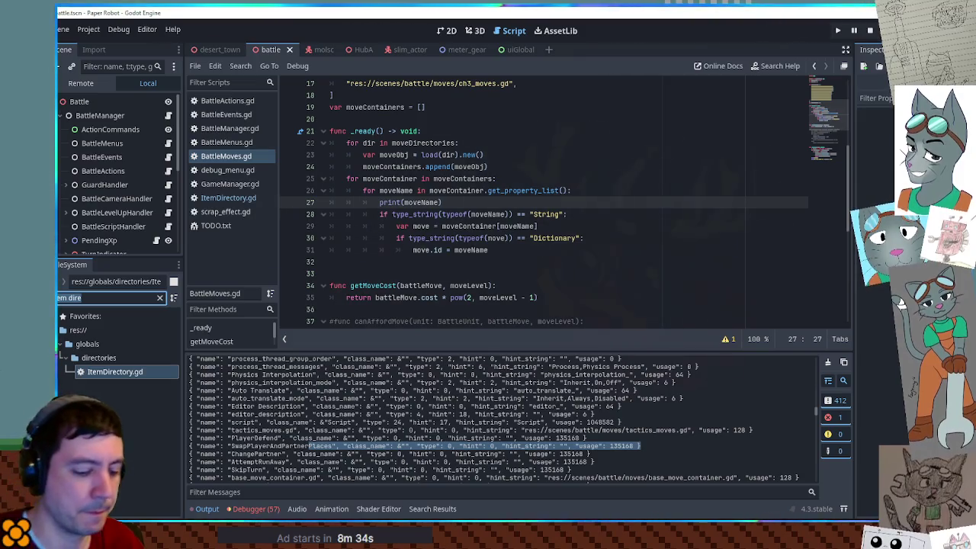
{"action": "type", "text": " moves"}
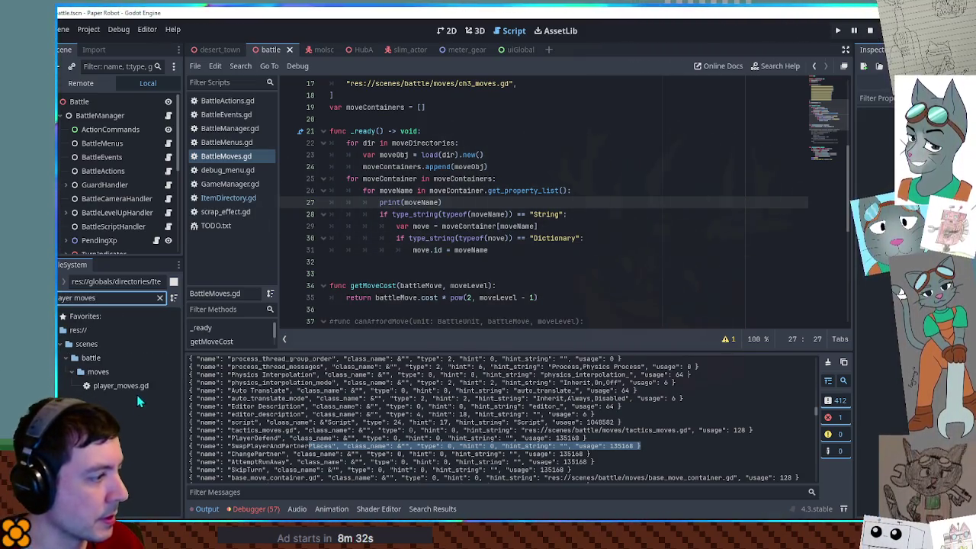
Step: Open player_moves.gd and browse its move definitions via the minimap
{"action": "left_click", "coordinate": [122, 386]}
{"action": "double_click", "coordinate": [128, 386]}
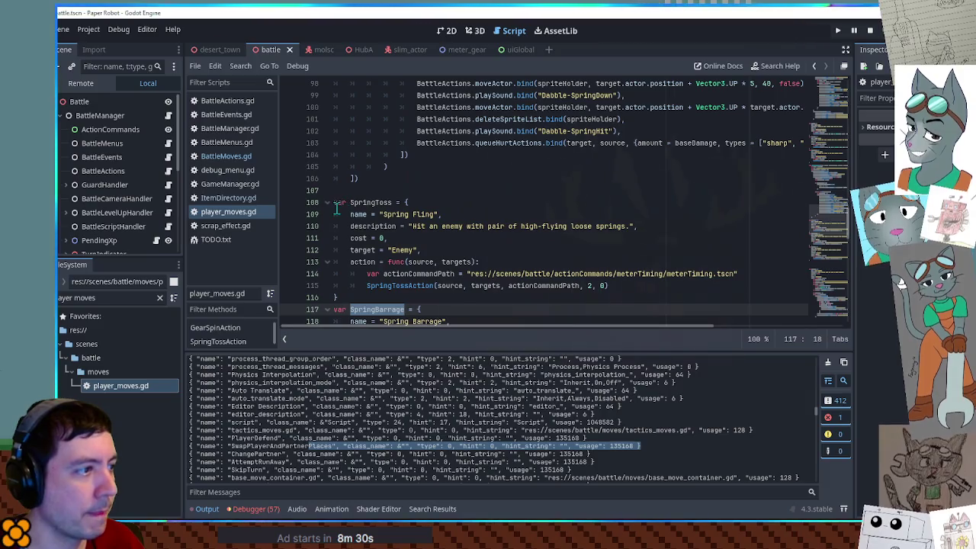
{"action": "mouse_move", "coordinate": [830, 223]}
{"action": "left_mouse_down"}
{"action": "mouse_move", "coordinate": [848, 63]}
{"action": "mouse_move", "coordinate": [849, 213]}
{"action": "mouse_move", "coordinate": [850, 185]}
{"action": "left_mouse_up"}
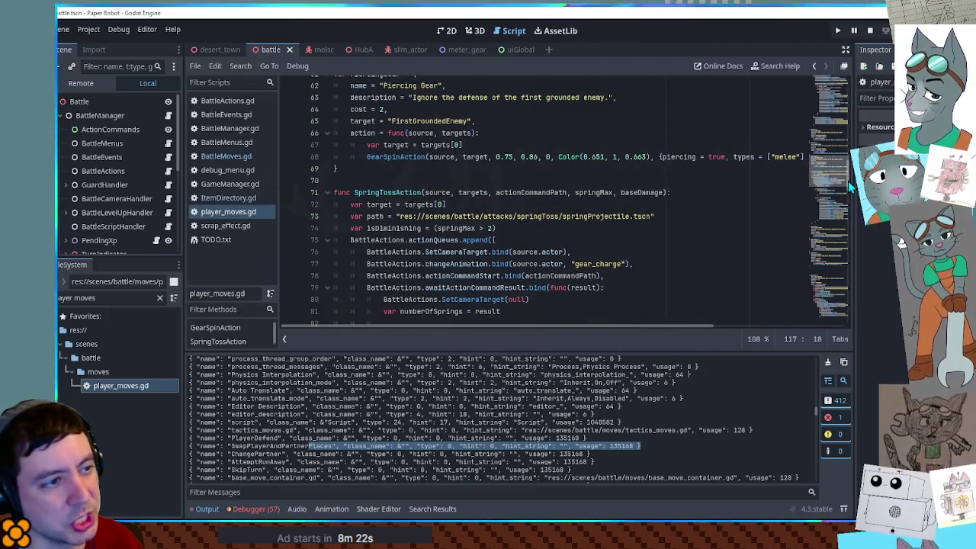
{"action": "mouse_move", "coordinate": [848, 180]}
{"action": "left_mouse_down"}
{"action": "mouse_move", "coordinate": [848, 143]}
{"action": "mouse_move", "coordinate": [857, 252]}
{"action": "left_mouse_up"}
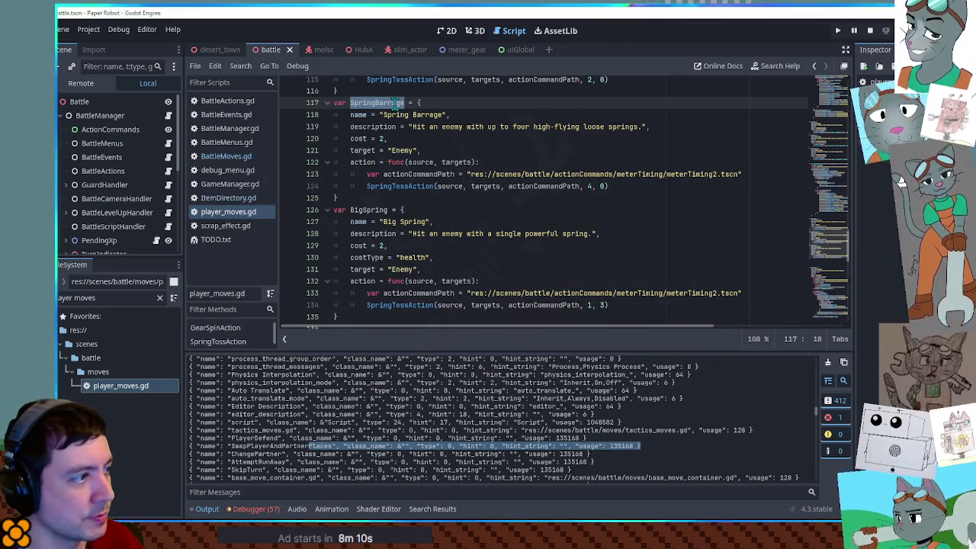
Step: Return to ItemDirectory.gd and scroll down to its _ready function
{"action": "left_click", "coordinate": [228, 198]}
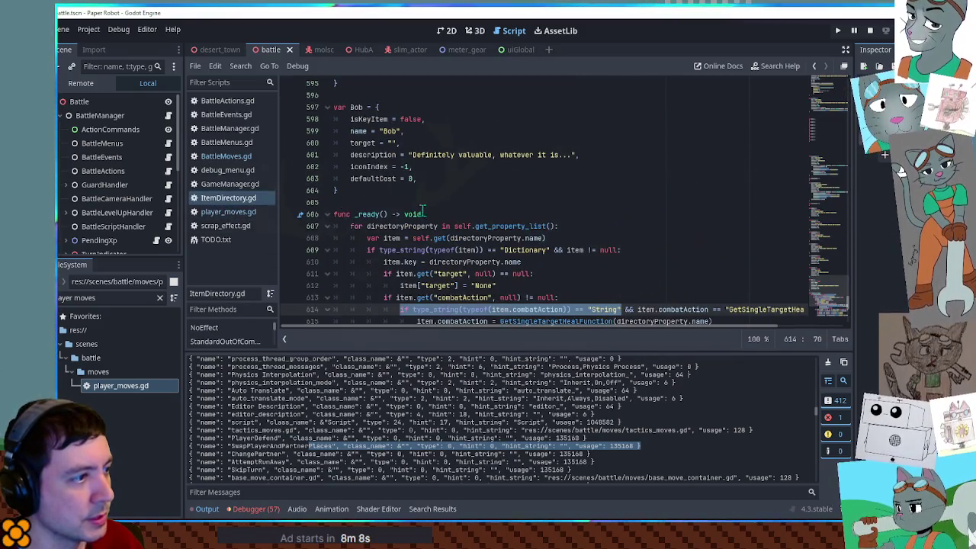
{"action": "scroll", "coordinate": [577, 158], "scroll_direction": "down", "scroll_amount": 5}
{"action": "left_click", "coordinate": [841, 172]}
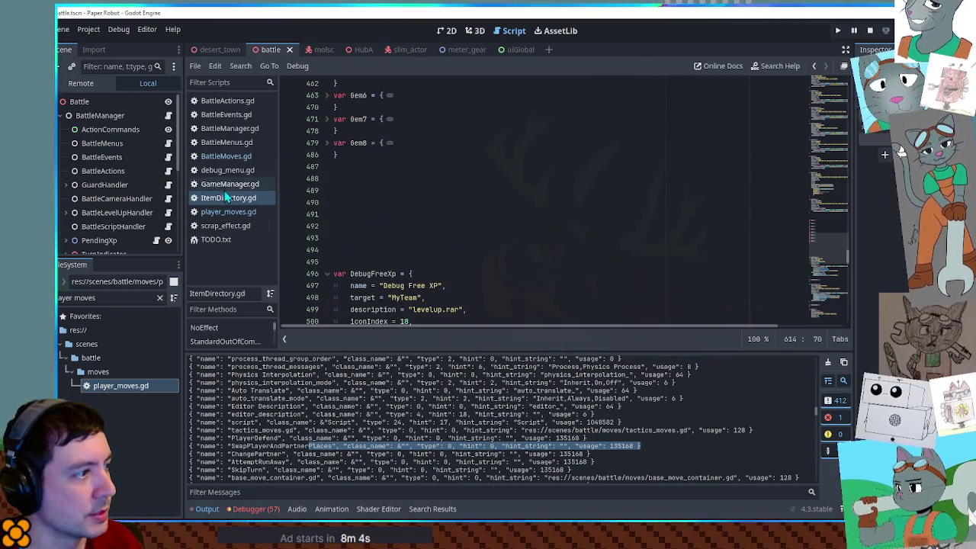
{"action": "scroll", "coordinate": [457, 158], "scroll_direction": "down", "scroll_amount": 20}
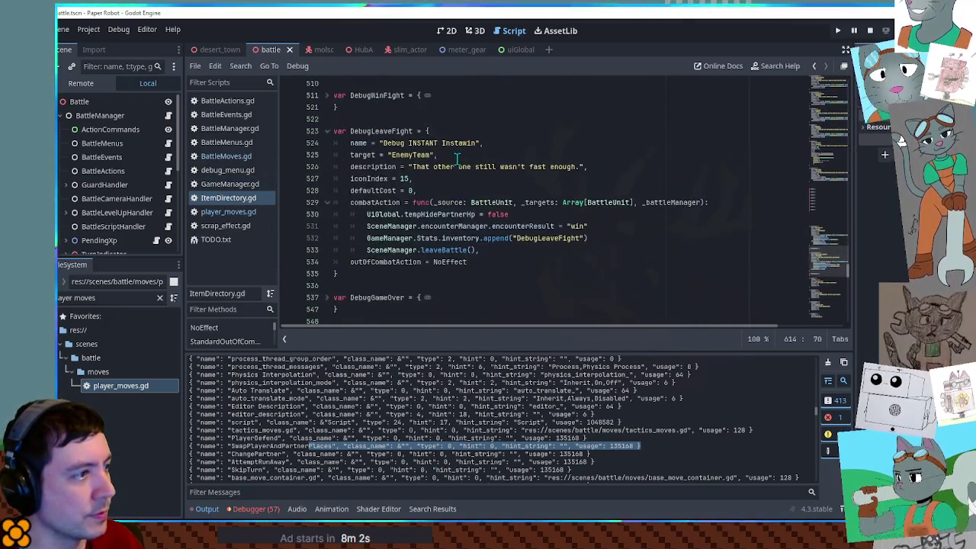
{"action": "scroll", "coordinate": [456, 158], "scroll_direction": "down", "scroll_amount": 15}
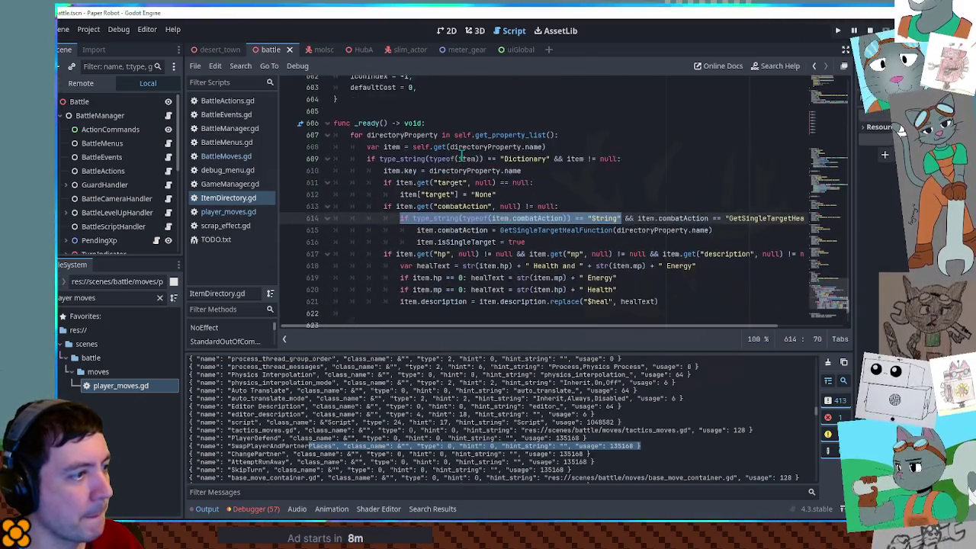
{"action": "left_click", "coordinate": [231, 157]}
{"action": "left_click", "coordinate": [463, 190]}
{"action": "key", "text": "End"}
{"action": "key", "text": "Return"}
{"action": "type", "text": "print(moveName"}
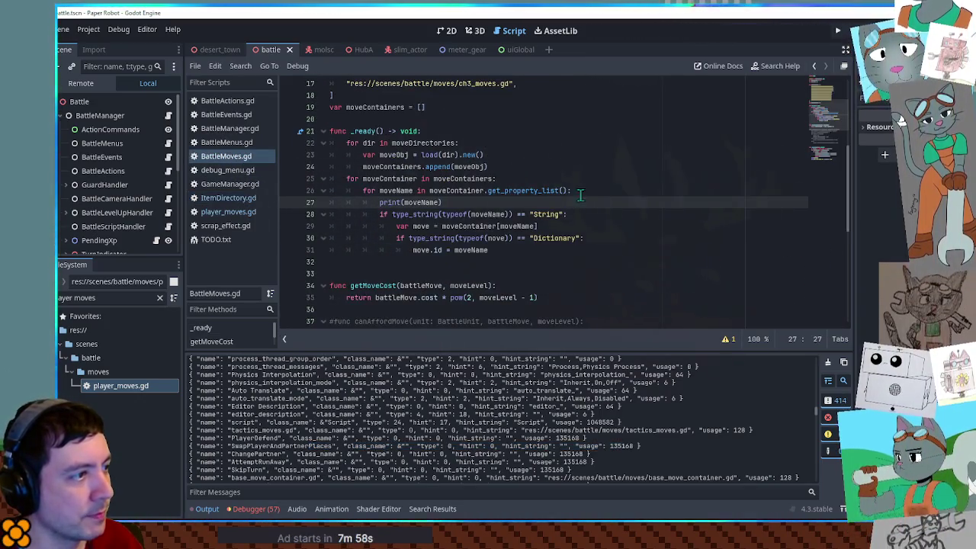
{"action": "left_click", "coordinate": [515, 192]}
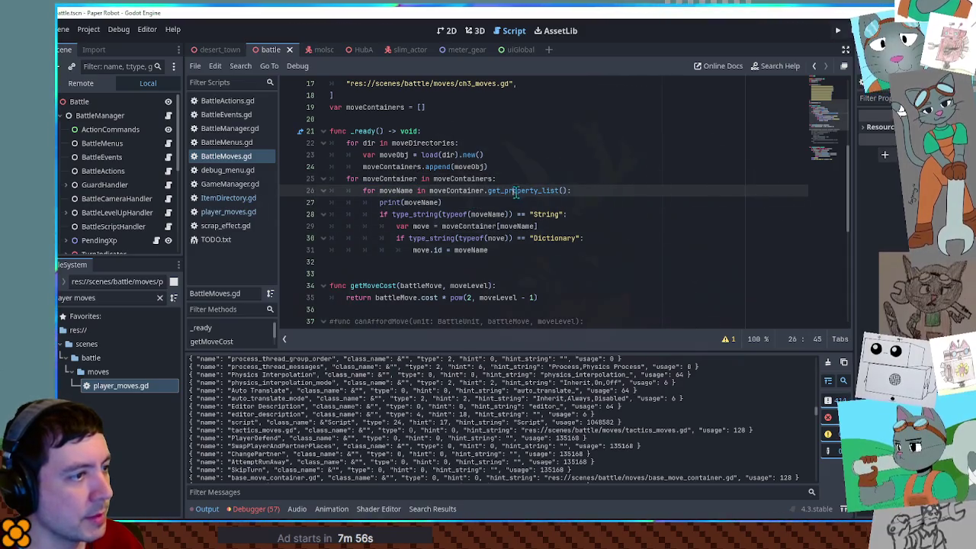
{"action": "double_click", "coordinate": [526, 191]}
{"action": "key", "text": "ctrl+shift+f"}
{"action": "left_click", "coordinate": [522, 308]}
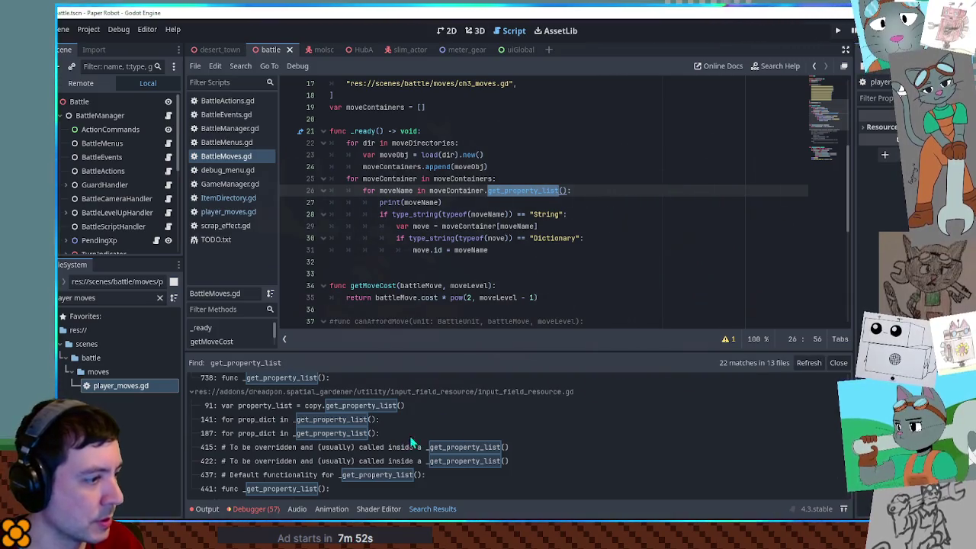
{"action": "scroll", "coordinate": [412, 442], "scroll_direction": "down", "scroll_amount": 10}
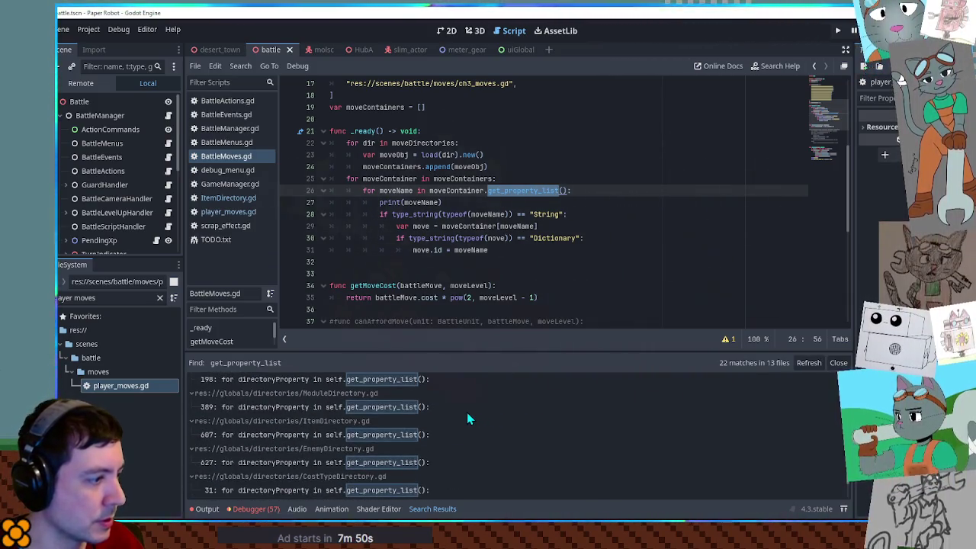
{"action": "left_click", "coordinate": [293, 406]}
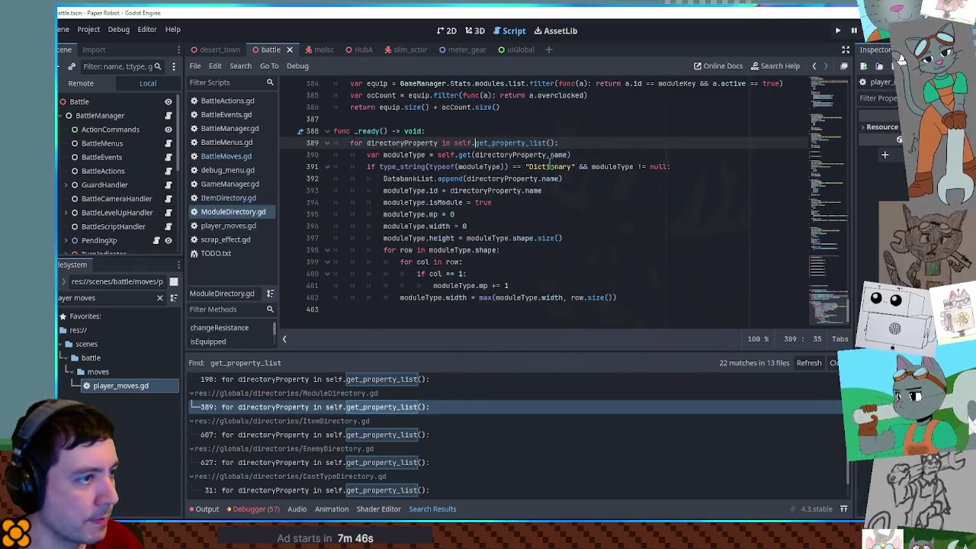
{"action": "left_click_drag", "start_coordinate": [475, 155], "coordinate": [568, 154]}
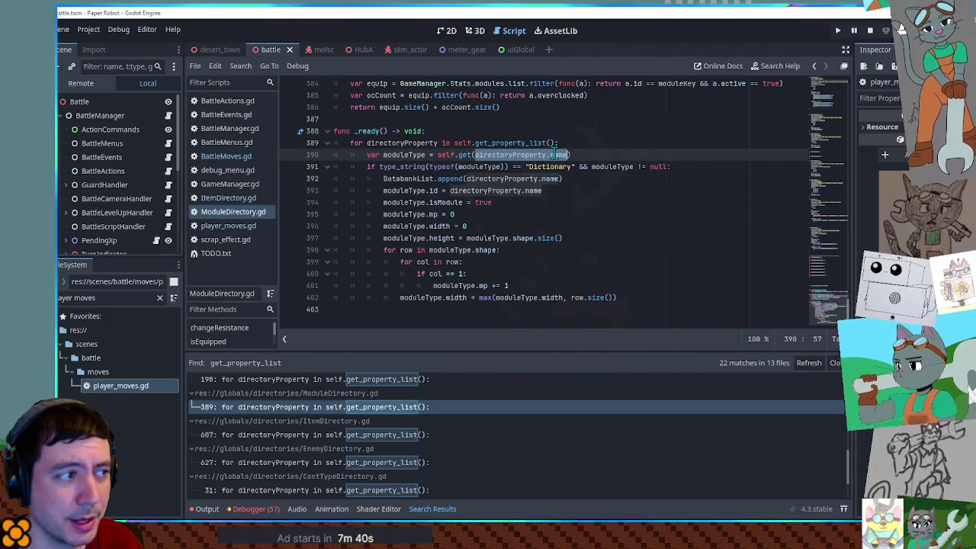
{"action": "left_click_drag", "start_coordinate": [568, 155], "coordinate": [475, 155]}
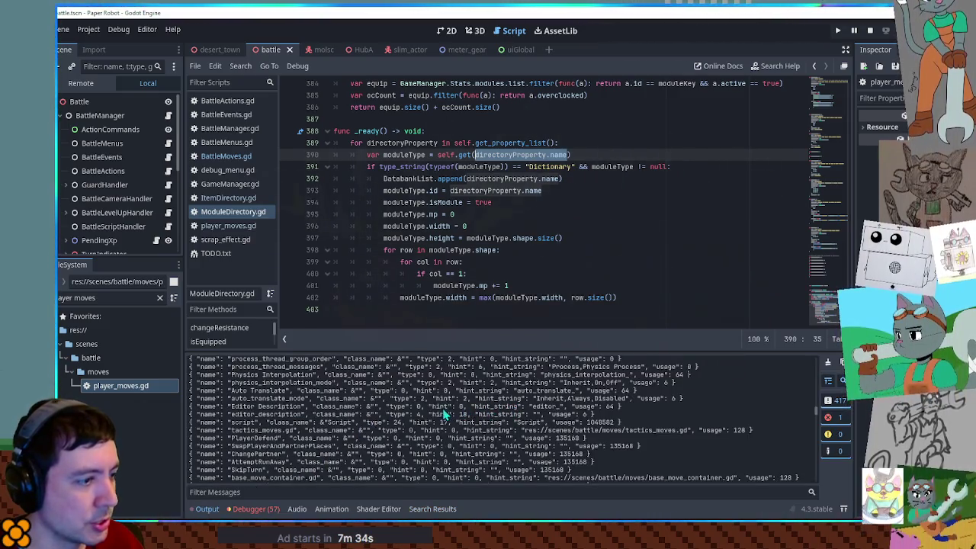
{"action": "double_click", "coordinate": [209, 398]}
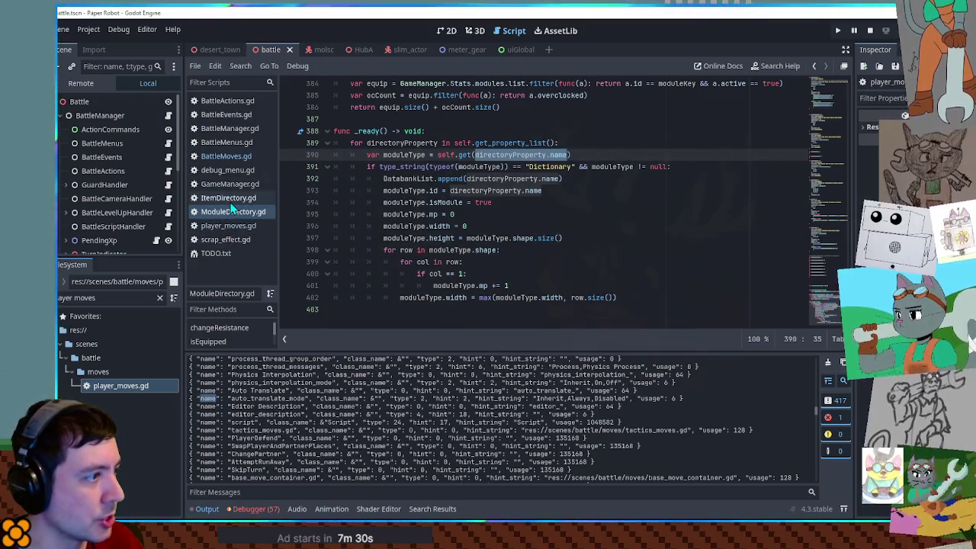
{"action": "middle_click", "coordinate": [232, 210]}
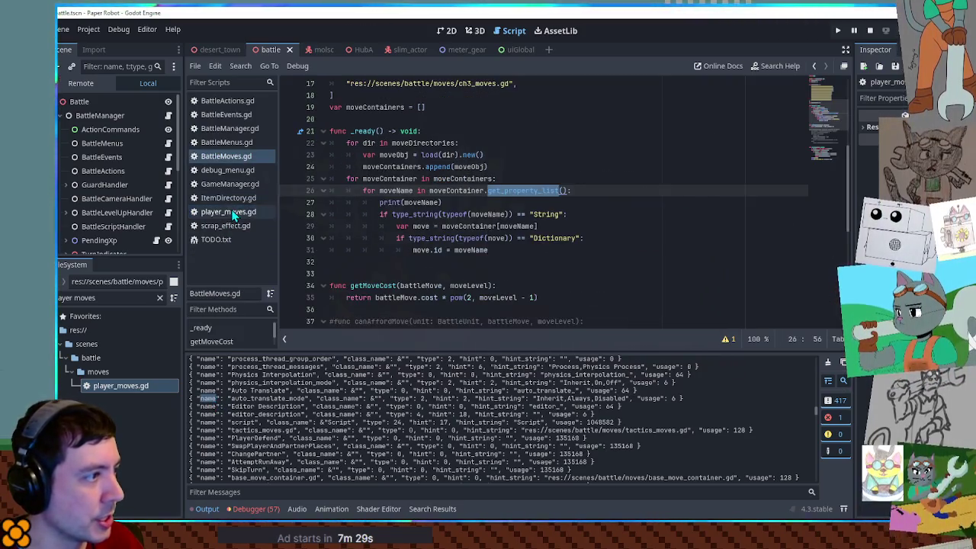
Step: Rename the loop variable to prop, add 'var moveName = prop.name' below it, and save
{"action": "double_click", "coordinate": [396, 191]}
{"action": "left_click", "coordinate": [397, 192]}
{"action": "double_click", "coordinate": [390, 192]}
{"action": "type", "text": "prop"}
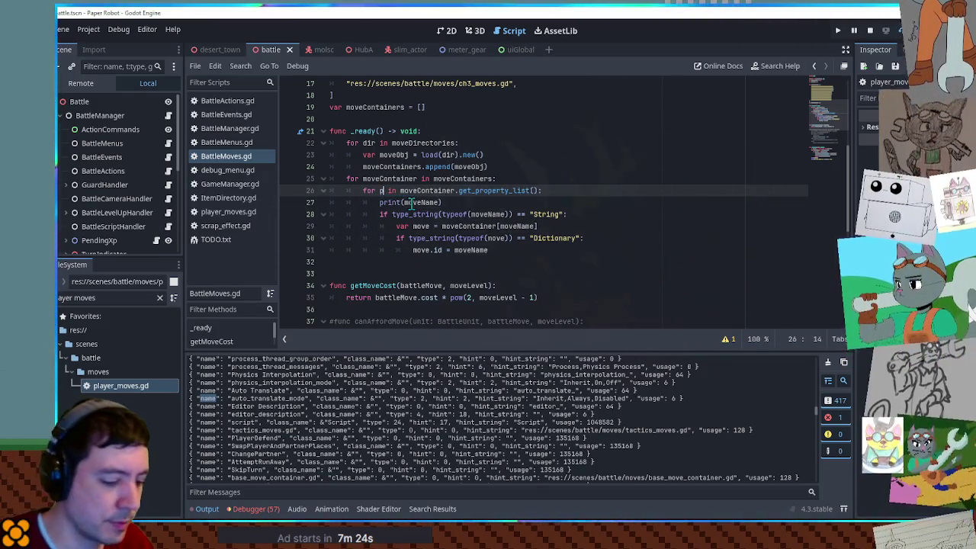
{"action": "key", "text": "End"}
{"action": "key", "text": "Return"}
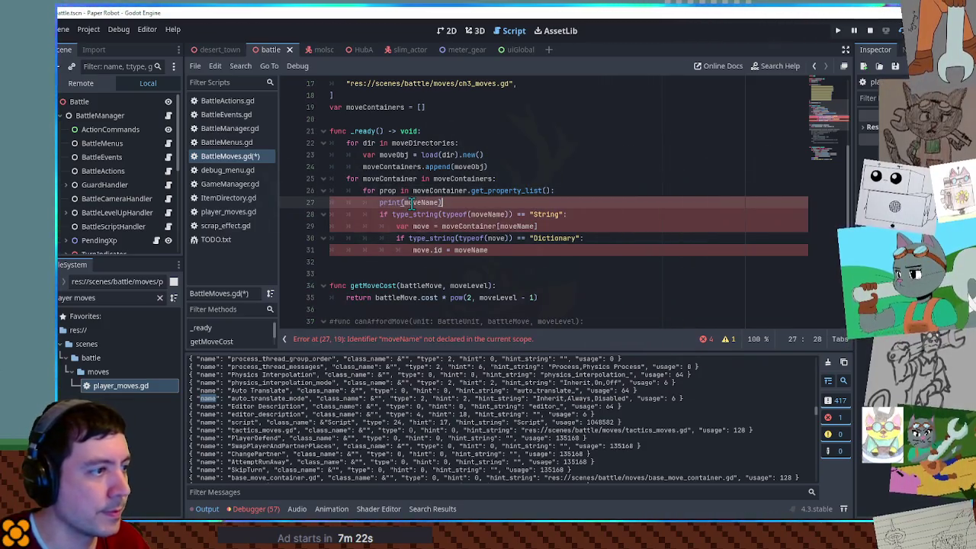
{"action": "type", "text": "var moveName = prop"}
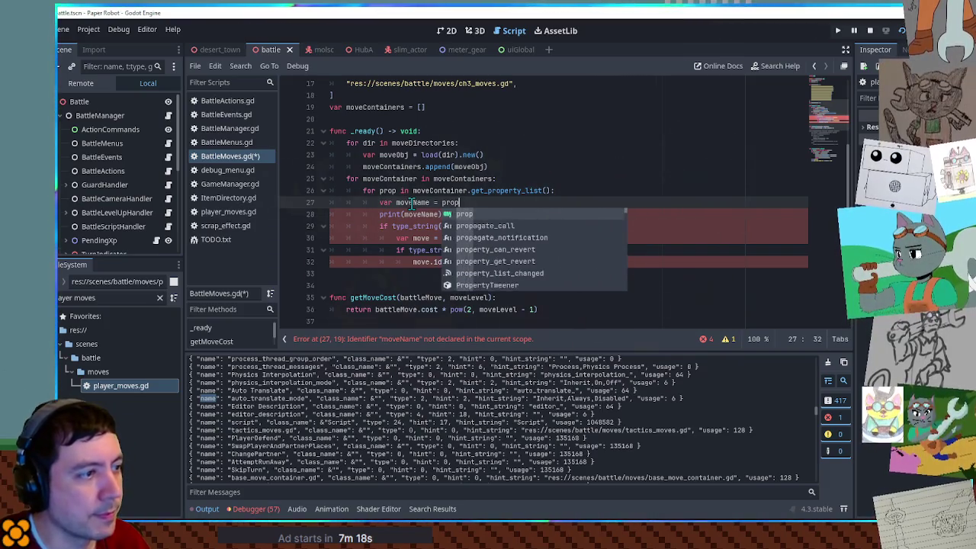
{"action": "type", "text": ".name"}
{"action": "left_click", "coordinate": [441, 214]}
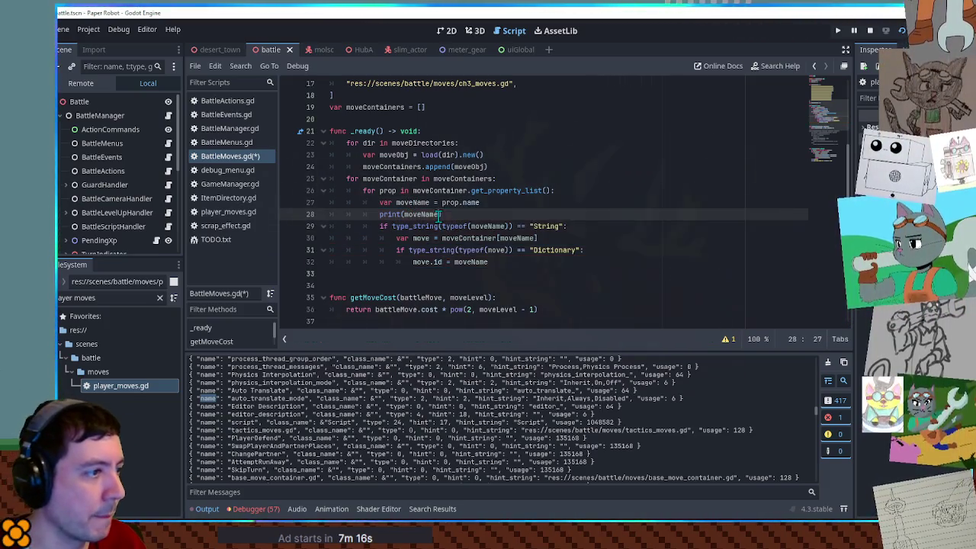
{"action": "key", "text": "ctrl+s"}
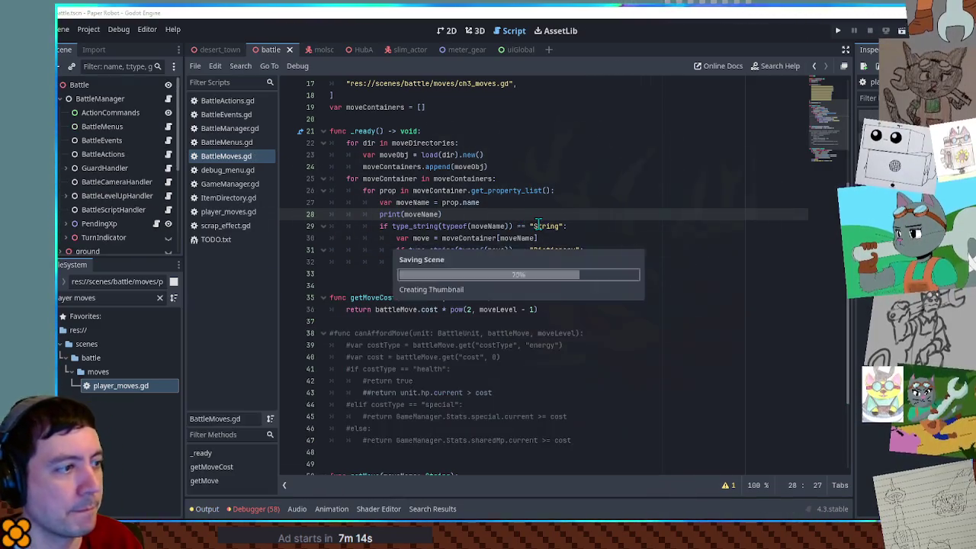
Step: Run the game and check the Output and Debugger for the line 30 invalid 'Node' key error
{"action": "key", "text": "F5"}
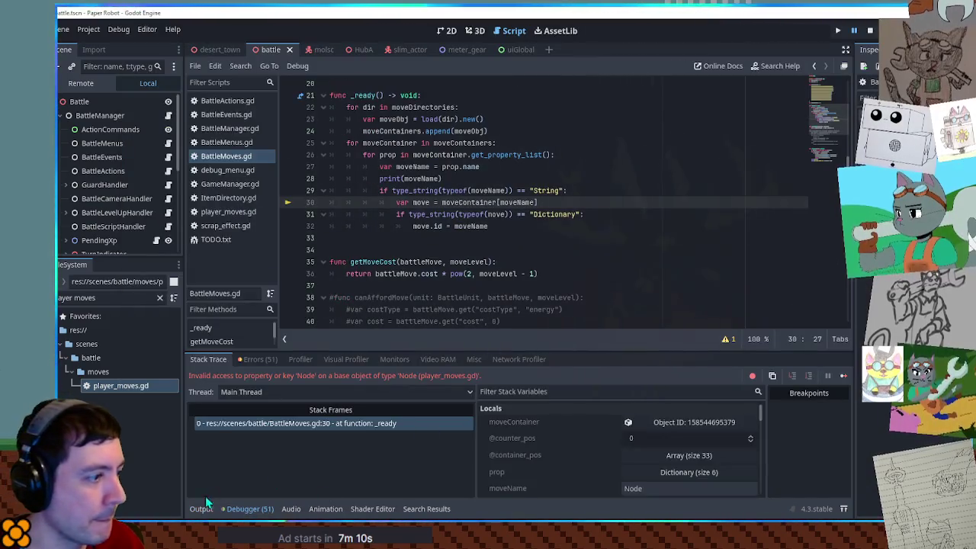
{"action": "left_click", "coordinate": [203, 510]}
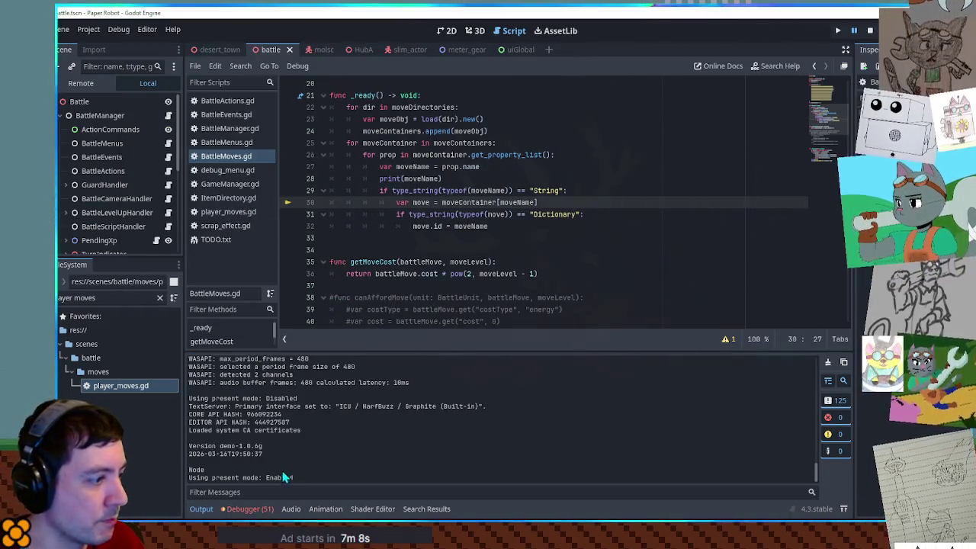
{"action": "left_click", "coordinate": [201, 510]}
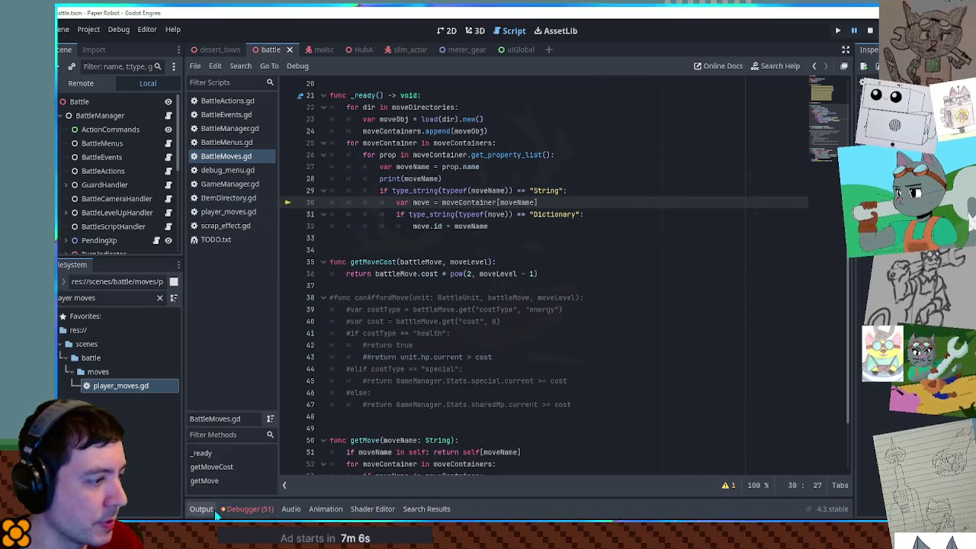
{"action": "left_click", "coordinate": [238, 510]}
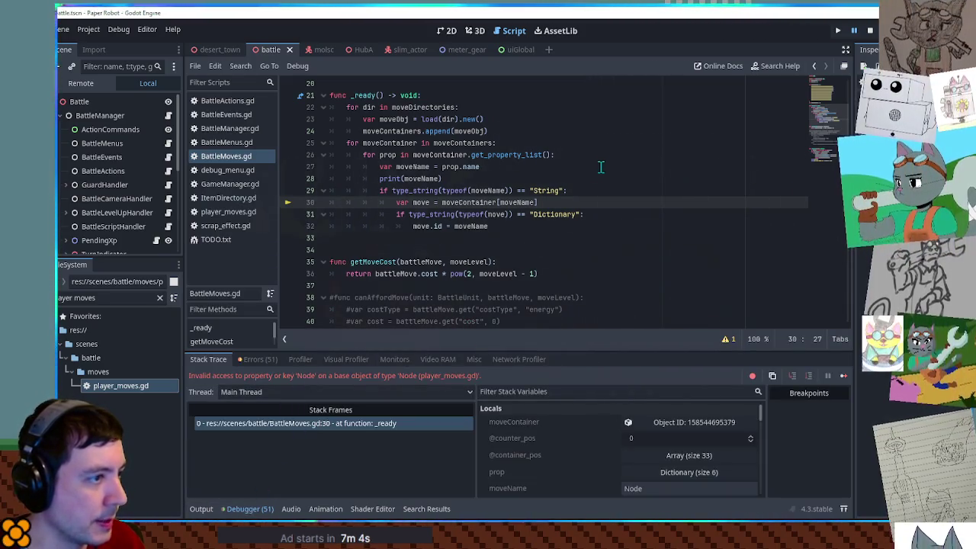
{"action": "left_click", "coordinate": [574, 168]}
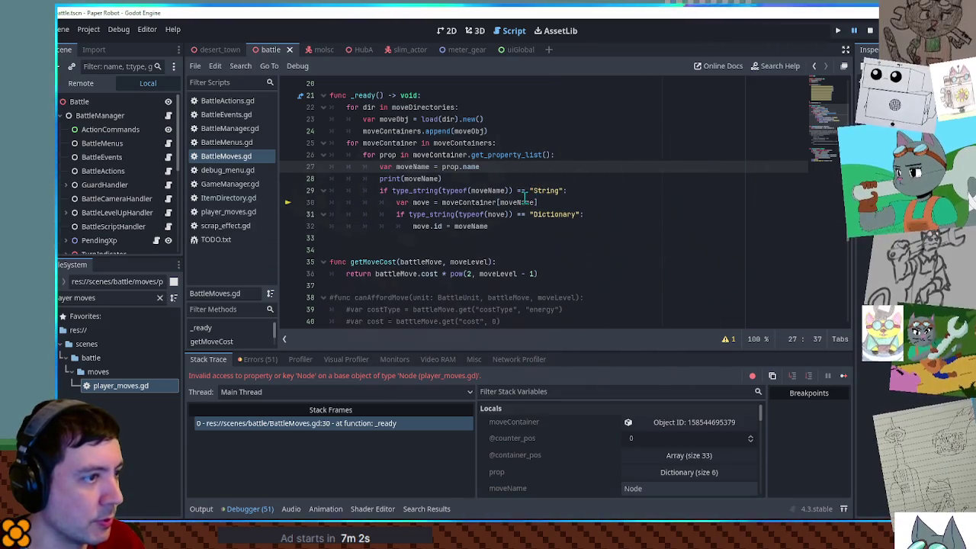
{"action": "double_click", "coordinate": [419, 178]}
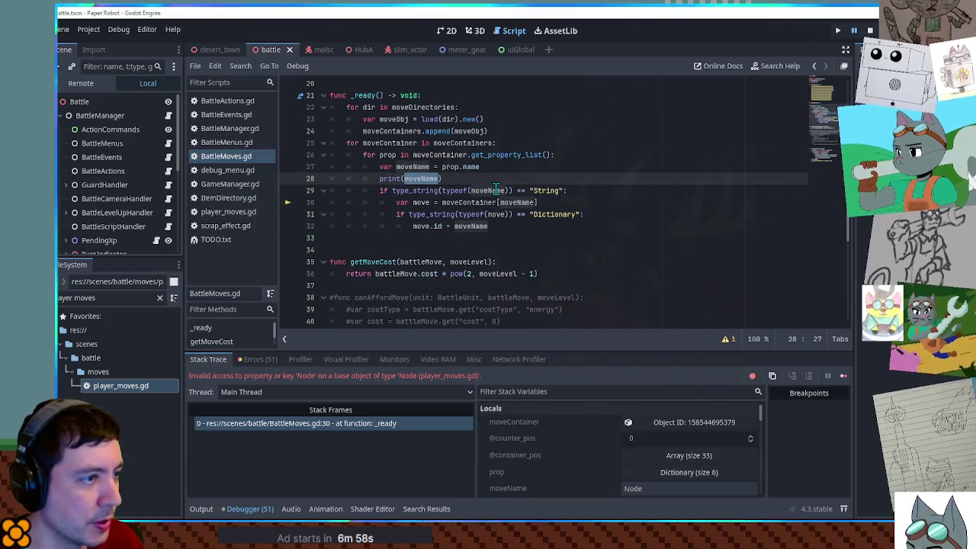
{"action": "mouse_move", "coordinate": [497, 190]}
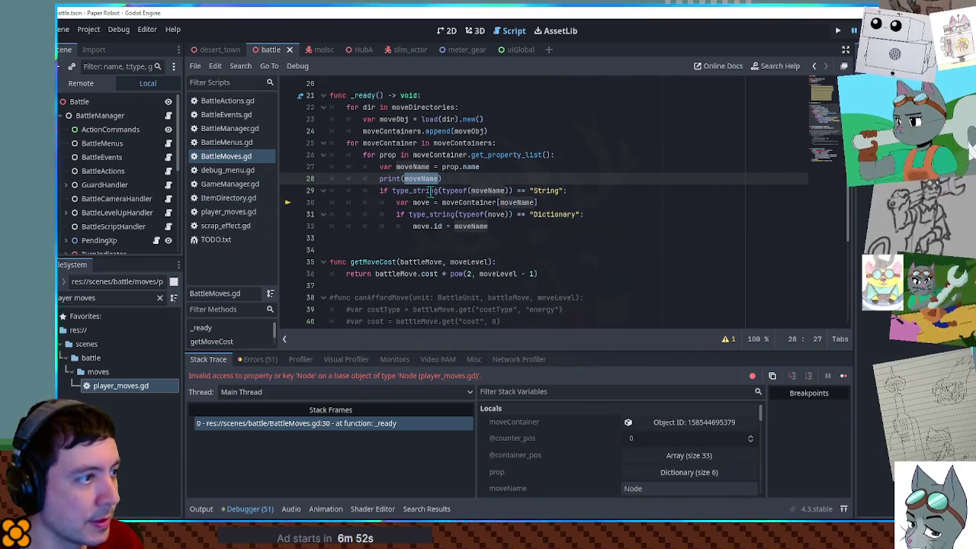
{"action": "left_click", "coordinate": [516, 143]}
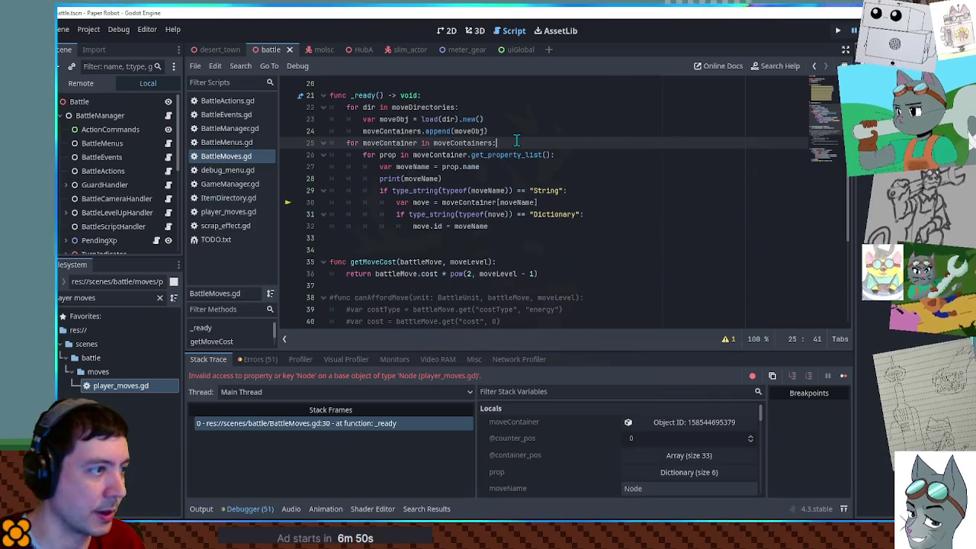
Step: Add 'var propList = moveContainer.get_property_list()' on line 26, set a line 27 breakpoint, and stop the game
{"action": "key", "text": "Return"}
{"action": "type", "text": "var propList"}
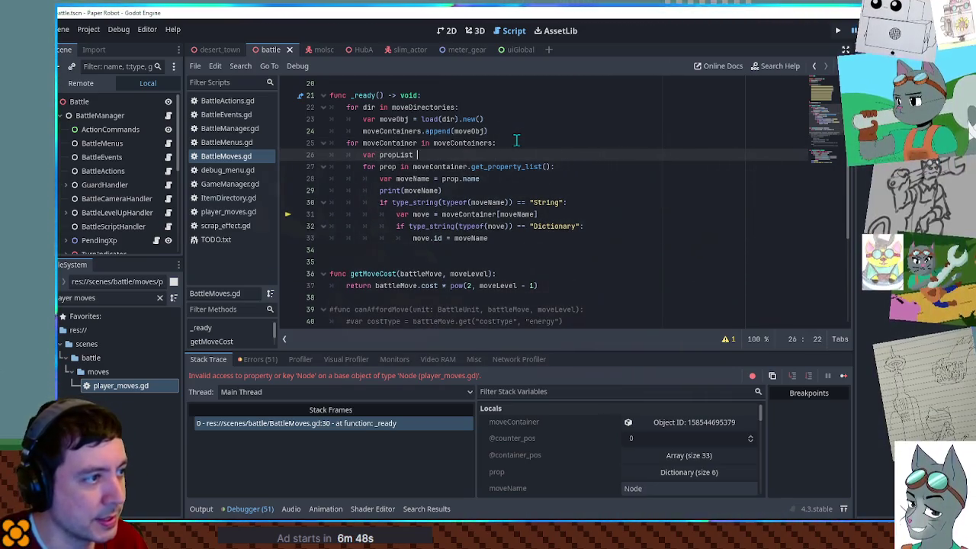
{"action": "type", "text": "="}
{"action": "mouse_move", "coordinate": [412, 166]}
{"action": "left_mouse_down"}
{"action": "mouse_move", "coordinate": [552, 166]}
{"action": "mouse_move", "coordinate": [444, 154]}
{"action": "left_mouse_up"}
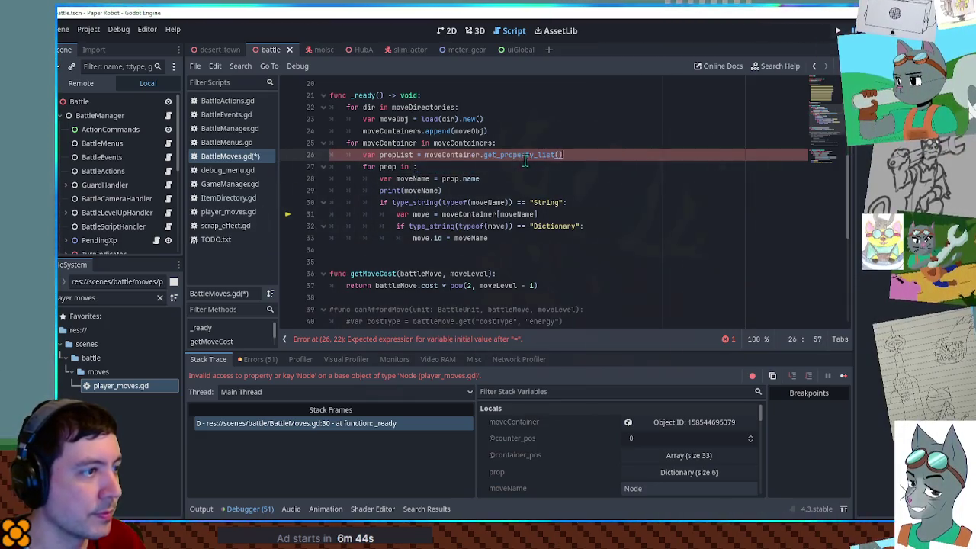
{"action": "key", "text": "ctrl+z"}
{"action": "key", "text": "ctrl+y"}
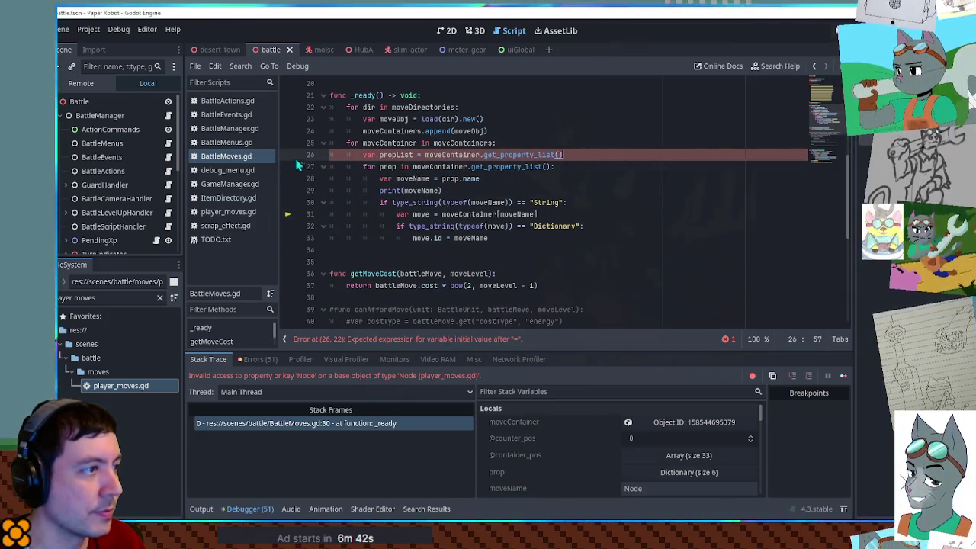
{"action": "left_click", "coordinate": [288, 167]}
{"action": "key", "text": "F8"}
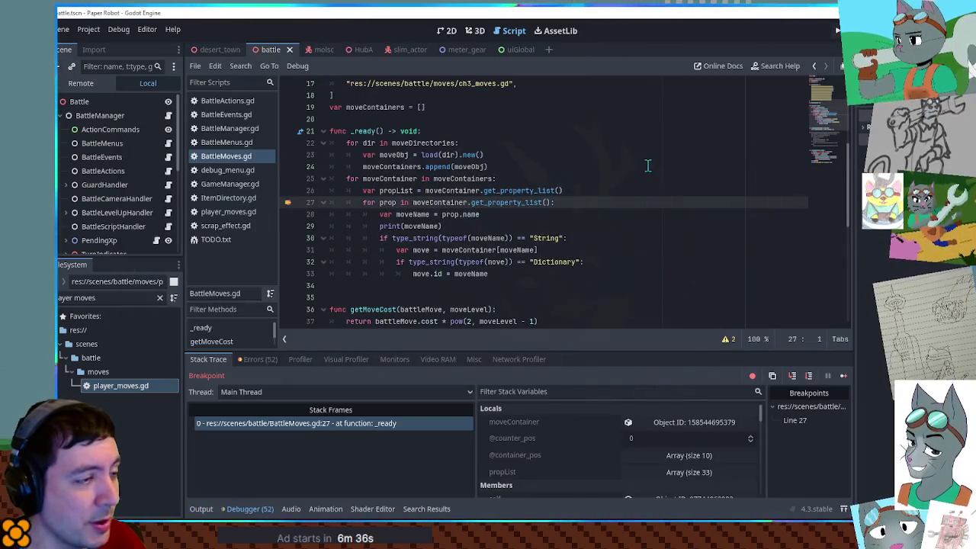
Step: Expand propList in Stack Variables and browse entries 17, 18 and the second page
{"action": "left_click", "coordinate": [648, 165]}
{"action": "mouse_move", "coordinate": [396, 194]}
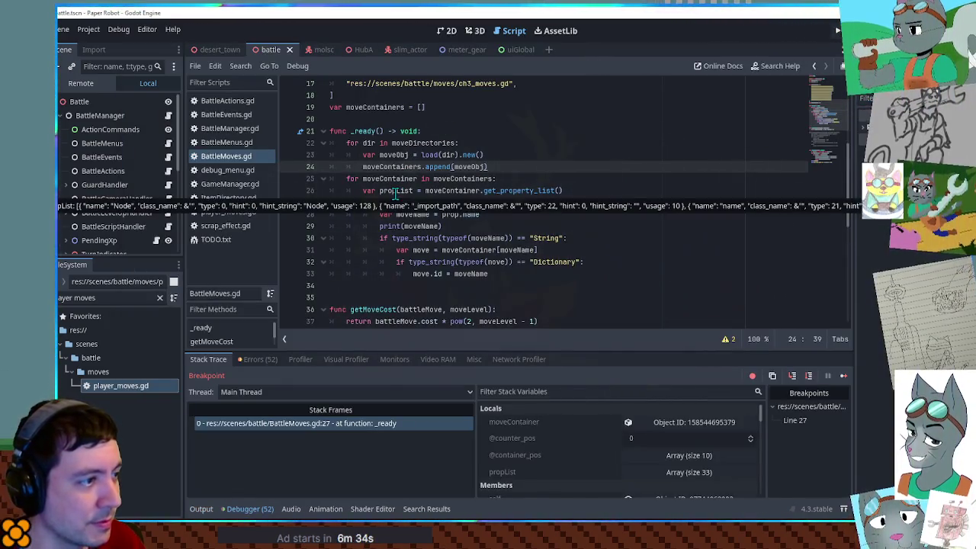
{"action": "left_click", "coordinate": [668, 469]}
{"action": "scroll", "coordinate": [595, 425], "scroll_direction": "down", "scroll_amount": 3}
{"action": "scroll", "coordinate": [598, 428], "scroll_direction": "down", "scroll_amount": 5}
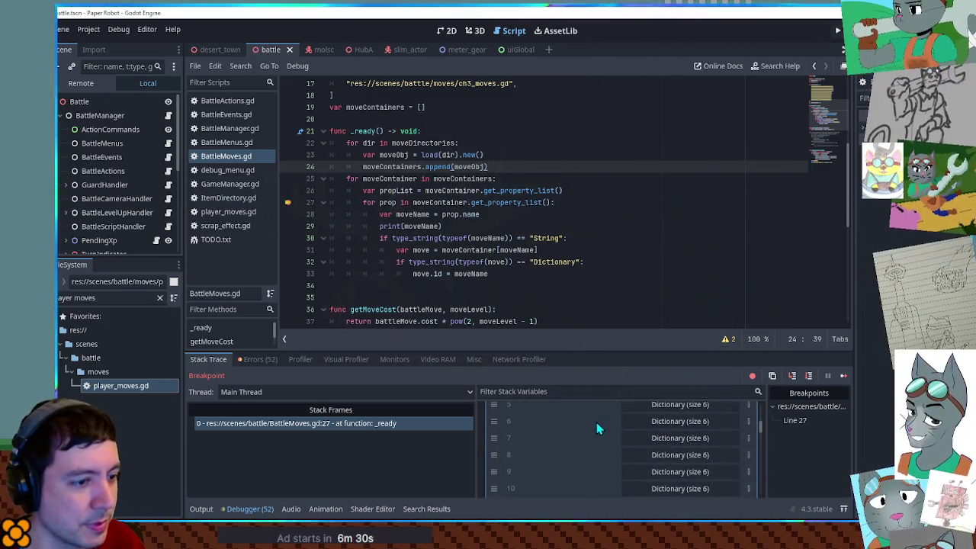
{"action": "left_click", "coordinate": [675, 429]}
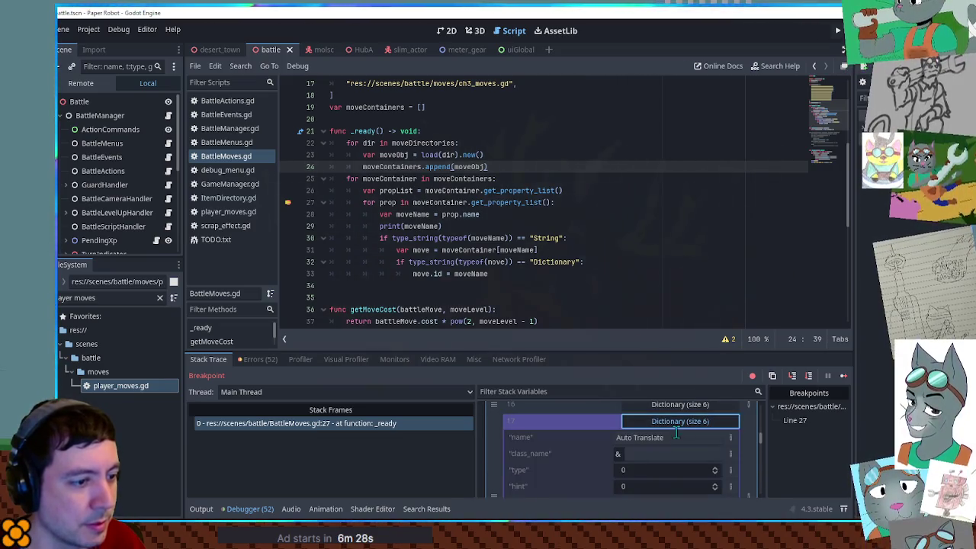
{"action": "left_click", "coordinate": [676, 424]}
{"action": "scroll", "coordinate": [675, 427], "scroll_direction": "down", "scroll_amount": 1}
{"action": "left_click", "coordinate": [676, 425]}
{"action": "left_click", "coordinate": [677, 426]}
{"action": "left_click", "coordinate": [648, 449]}
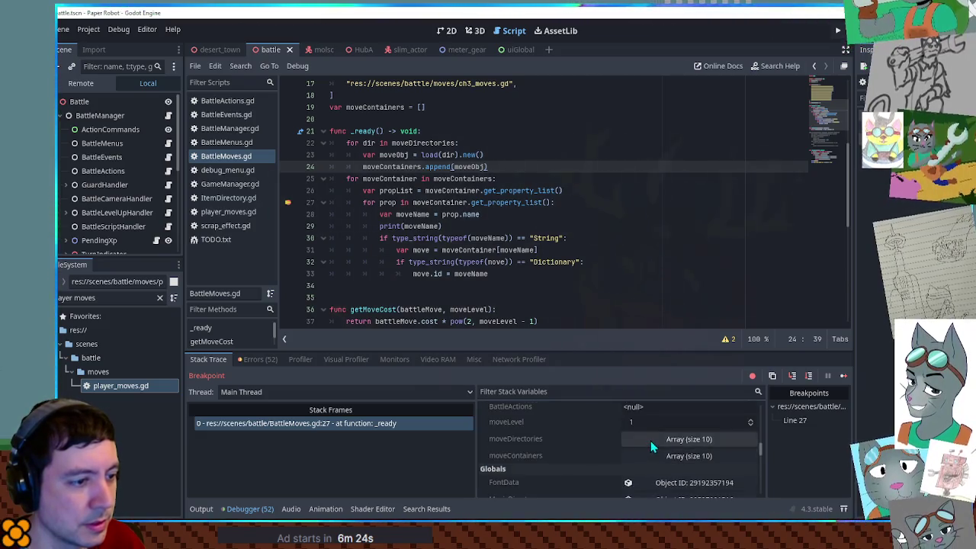
{"action": "scroll", "coordinate": [654, 451], "scroll_direction": "down", "scroll_amount": 2}
{"action": "scroll", "coordinate": [667, 450], "scroll_direction": "up", "scroll_amount": 2}
Step: Inspect propList entries 28 to 31, including the BigSpring property
{"action": "left_click", "coordinate": [674, 437]}
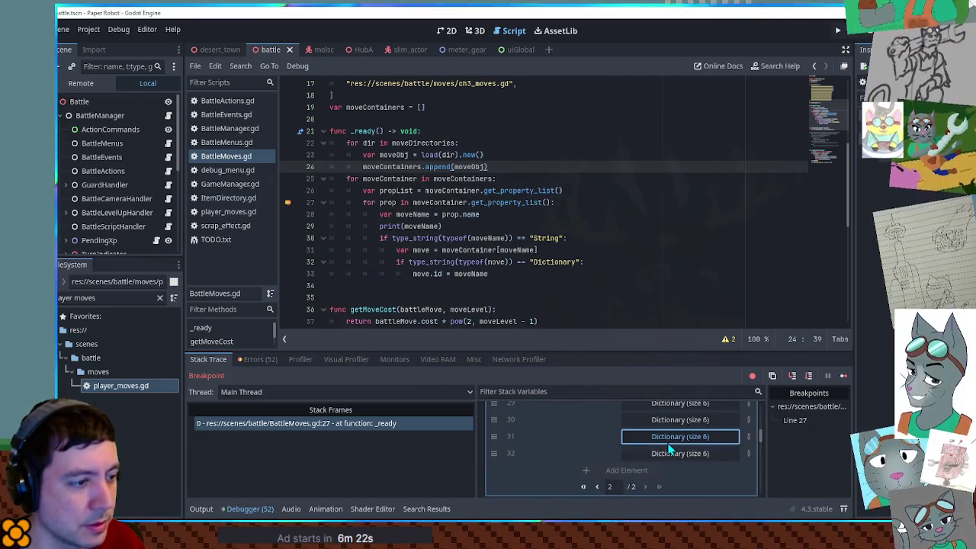
{"action": "left_click", "coordinate": [673, 419]}
{"action": "scroll", "coordinate": [673, 419], "scroll_direction": "up", "scroll_amount": 1}
{"action": "left_click", "coordinate": [674, 423]}
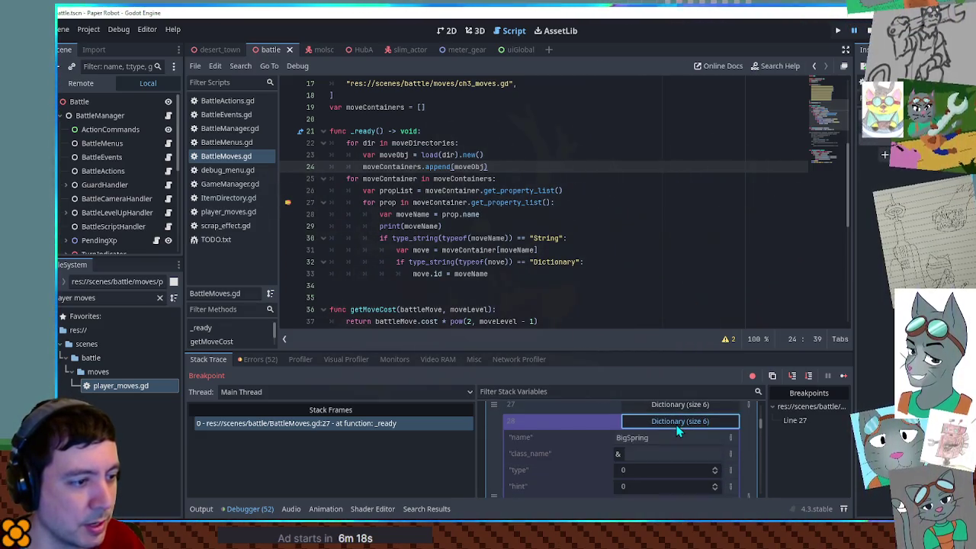
{"action": "scroll", "coordinate": [656, 439], "scroll_direction": "up", "scroll_amount": 1}
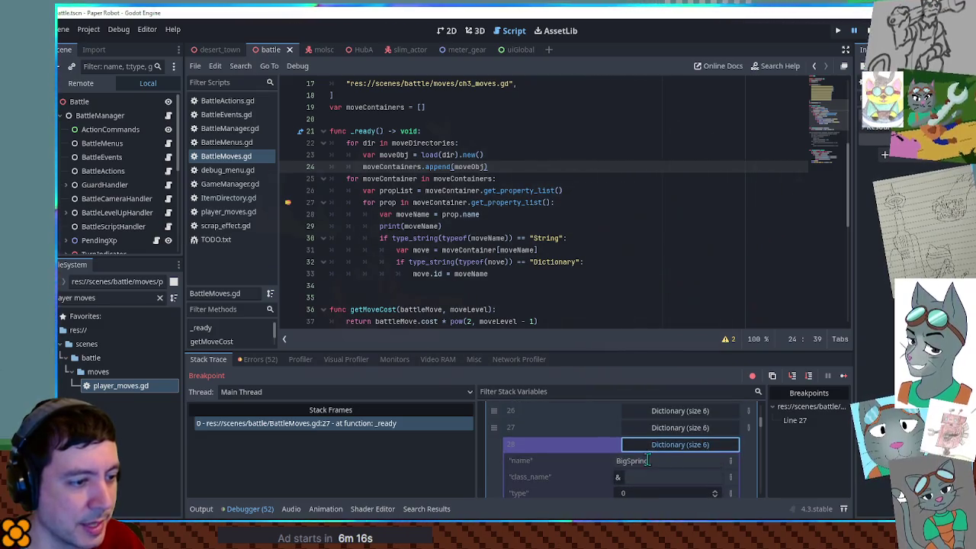
{"action": "left_click_drag", "start_coordinate": [647, 460], "coordinate": [614, 457]}
{"action": "scroll", "coordinate": [631, 440], "scroll_direction": "down", "scroll_amount": 3}
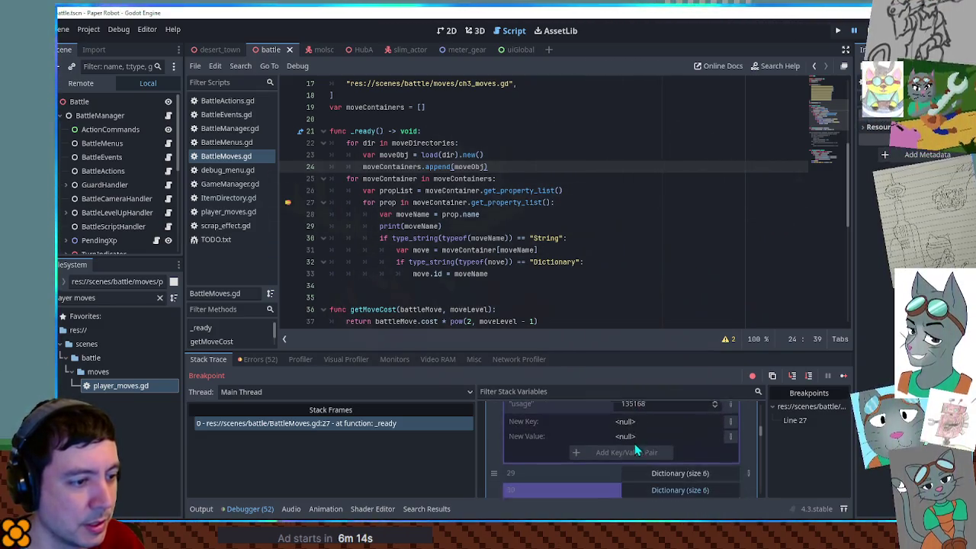
{"action": "left_click", "coordinate": [649, 451]}
{"action": "scroll", "coordinate": [658, 449], "scroll_direction": "up", "scroll_amount": 1}
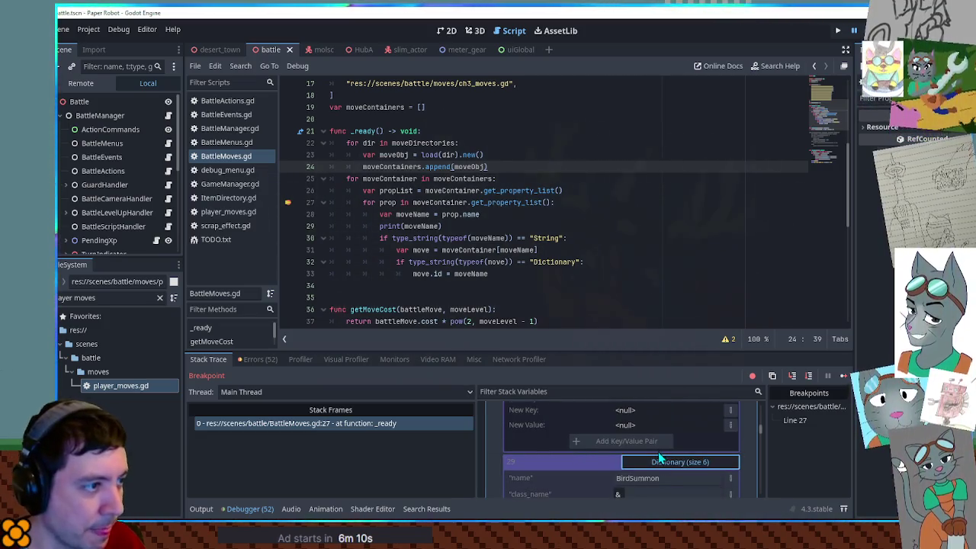
{"action": "scroll", "coordinate": [658, 452], "scroll_direction": "down", "scroll_amount": 5}
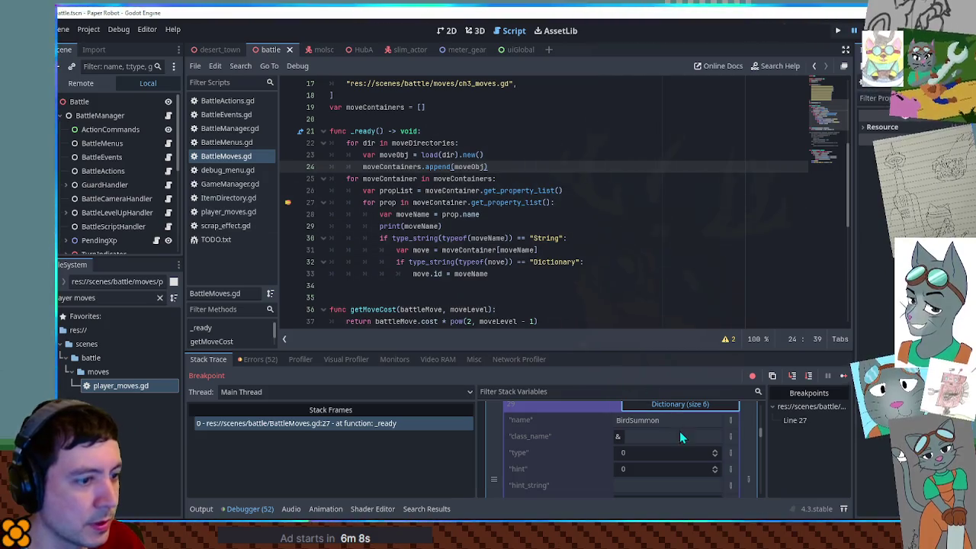
Step: Step over to line 30 and expand propList's first entry, a Node property dictionary with usage 128
{"action": "left_click", "coordinate": [807, 376]}
{"action": "left_click", "coordinate": [804, 375]}
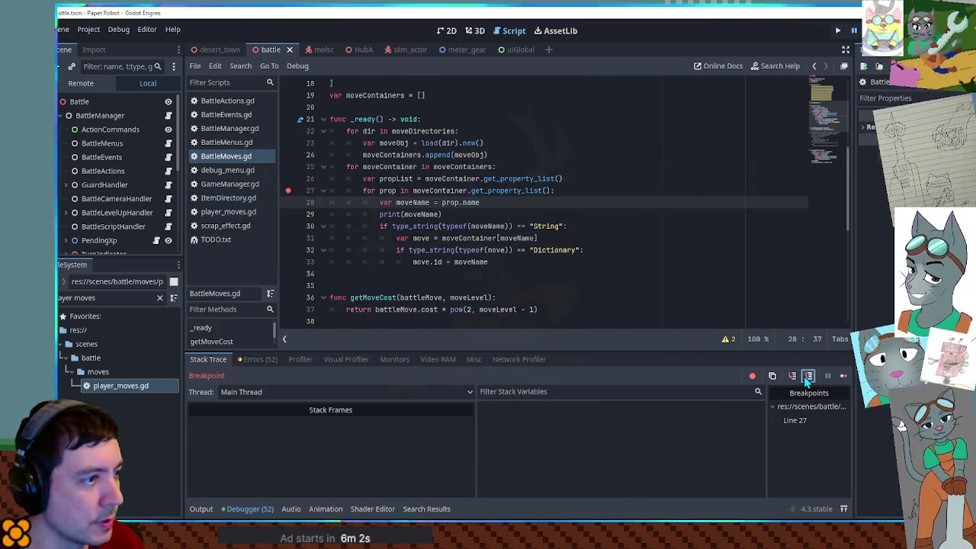
{"action": "left_click", "coordinate": [803, 376]}
{"action": "mouse_move", "coordinate": [415, 195]}
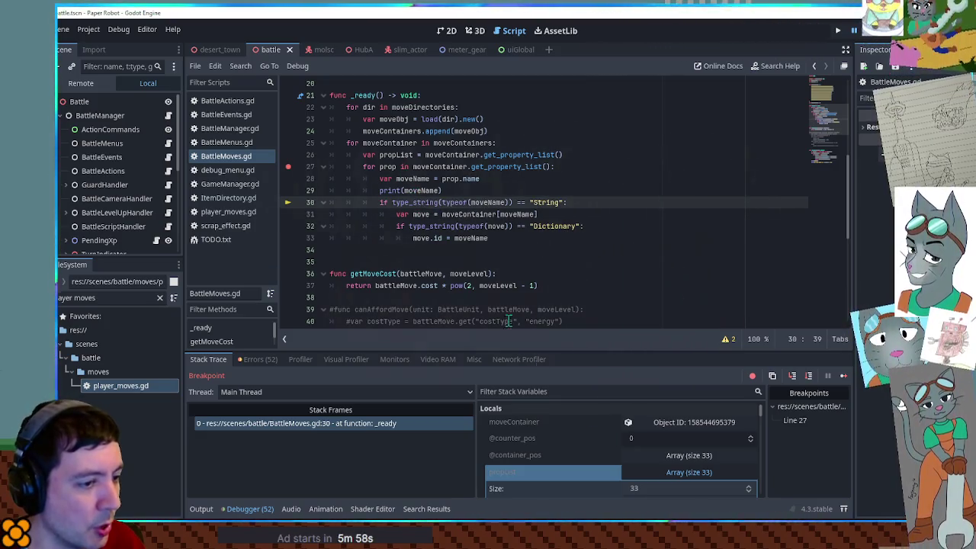
{"action": "left_click", "coordinate": [689, 458]}
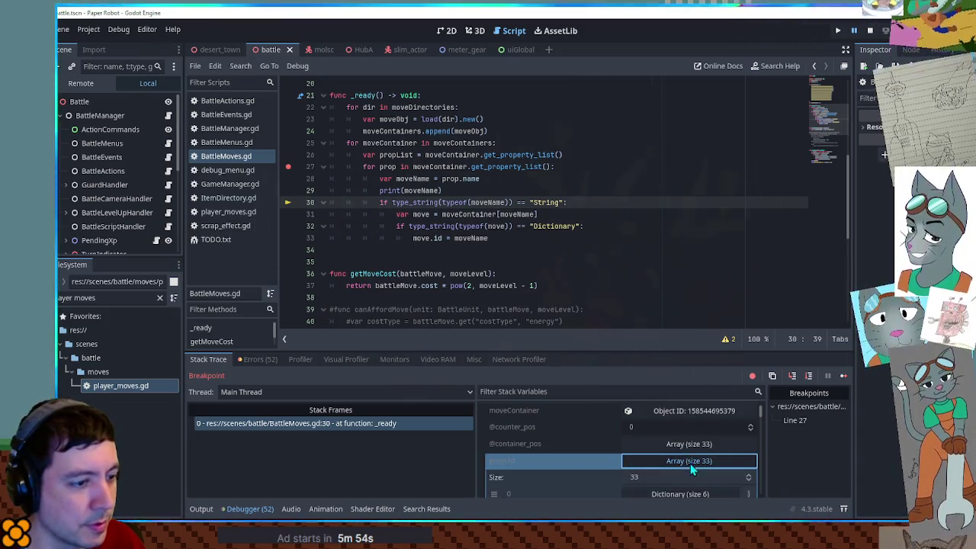
{"action": "left_click", "coordinate": [689, 460]}
{"action": "left_click", "coordinate": [685, 457]}
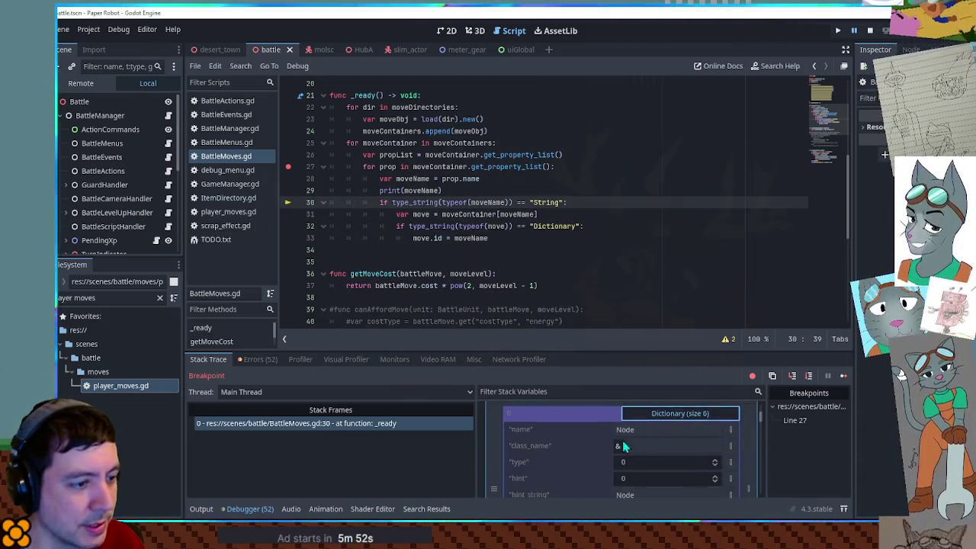
{"action": "scroll", "coordinate": [608, 439], "scroll_direction": "down", "scroll_amount": 3}
{"action": "scroll", "coordinate": [620, 446], "scroll_direction": "up", "scroll_amount": 2}
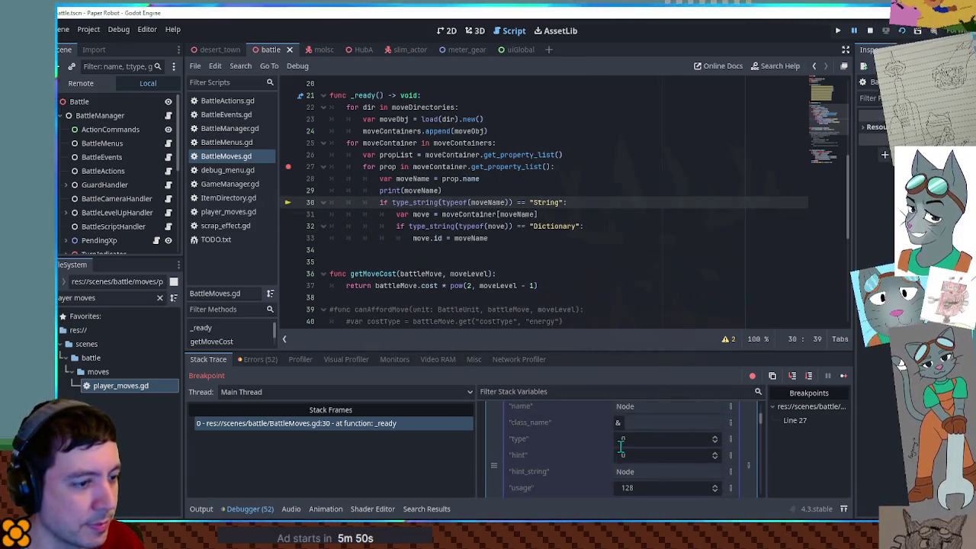
{"action": "scroll", "coordinate": [623, 456], "scroll_direction": "down", "scroll_amount": 1}
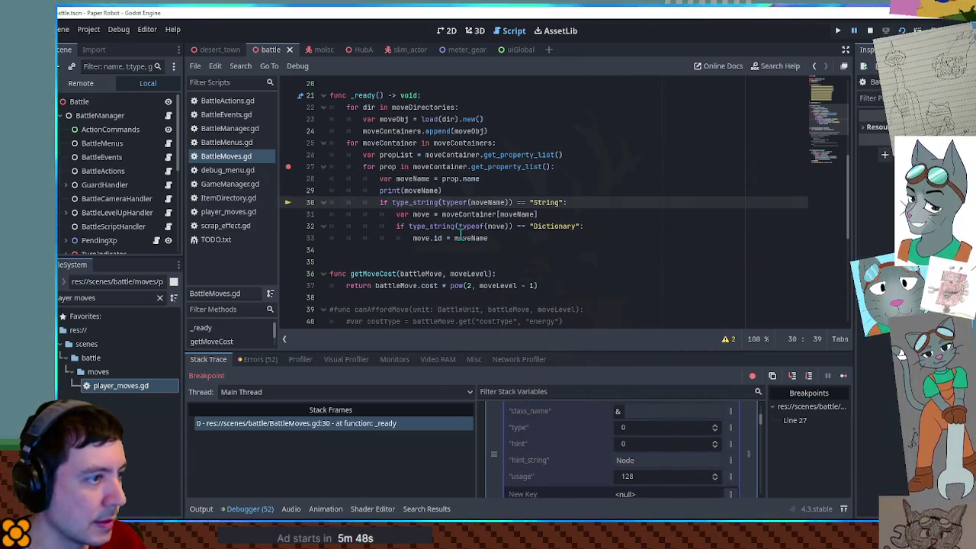
{"action": "mouse_move", "coordinate": [528, 216]}
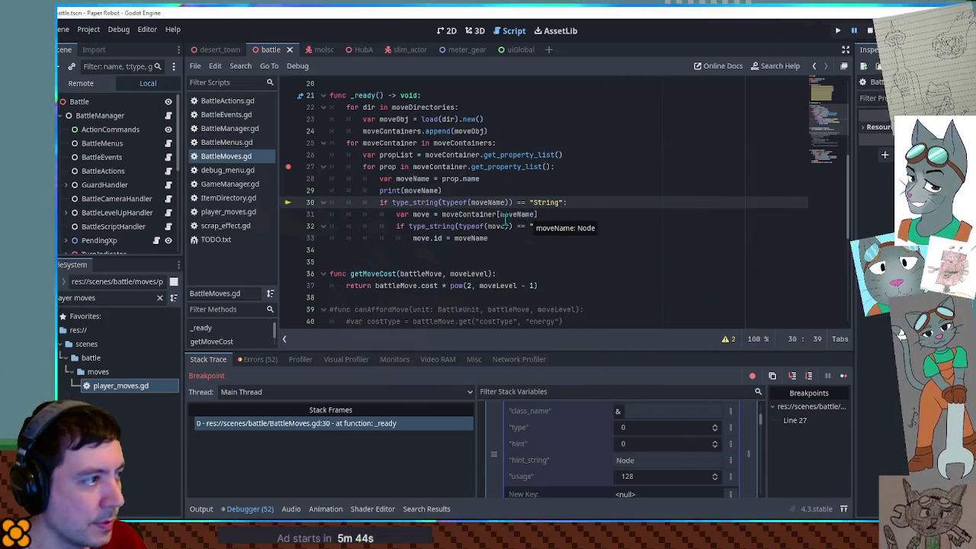
{"action": "left_click", "coordinate": [228, 198]}
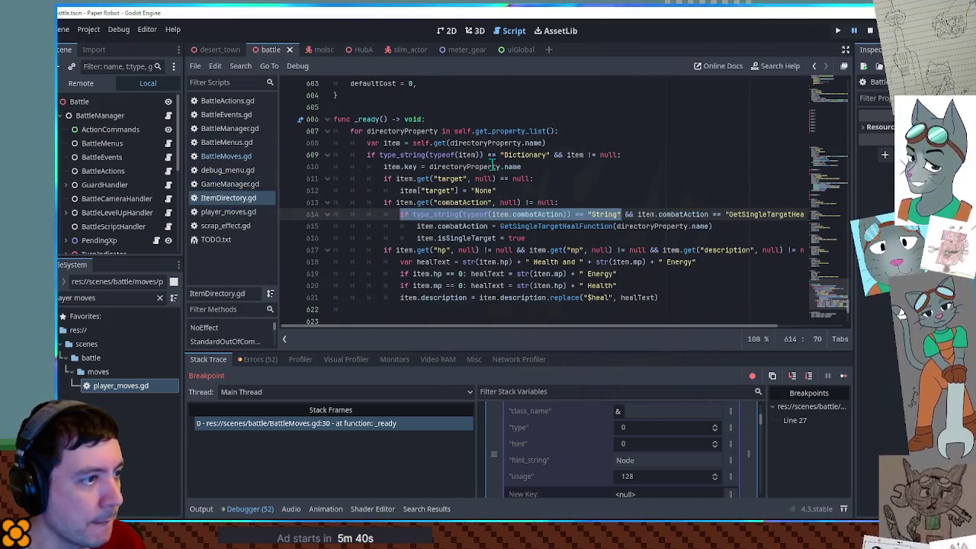
Step: Filter the FileSystem for 'enemy dire' and open EnemyDirectory.gd
{"action": "left_click", "coordinate": [401, 167]}
{"action": "left_click_drag", "start_coordinate": [430, 167], "coordinate": [500, 167]}
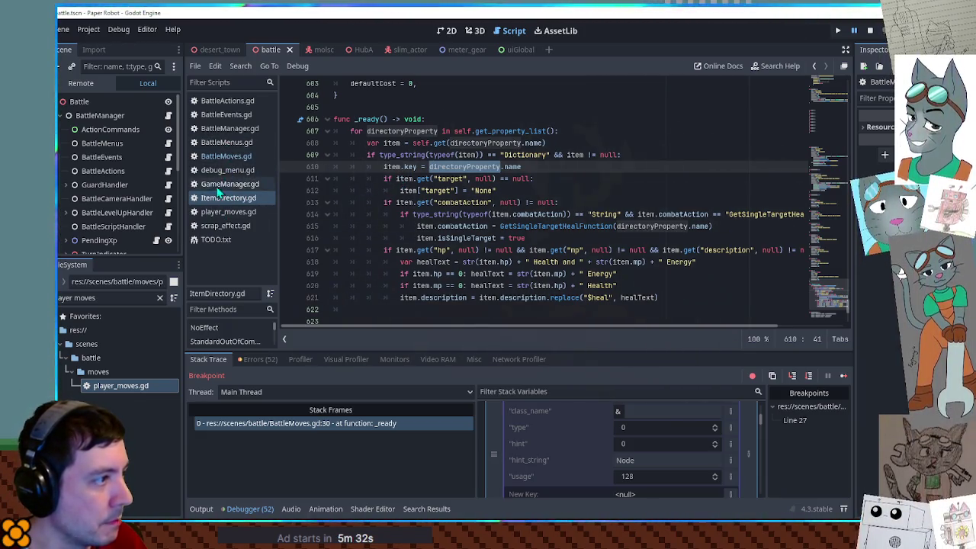
{"action": "left_click", "coordinate": [159, 298]}
{"action": "type", "text": "enemy dire"}
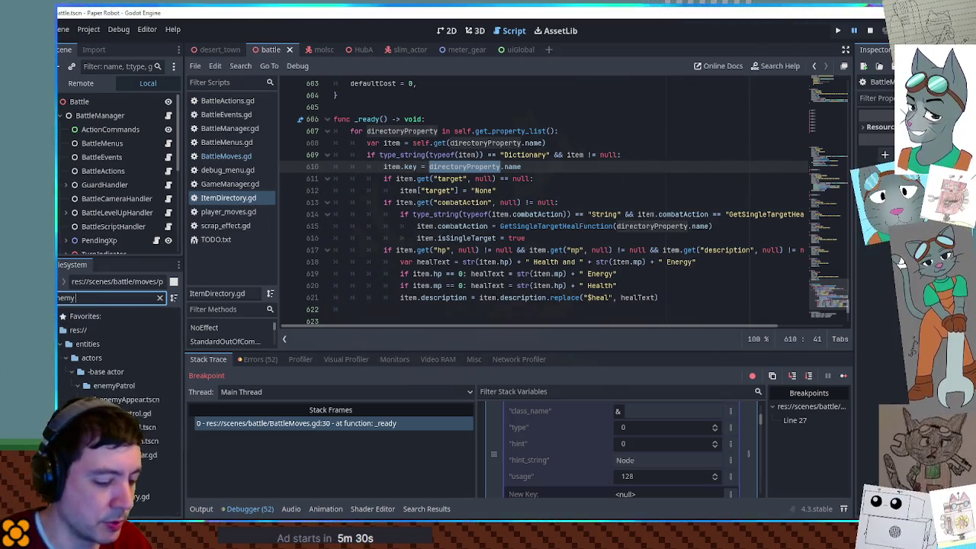
{"action": "left_click", "coordinate": [111, 372]}
{"action": "double_click", "coordinate": [111, 372]}
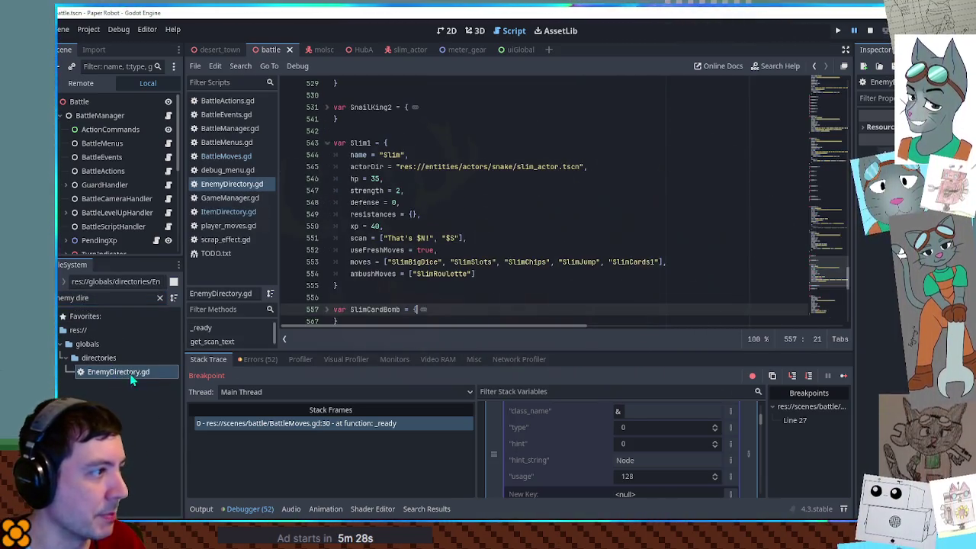
Step: Select the Dictionary type check and the self.get(directoryProperty.name) call in EnemyDirectory.gd's _ready
{"action": "scroll", "coordinate": [827, 295], "scroll_direction": "down", "scroll_amount": 2}
{"action": "scroll", "coordinate": [827, 301], "scroll_direction": "down", "scroll_amount": 4}
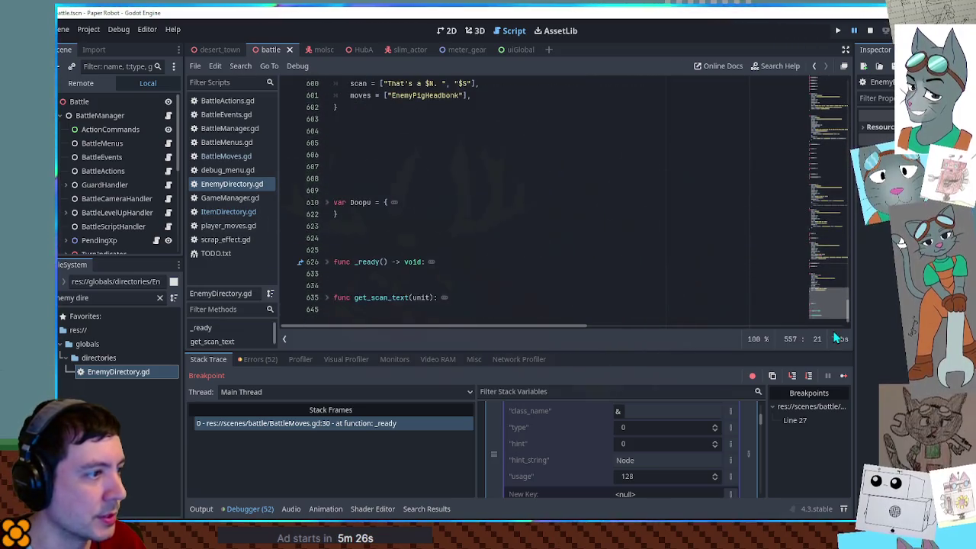
{"action": "left_click", "coordinate": [326, 263]}
{"action": "scroll", "coordinate": [326, 268], "scroll_direction": "down", "scroll_amount": 2}
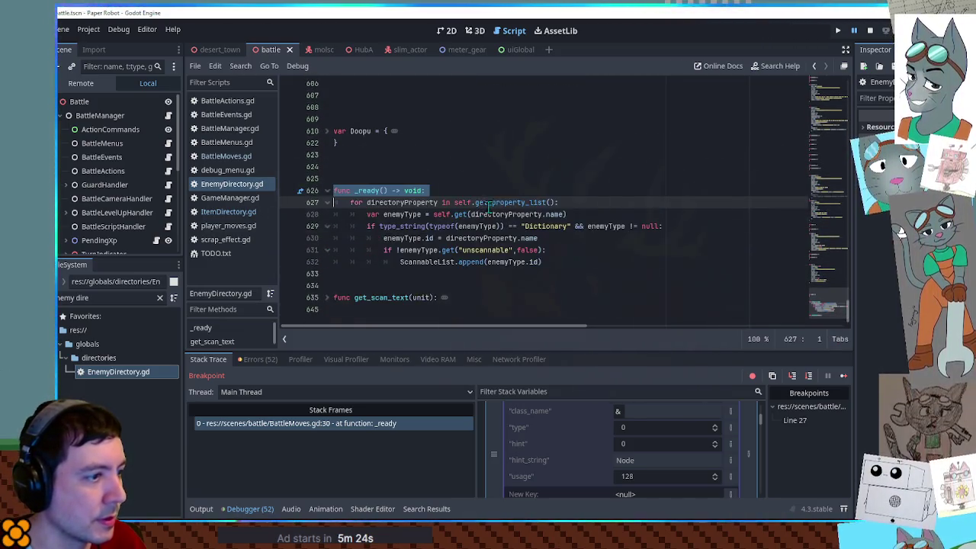
{"action": "left_click", "coordinate": [612, 237]}
{"action": "left_click_drag", "start_coordinate": [378, 227], "coordinate": [570, 226]}
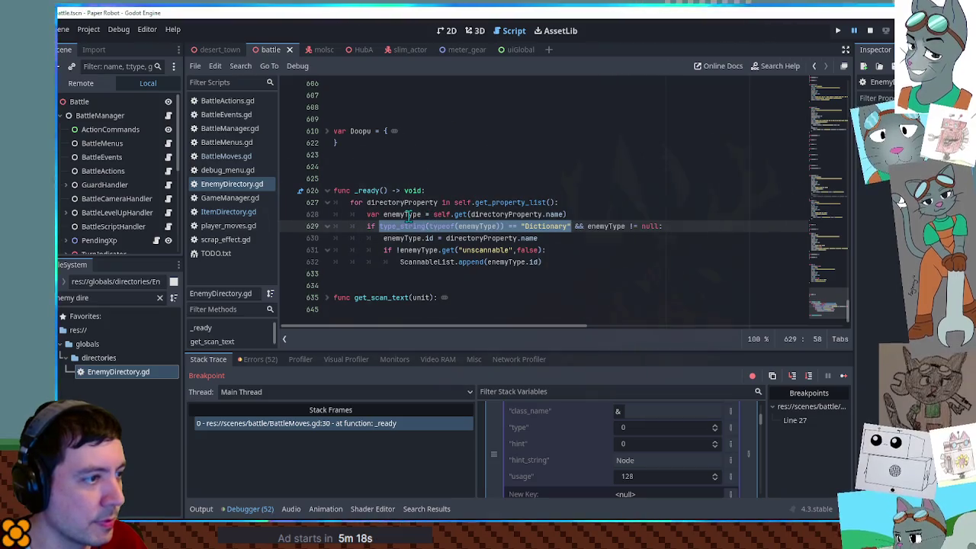
{"action": "left_click", "coordinate": [456, 214]}
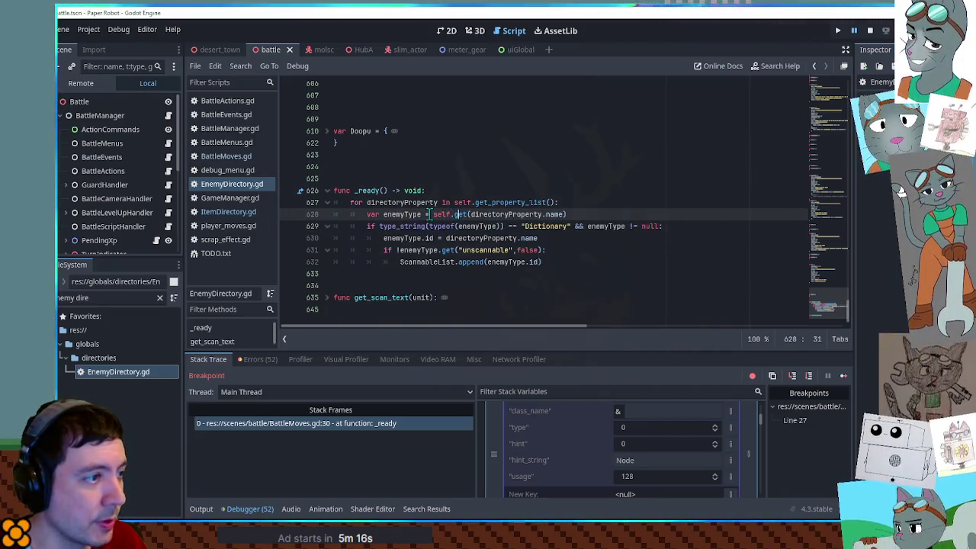
{"action": "left_click_drag", "start_coordinate": [432, 214], "coordinate": [593, 216]}
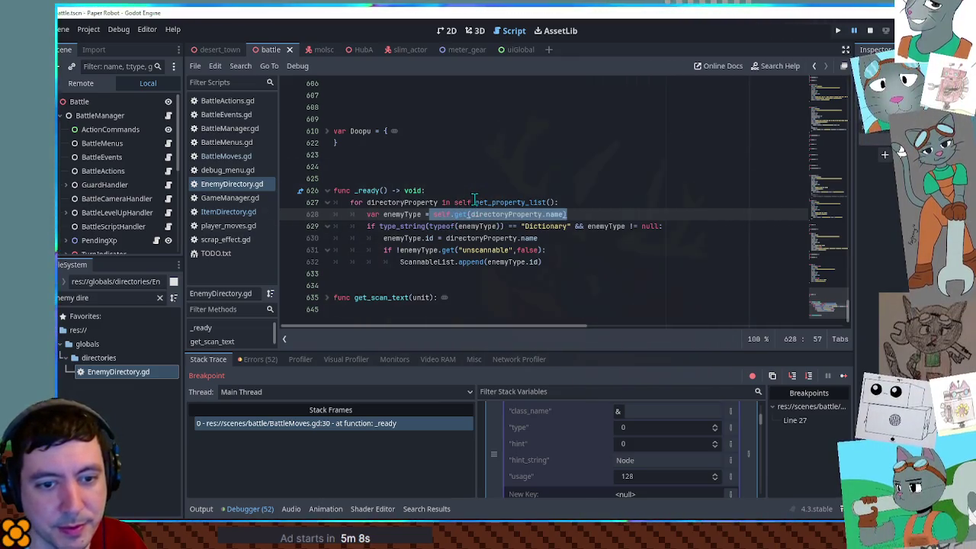
{"action": "left_click", "coordinate": [220, 143]}
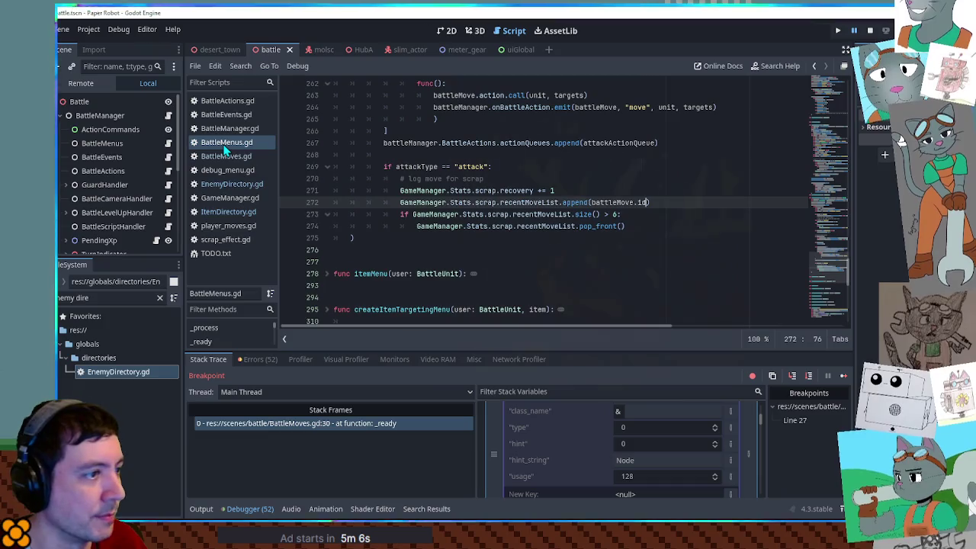
Step: In BattleMoves.gd, add 'var move = moveContainer.get(moveName)' on a new line 29
{"action": "left_click", "coordinate": [226, 156]}
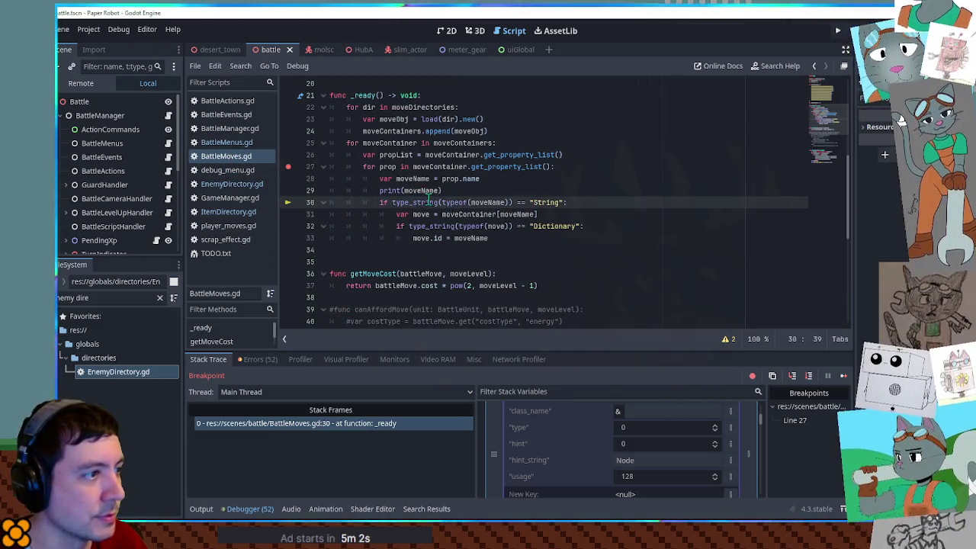
{"action": "left_click", "coordinate": [500, 177]}
{"action": "key", "text": "Return"}
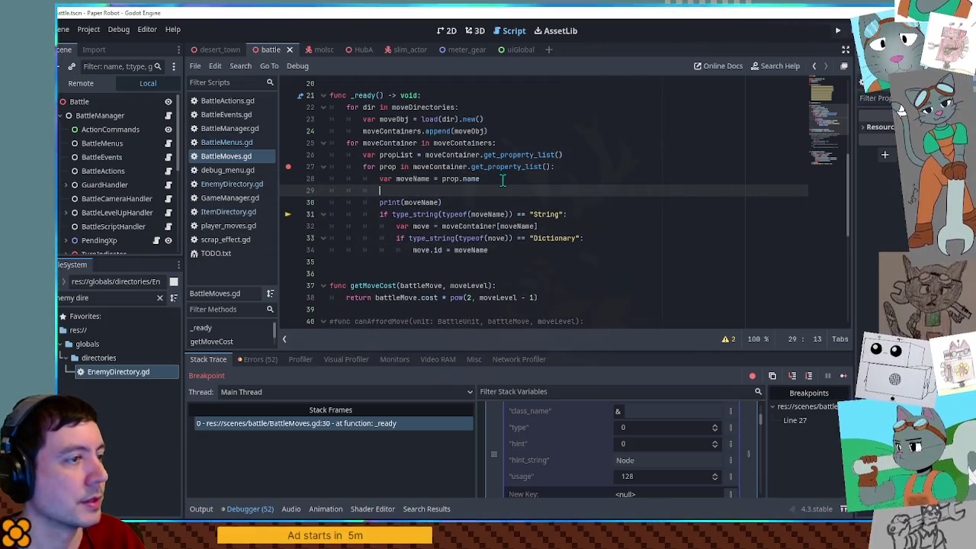
{"action": "double_click", "coordinate": [461, 154]}
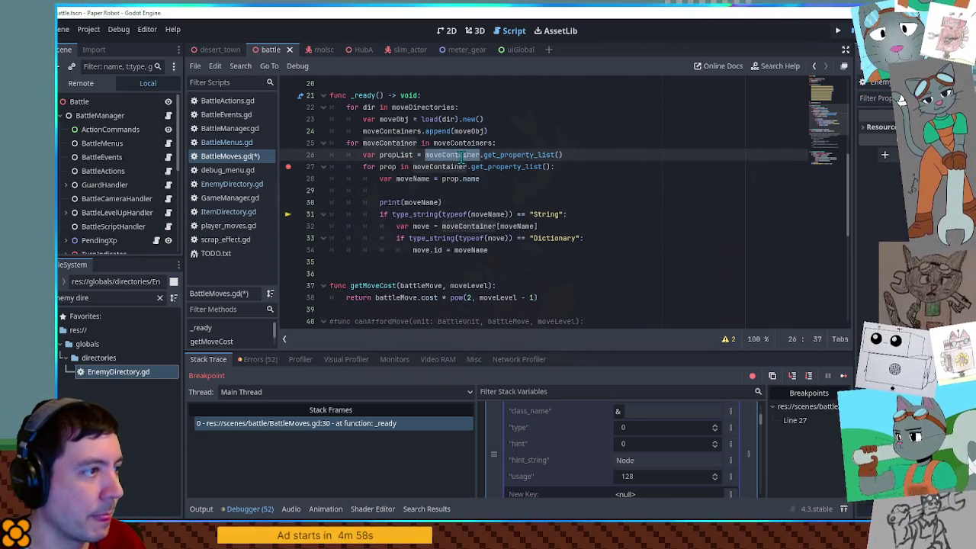
{"action": "left_click", "coordinate": [395, 190]}
{"action": "type", "text": "moveContainer.get()"}
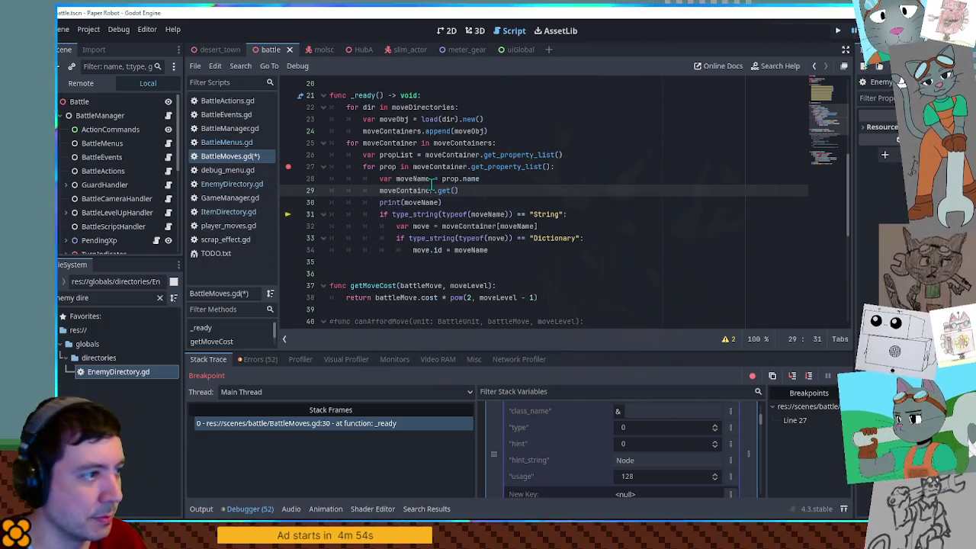
{"action": "double_click", "coordinate": [404, 177]}
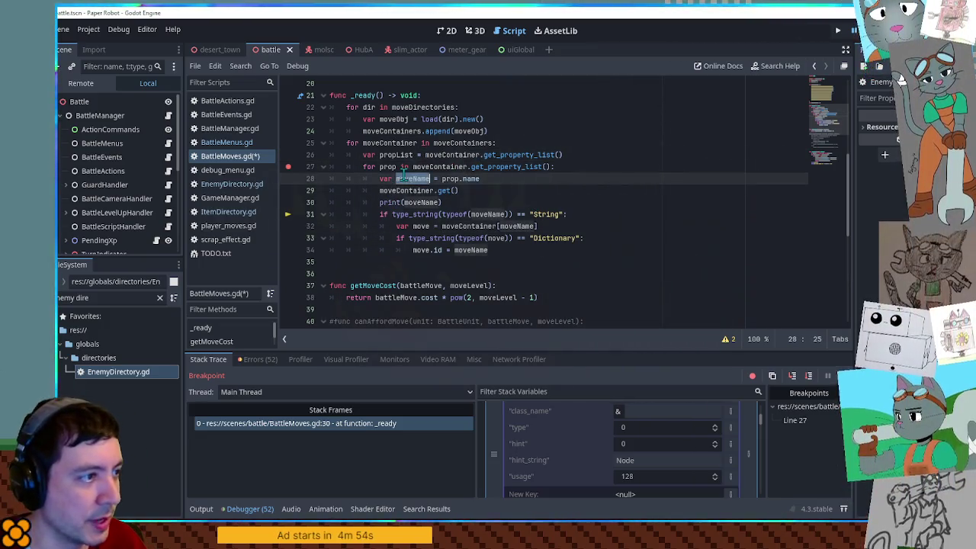
{"action": "left_click", "coordinate": [456, 191]}
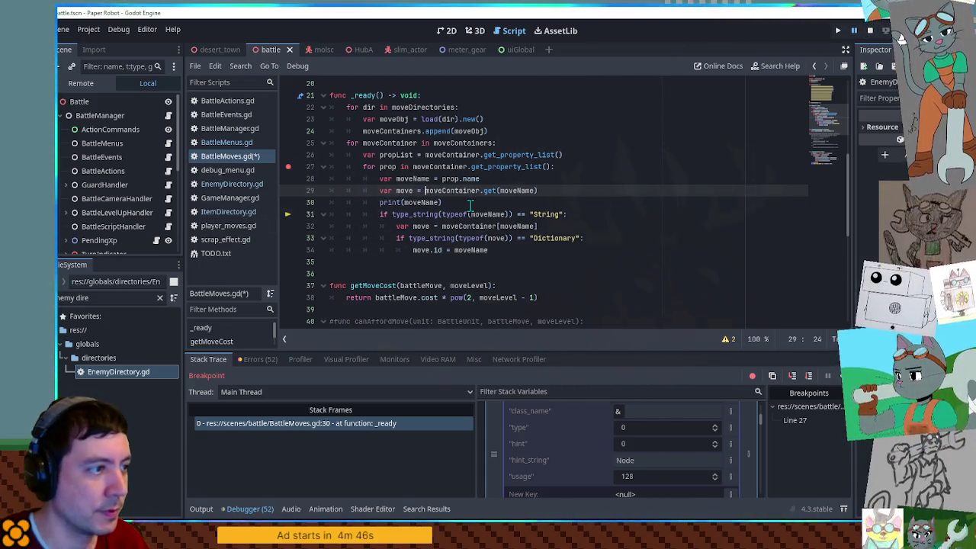
Step: Delete the print and String-check lines, dedent the Dictionary check, save, and step over
{"action": "left_click", "coordinate": [464, 206]}
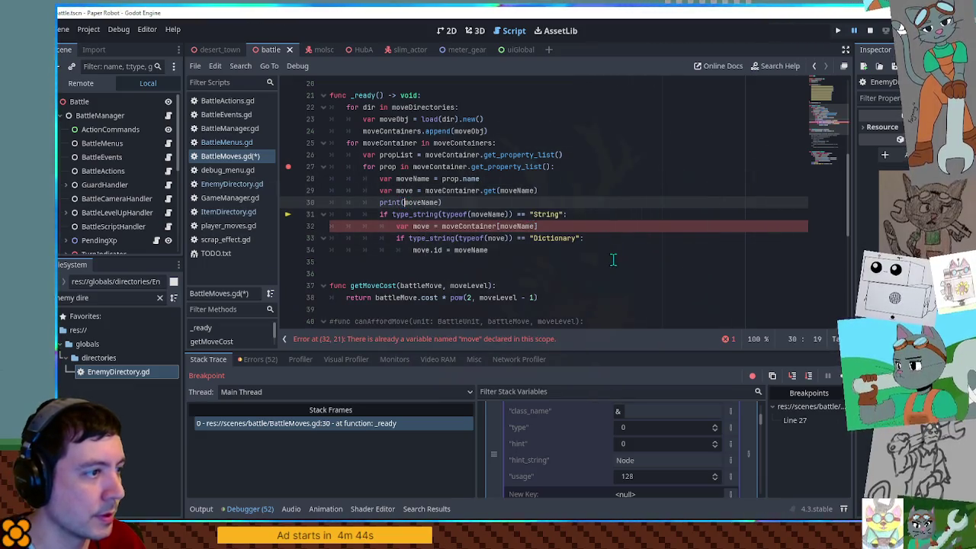
{"action": "key", "text": "ctrl+shift+k"}
{"action": "key", "text": "ctrl+shift+k"}
{"action": "key", "text": "ctrl+shift+k"}
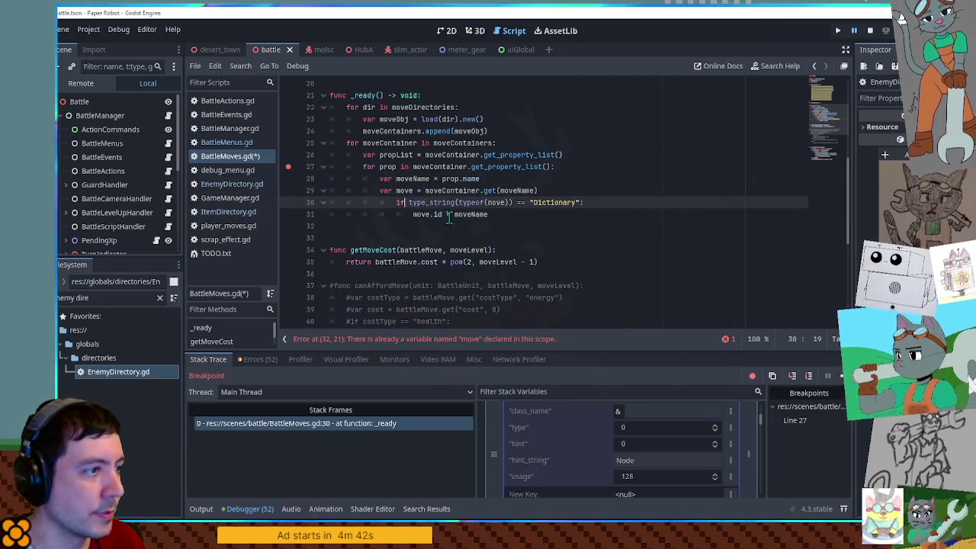
{"action": "key", "text": "shift+Tab"}
{"action": "left_click", "coordinate": [417, 214]}
{"action": "key", "text": "ctrl+s"}
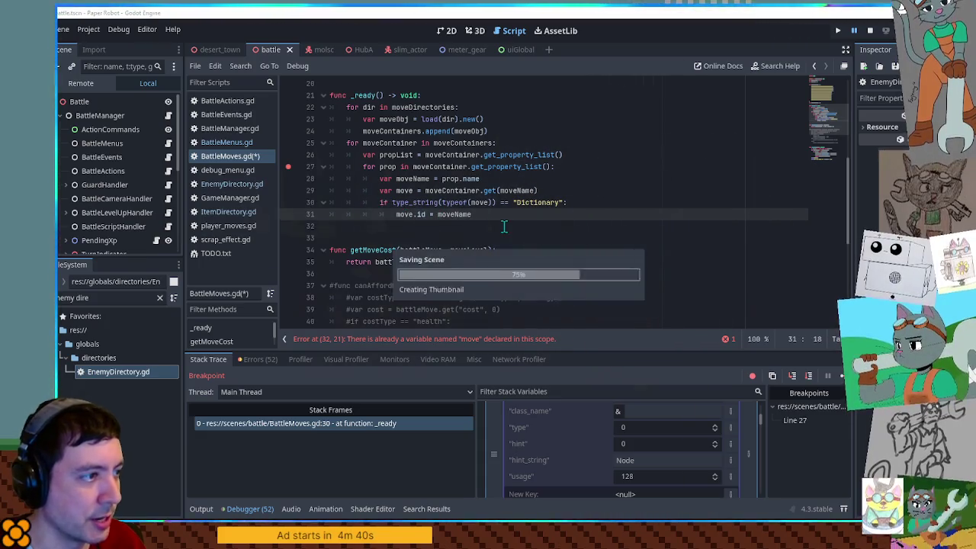
{"action": "left_click", "coordinate": [810, 376]}
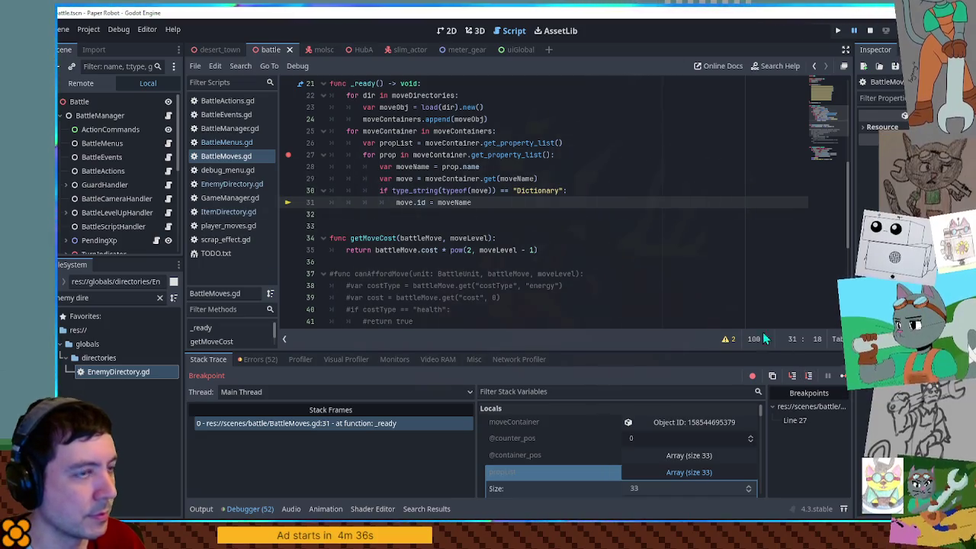
Step: Restart under the debugger, step to the Dictionary type check, and inspect propList in Locals
{"action": "key", "text": "F8"}
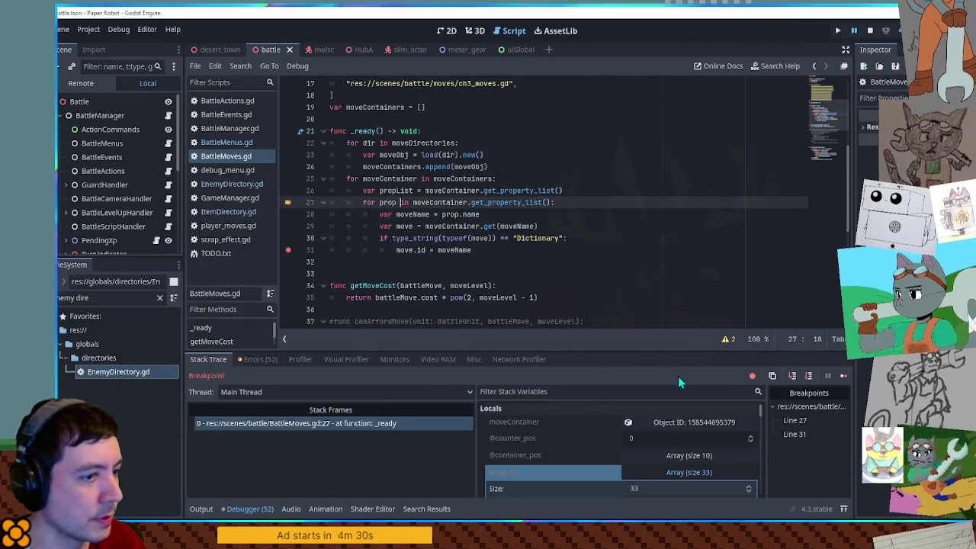
{"action": "left_click", "coordinate": [808, 376]}
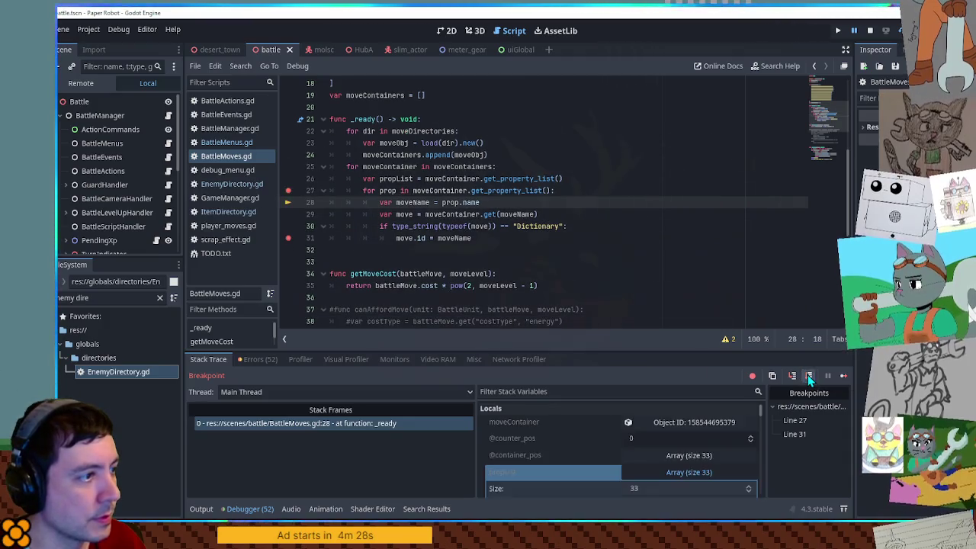
{"action": "left_click", "coordinate": [808, 376]}
{"action": "left_click", "coordinate": [808, 376]}
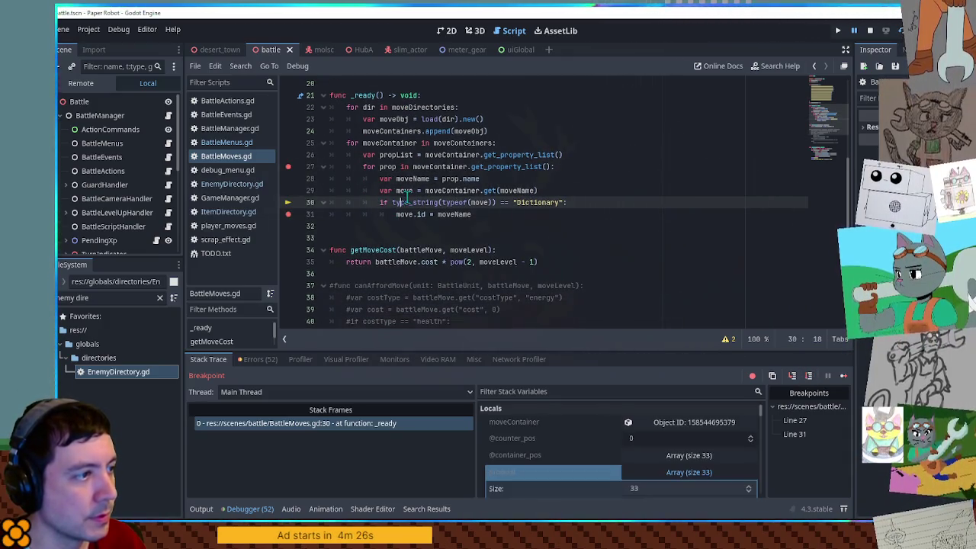
{"action": "scroll", "coordinate": [617, 458], "scroll_direction": "down", "scroll_amount": 3}
{"action": "scroll", "coordinate": [668, 453], "scroll_direction": "up", "scroll_amount": 2}
{"action": "left_click", "coordinate": [671, 450]}
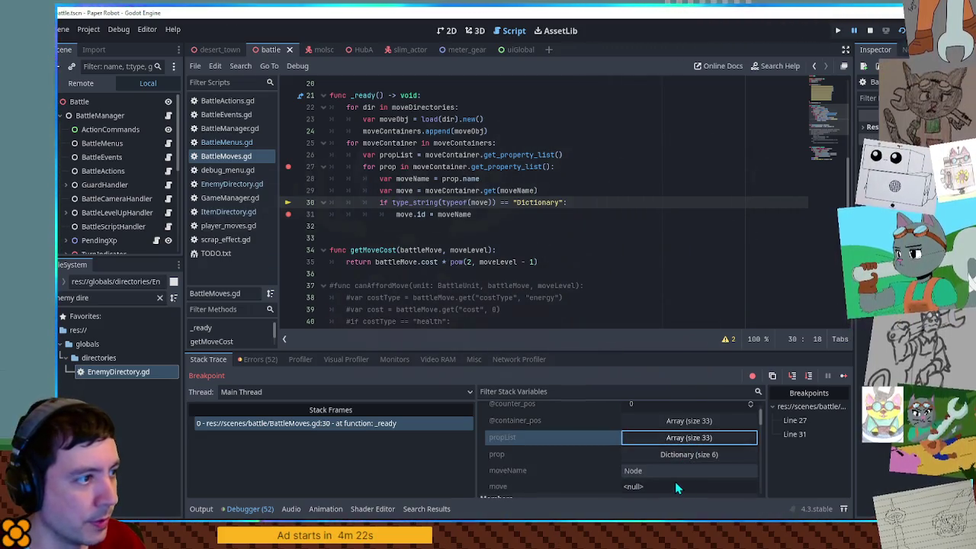
{"action": "left_click", "coordinate": [810, 375]}
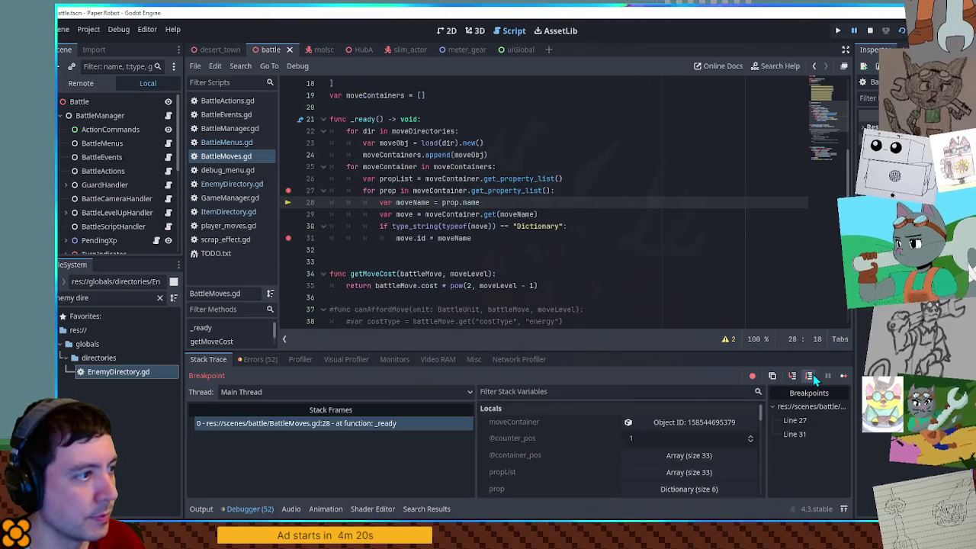
Step: Remove the line 27 and line 31 breakpoints and continue the game
{"action": "left_click", "coordinate": [288, 190]}
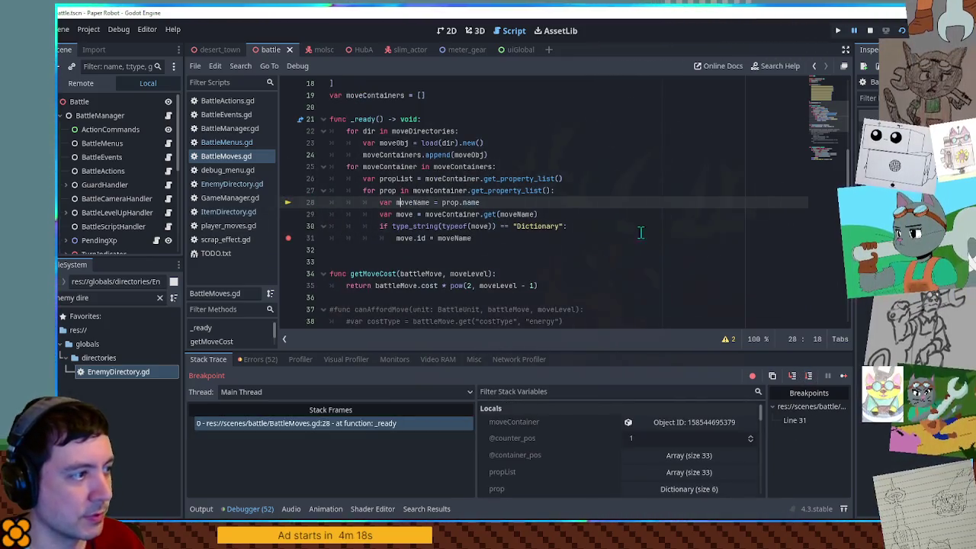
{"action": "left_click", "coordinate": [682, 229]}
{"action": "left_click", "coordinate": [843, 375]}
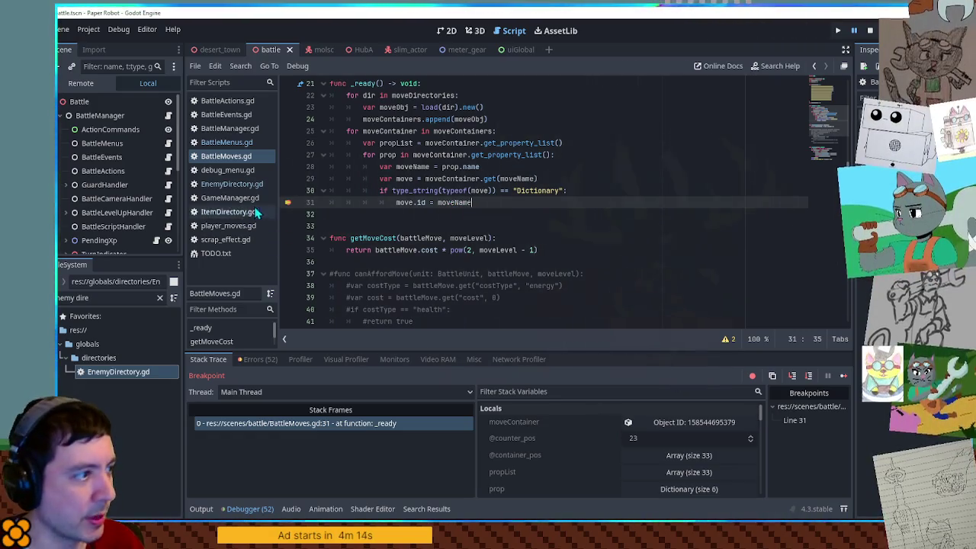
{"action": "left_click", "coordinate": [288, 202]}
{"action": "left_click", "coordinate": [844, 375]}
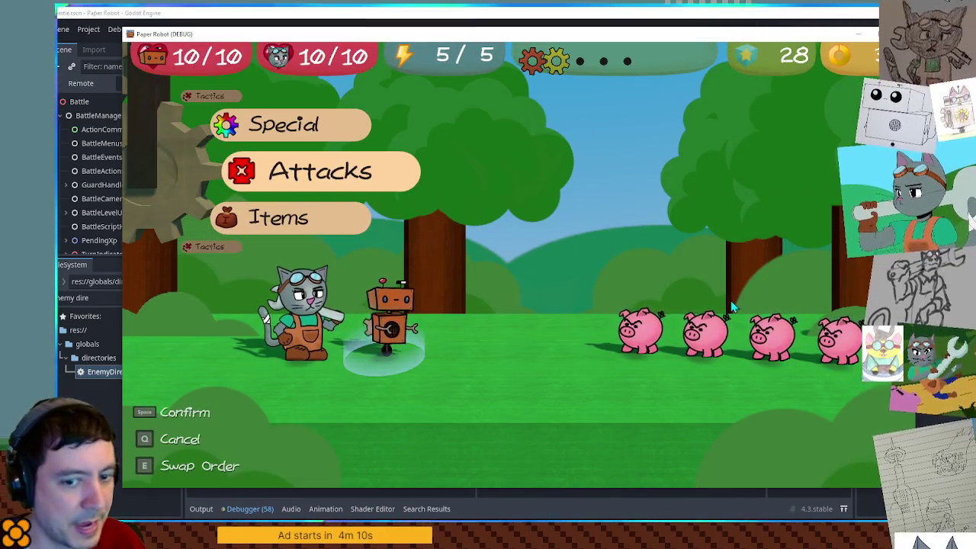
Step: Attack the first pig and time the attack's action command
{"action": "key", "text": "space"}
{"action": "key", "text": "space"}
{"action": "key", "text": "space"}
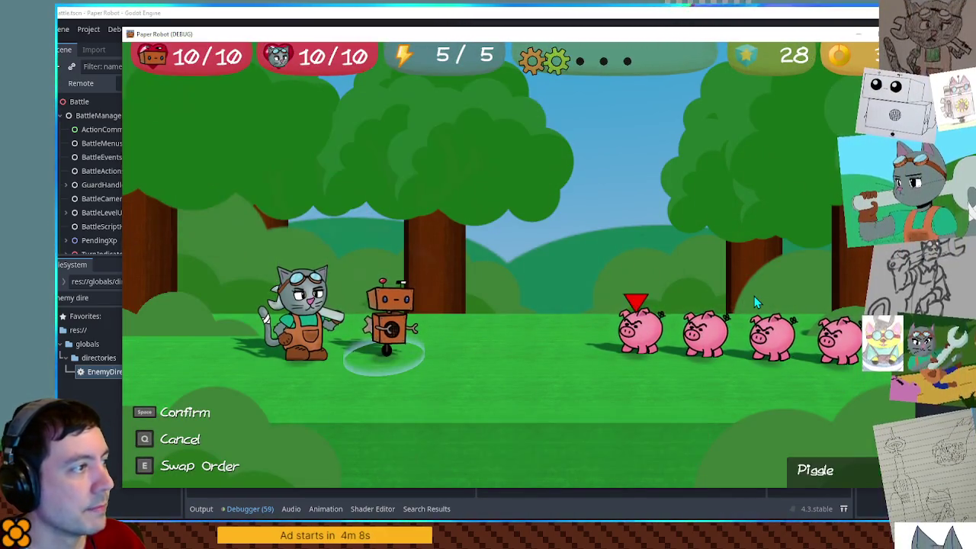
{"action": "key", "text": "space"}
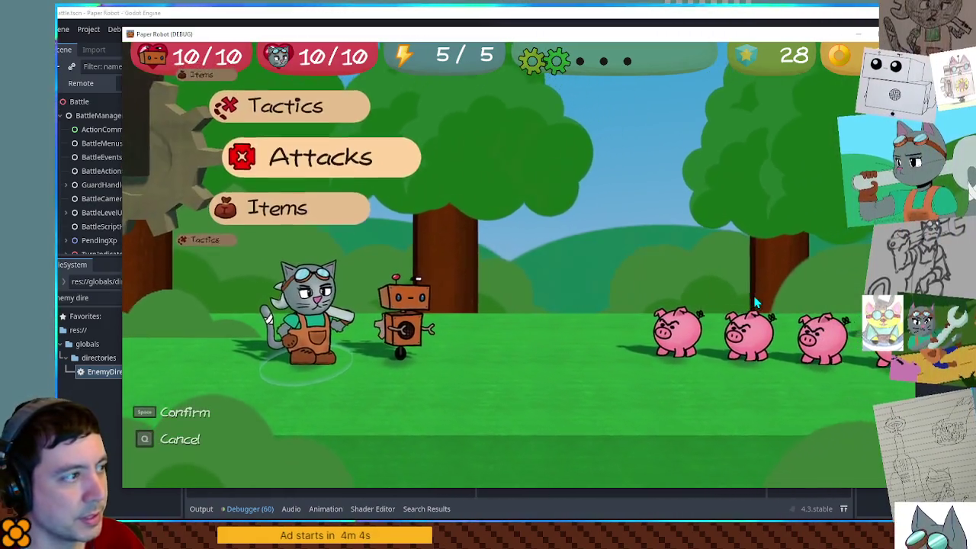
{"action": "key", "text": "space"}
{"action": "key", "text": "space"}
{"action": "key", "text": "space"}
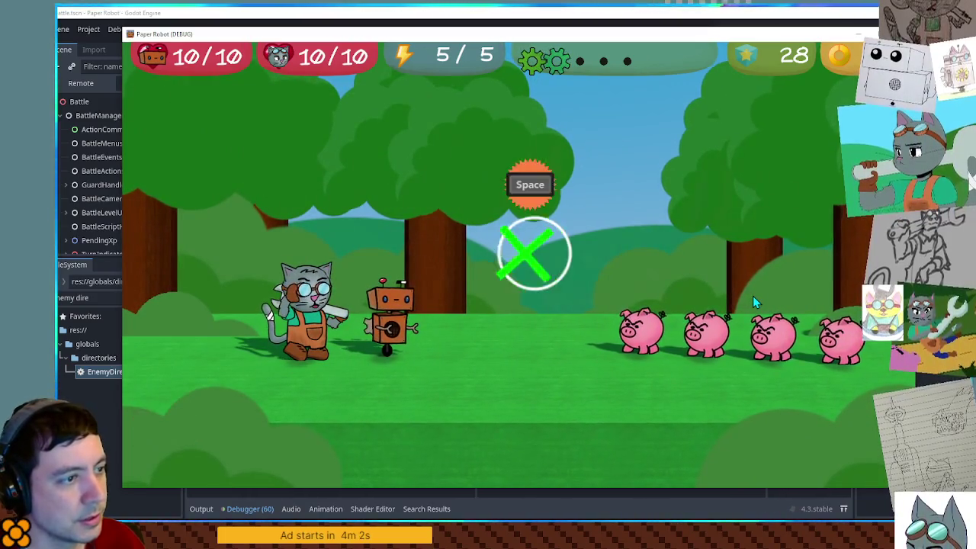
{"action": "key", "text": "space"}
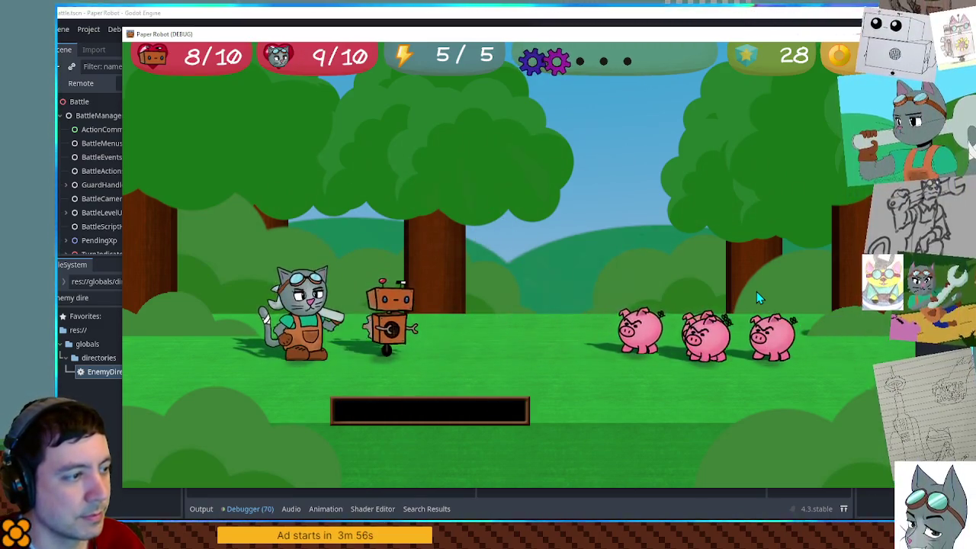
Step: Choose Spring Fling from the robot's attack list and time its action command against a pig
{"action": "key", "text": "space"}
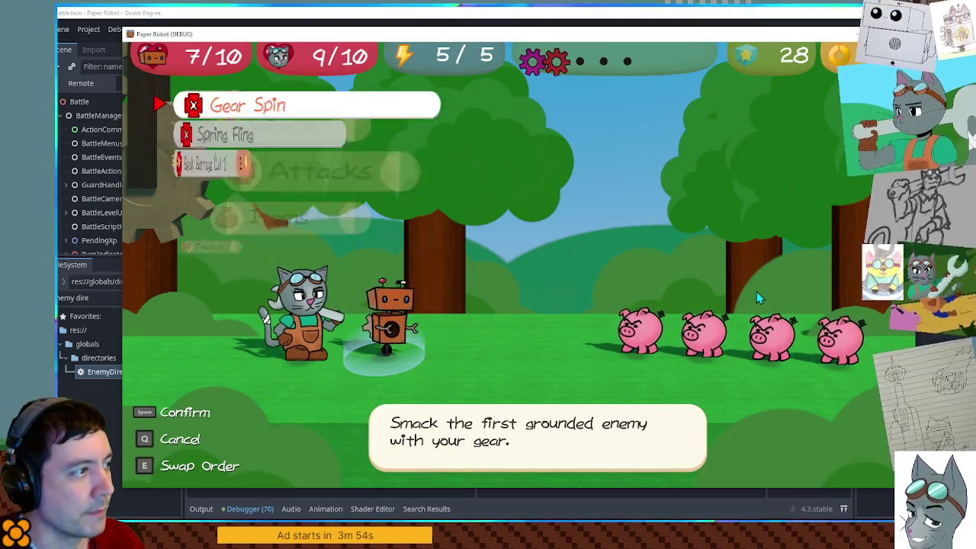
{"action": "key", "text": "Up"}
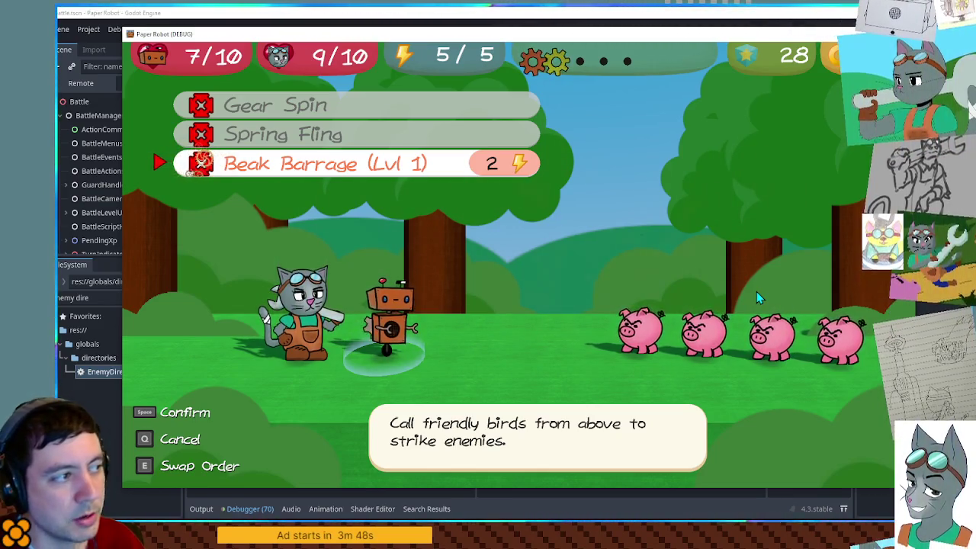
{"action": "key", "text": "Up"}
{"action": "key", "text": "space"}
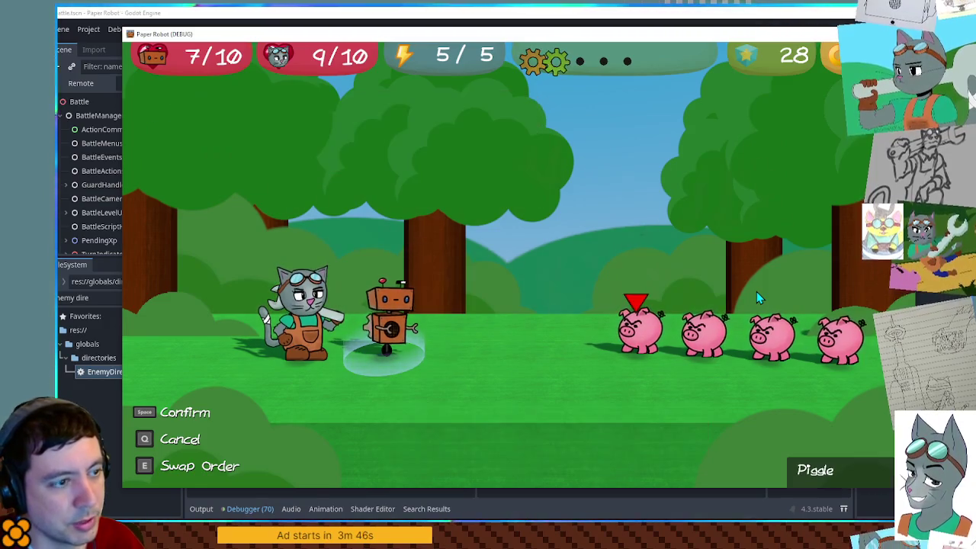
{"action": "key", "text": "space"}
{"action": "key", "text": "space"}
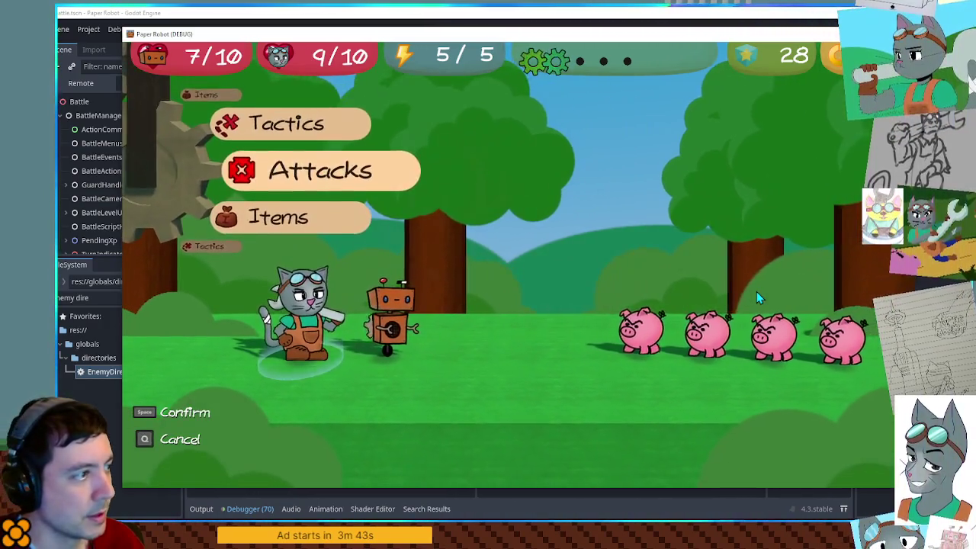
{"action": "key", "text": "space"}
{"action": "key", "text": "space"}
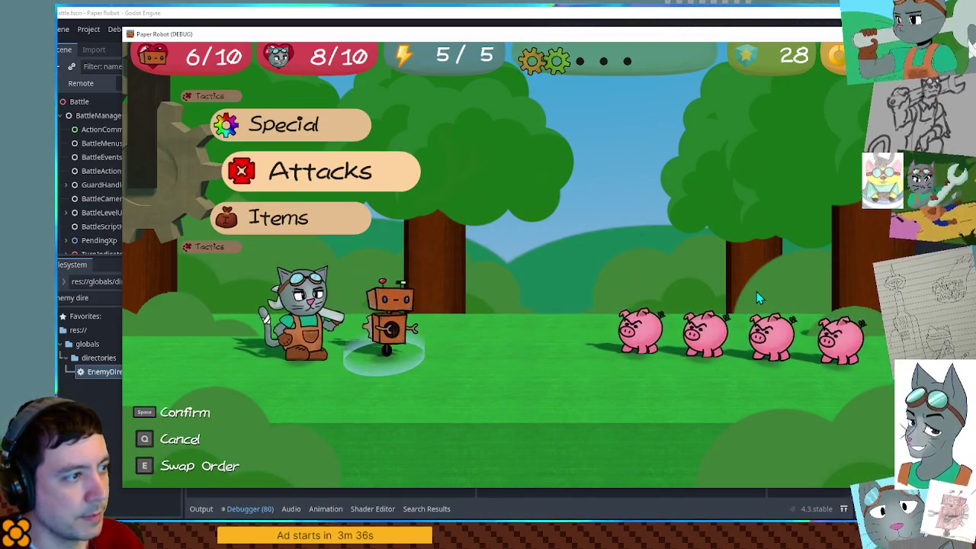
Step: Launch Spring Fling at the first pig again and dismiss the tutorial speech bubble
{"action": "key", "text": "space"}
{"action": "key", "text": "space"}
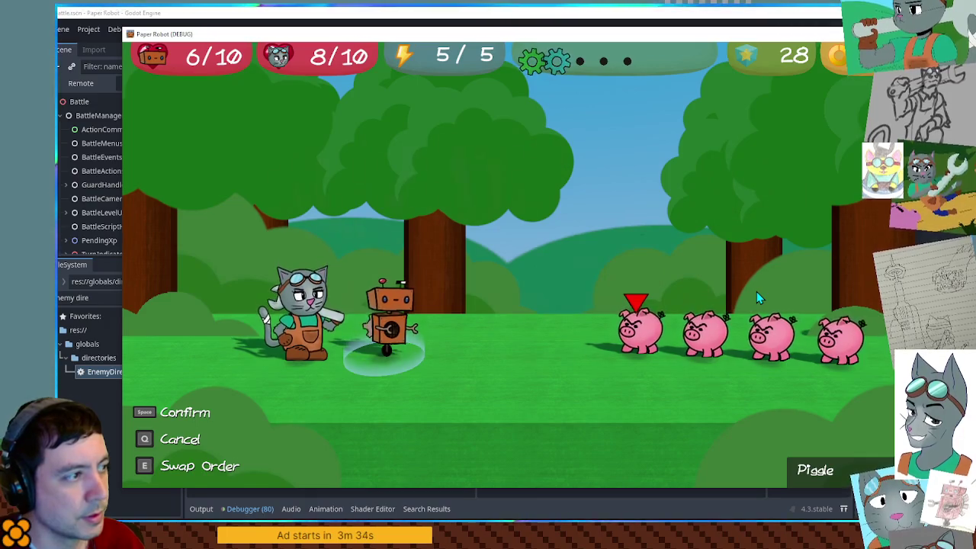
{"action": "key", "text": "q"}
{"action": "key", "text": "Down"}
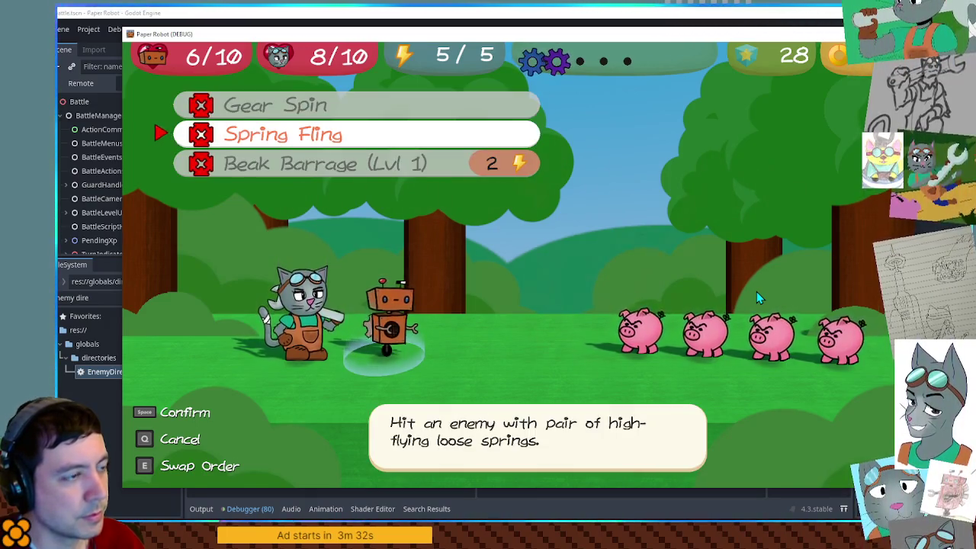
{"action": "key", "text": "space"}
{"action": "key", "text": "space"}
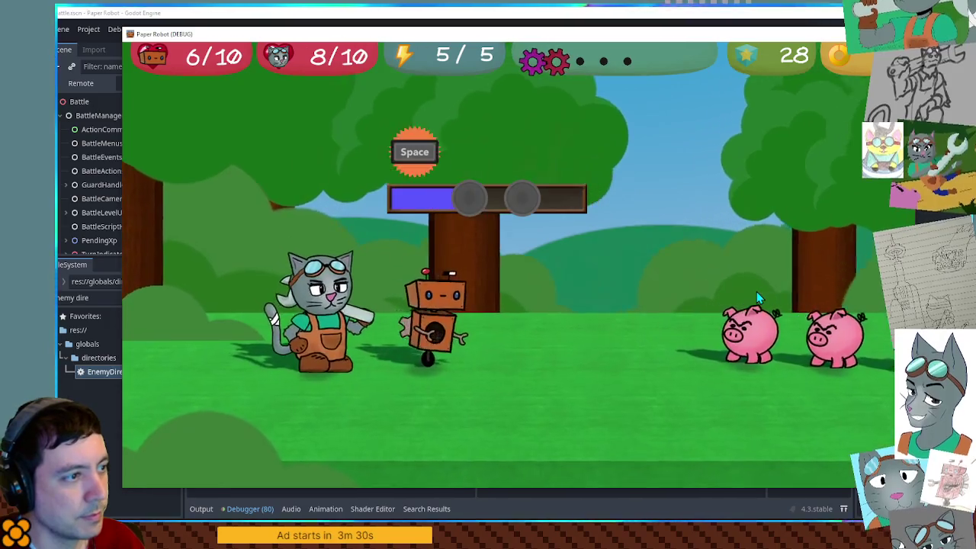
{"action": "key", "text": "space"}
{"action": "key", "text": "space"}
{"action": "key", "text": "space"}
{"action": "key", "text": "space"}
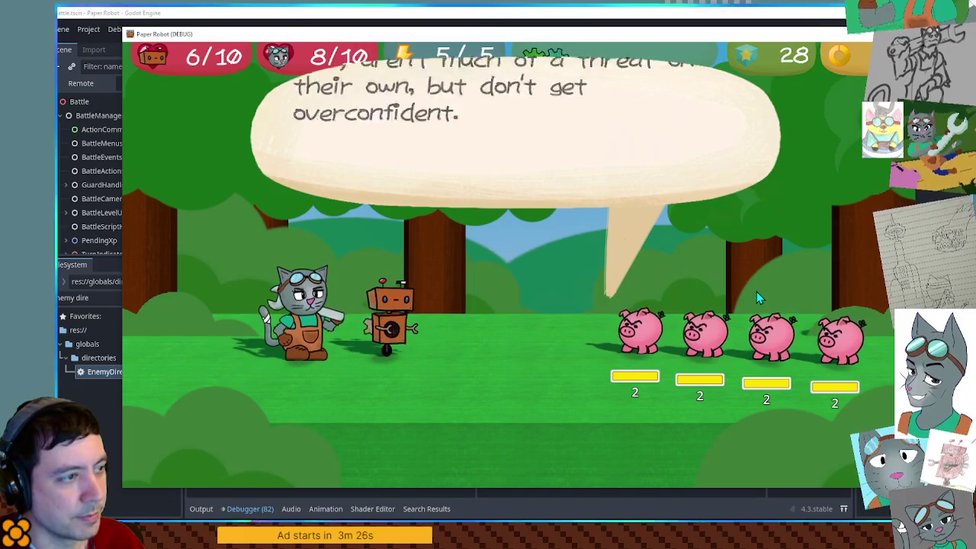
{"action": "key", "text": "space"}
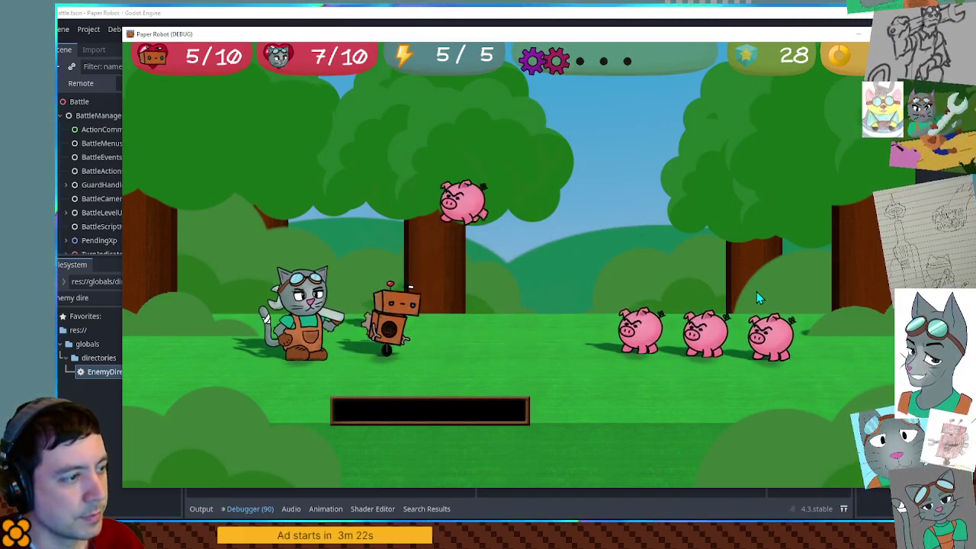
Step: Read the descriptions of Gear Spin, Beak Barrage and Spring Fling, back out, and close the game
{"action": "key", "text": "space"}
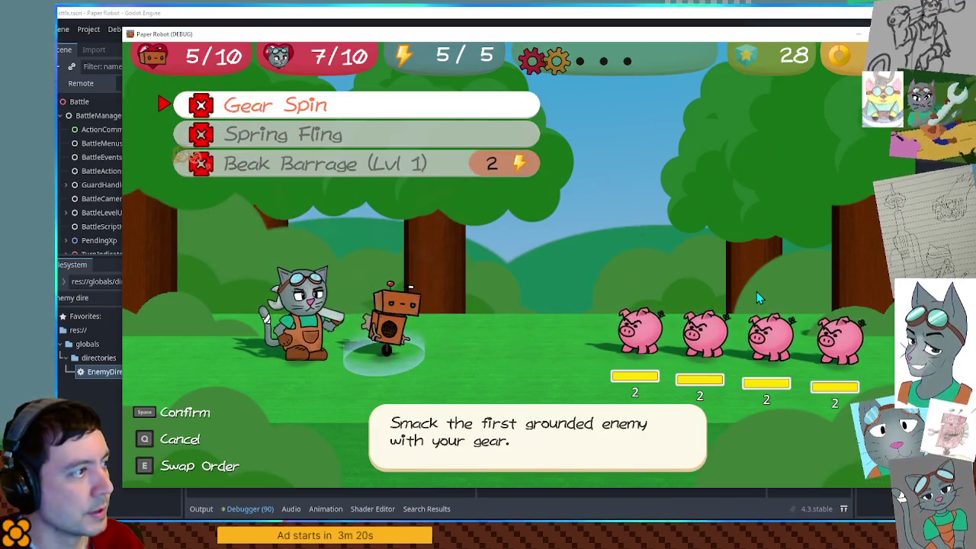
{"action": "key", "text": "Down"}
{"action": "key", "text": "Down"}
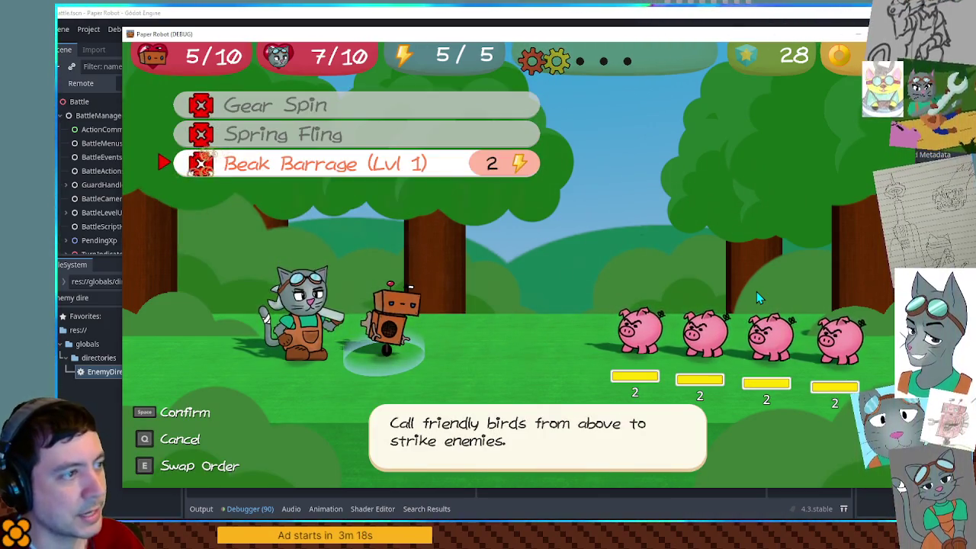
{"action": "key", "text": "Down"}
{"action": "key", "text": "Up"}
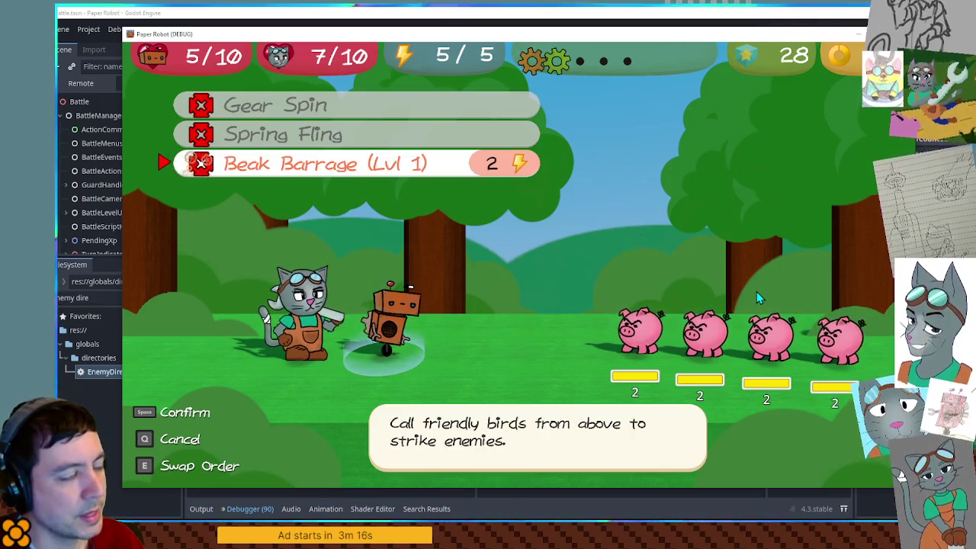
{"action": "key", "text": "Down"}
{"action": "key", "text": "Up"}
{"action": "key", "text": "Down"}
{"action": "key", "text": "Down"}
{"action": "key", "text": "Down"}
{"action": "key", "text": "Up"}
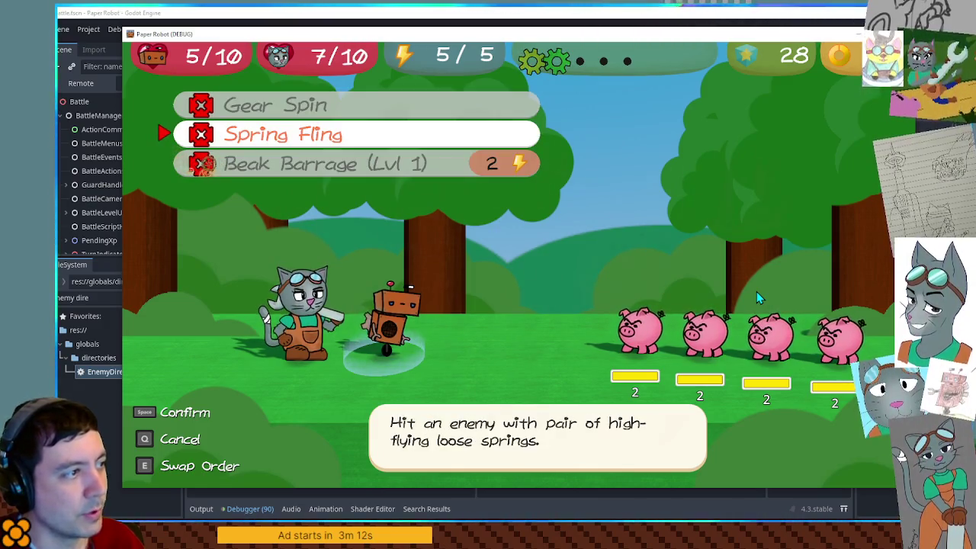
{"action": "key", "text": "Up"}
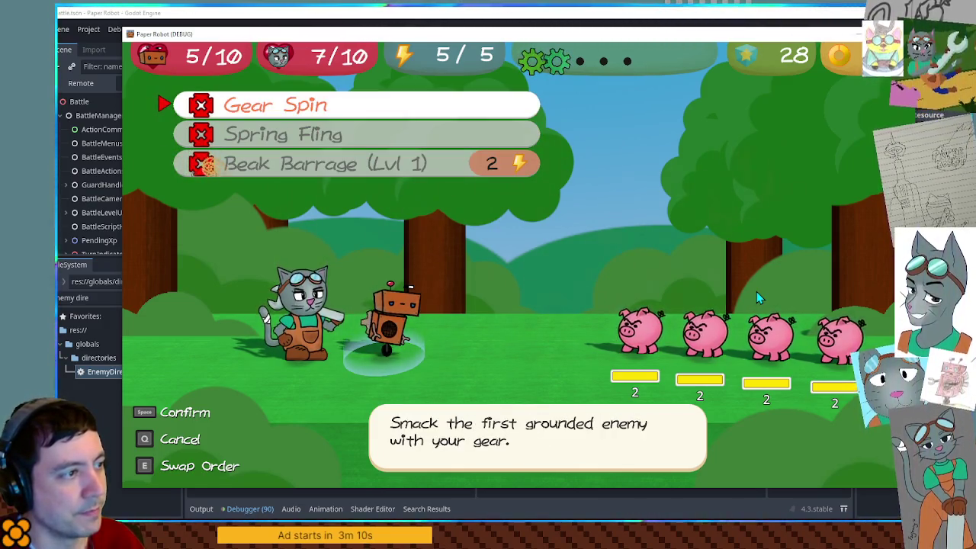
{"action": "key", "text": "Up"}
{"action": "key", "text": "Down"}
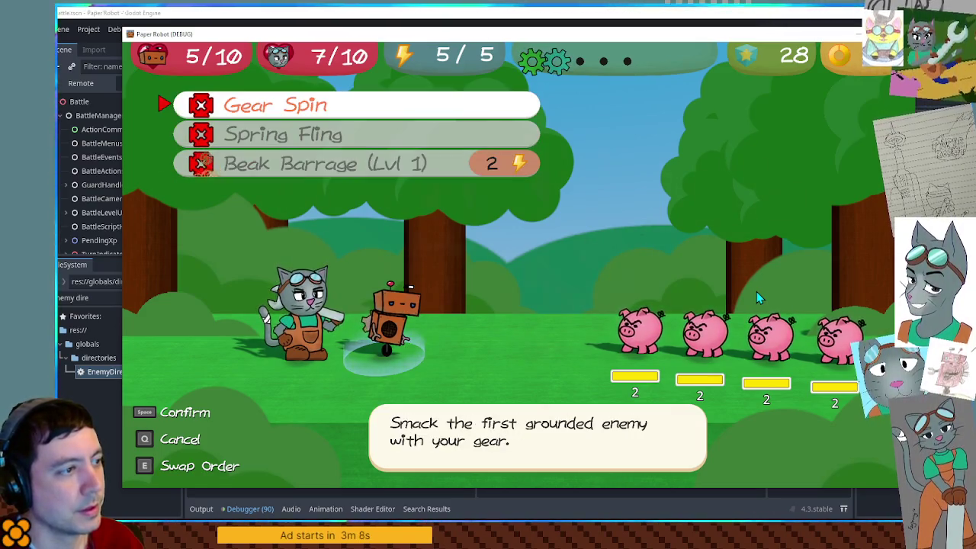
{"action": "key", "text": "q"}
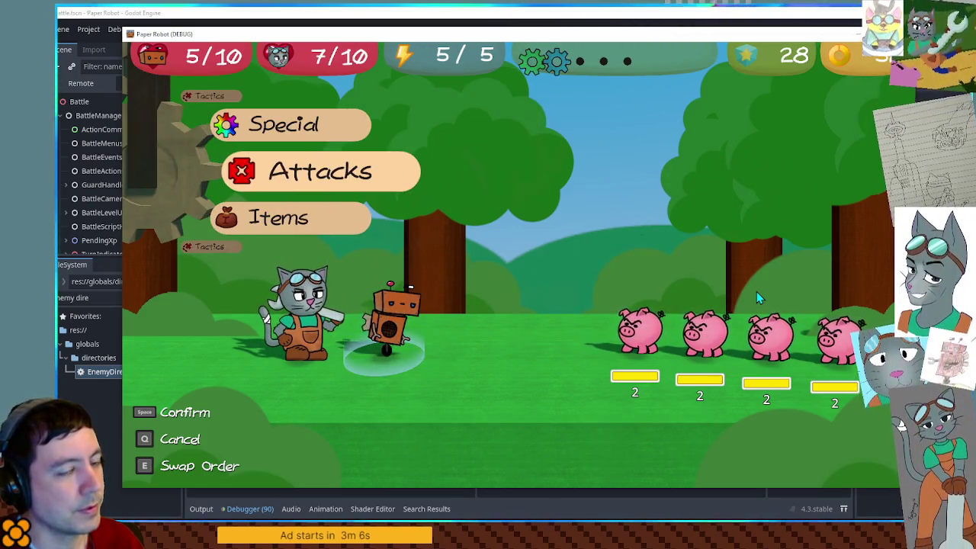
{"action": "key", "text": "F8"}
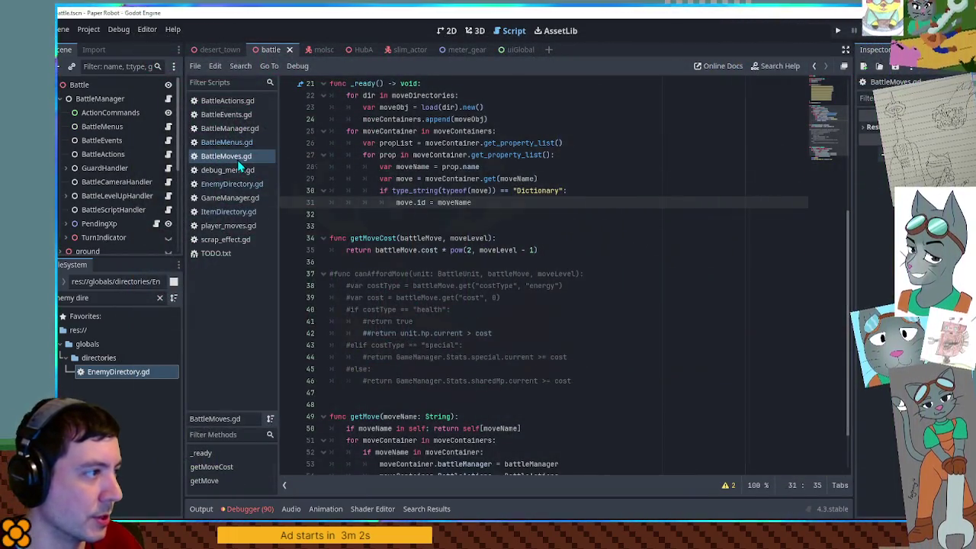
Step: Close the unneeded ItemDirectory scripts and review the scrap recovery lines in GameManager.gd
{"action": "key", "text": "ctrl+w"}
{"action": "key", "text": "ctrl+w"}
{"action": "key", "text": "ctrl+w"}
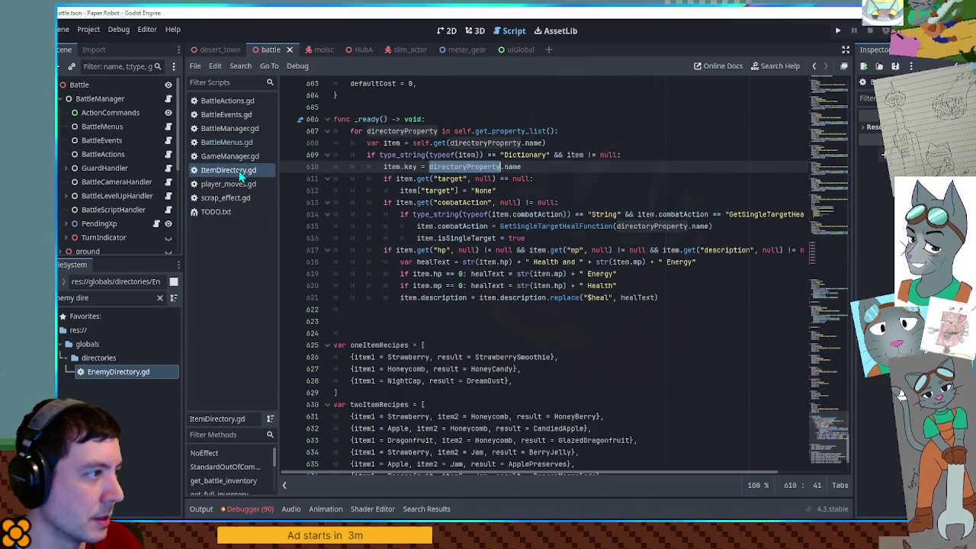
{"action": "key", "text": "ctrl+w"}
{"action": "left_click", "coordinate": [228, 156]}
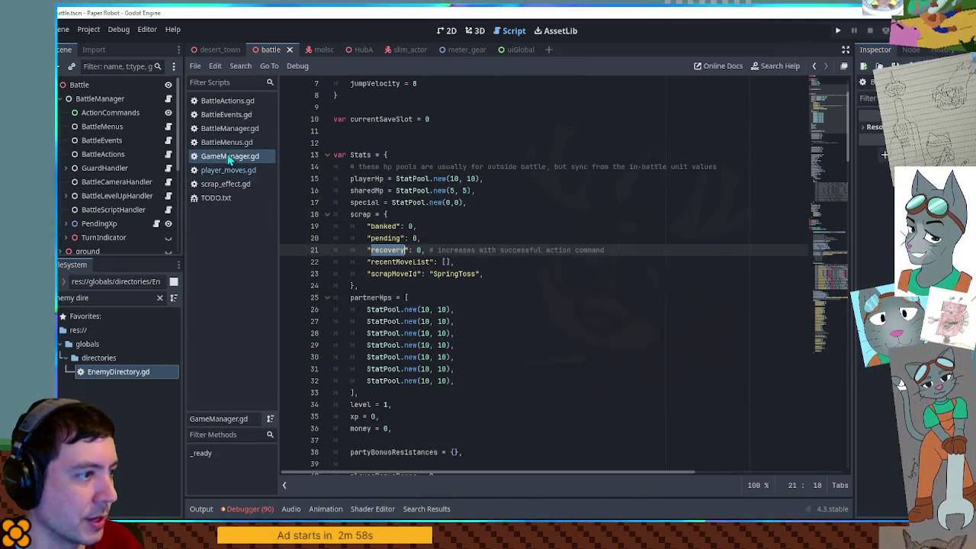
{"action": "left_click", "coordinate": [462, 273]}
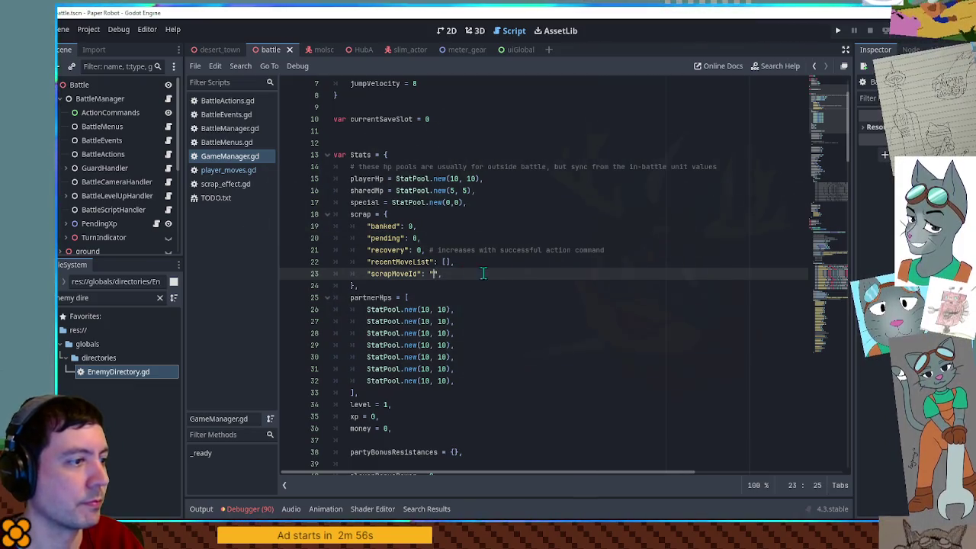
{"action": "left_click", "coordinate": [521, 250]}
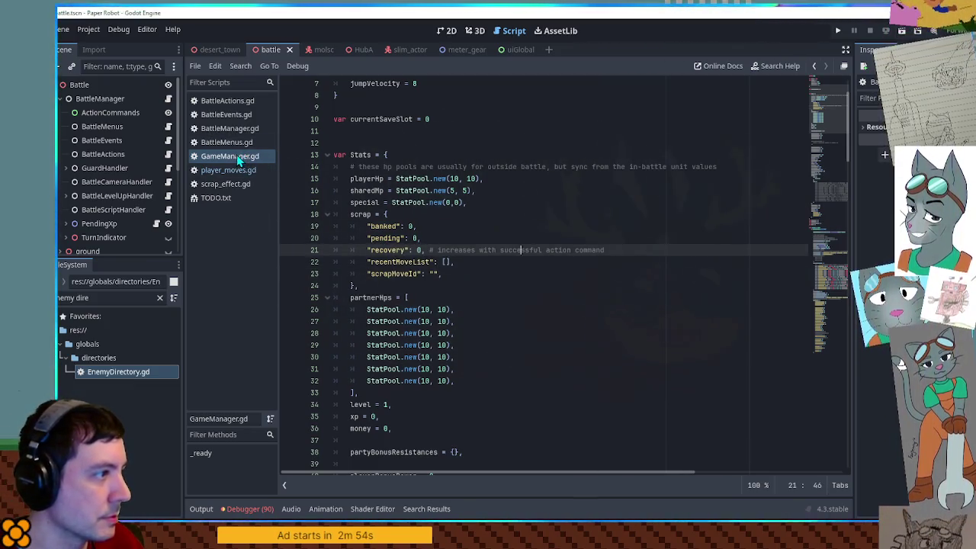
Step: Close BattleEvents.gd, open BattleMenus.gd, and log the move's name instead of its id
{"action": "left_click", "coordinate": [233, 119]}
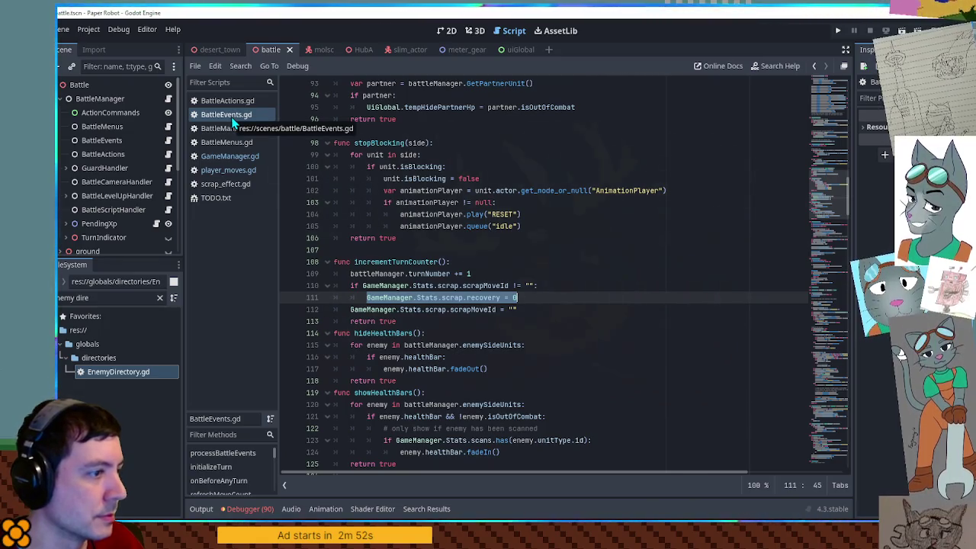
{"action": "middle_click", "coordinate": [222, 113]}
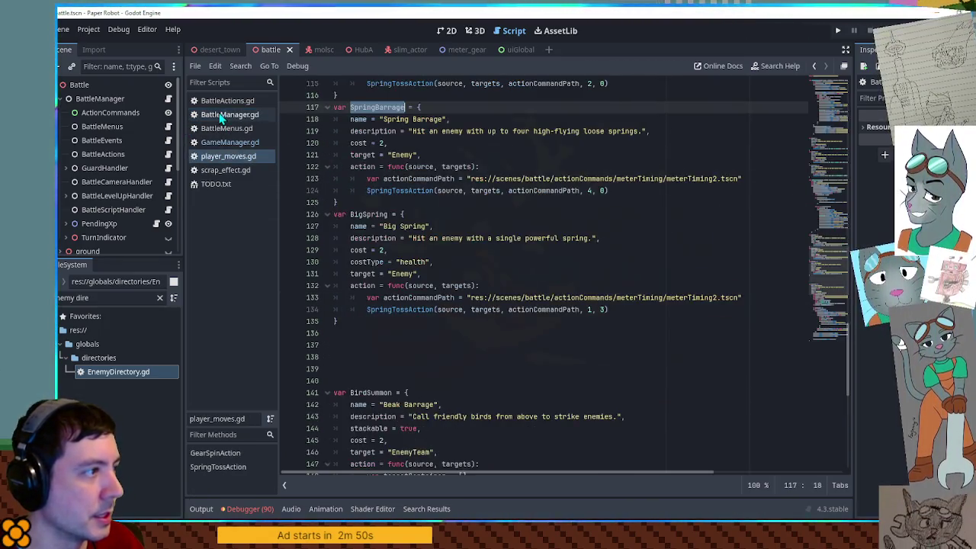
{"action": "left_click", "coordinate": [221, 115]}
{"action": "left_click", "coordinate": [221, 129]}
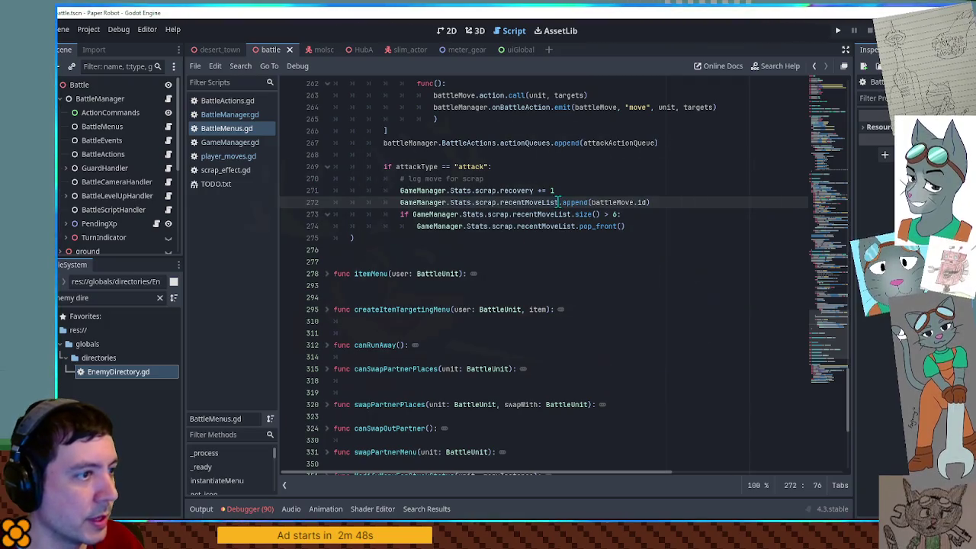
{"action": "scroll", "coordinate": [545, 202], "scroll_direction": "up", "scroll_amount": 6}
{"action": "key", "text": "BackSpace"}
{"action": "key", "text": "BackSpace"}
{"action": "type", "text": "name"}
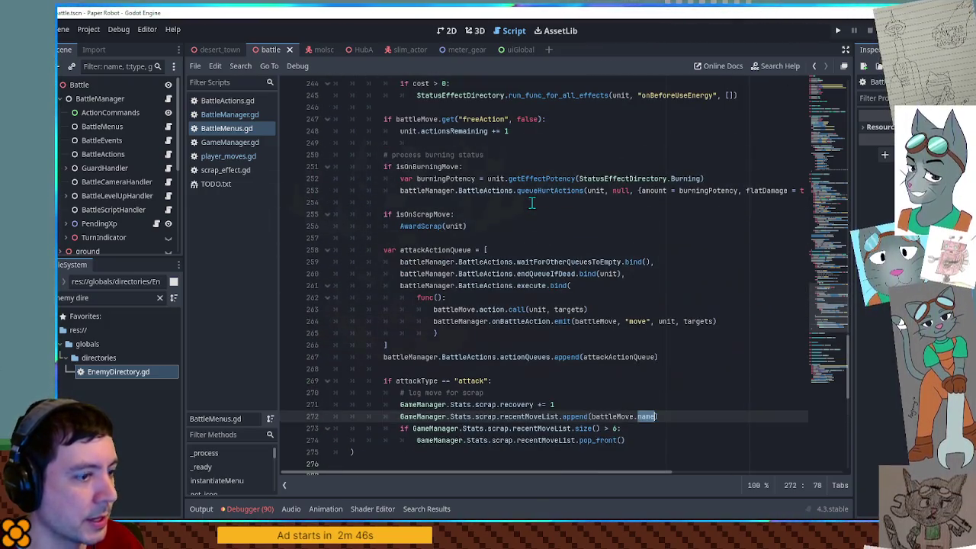
Step: Start a new variable declaration below the scrap-ready comment above the recovery >= 5 check
{"action": "scroll", "coordinate": [539, 220], "scroll_direction": "up", "scroll_amount": 20}
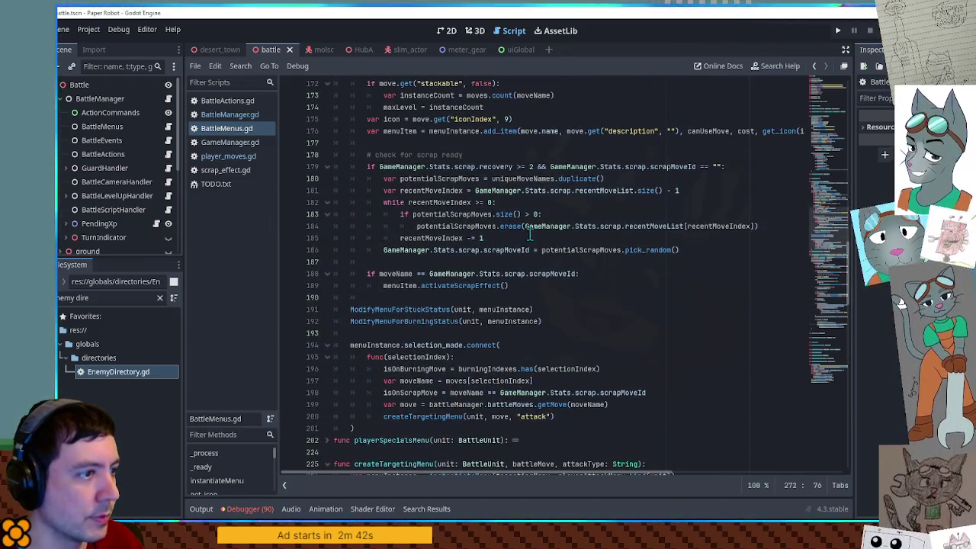
{"action": "left_click", "coordinate": [531, 166]}
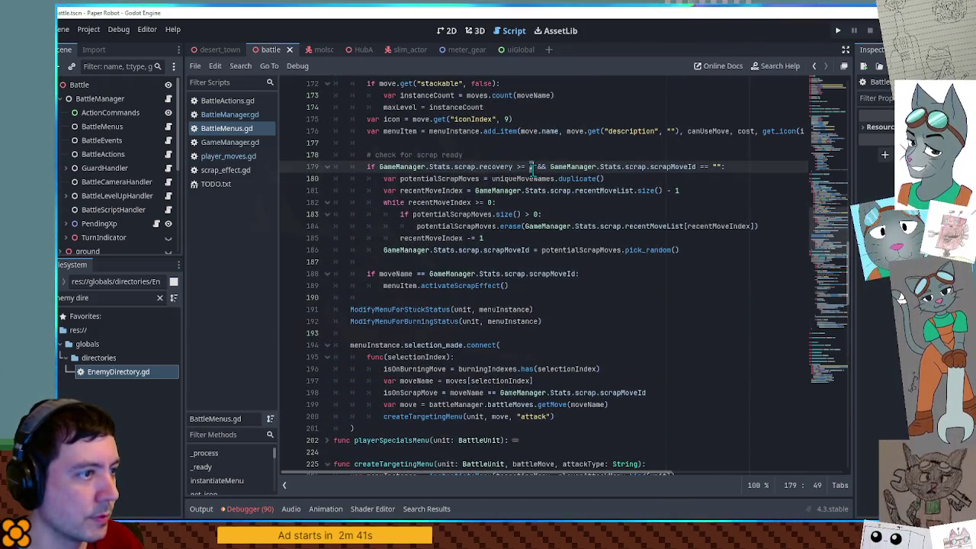
{"action": "left_click", "coordinate": [527, 157]}
{"action": "key", "text": "Return"}
{"action": "type", "text": "var"}
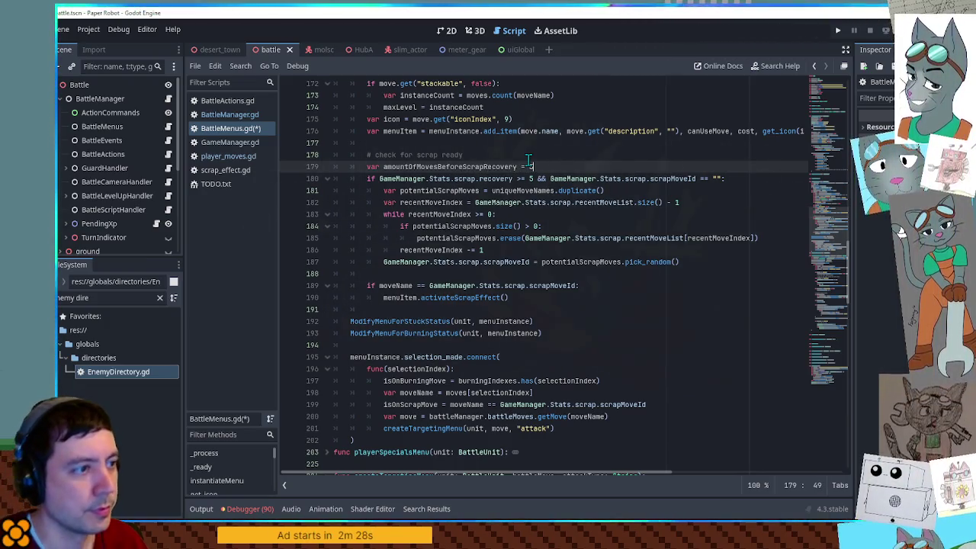
Step: Paste amountOfMovesBeforeScrapRecovery over the hard-coded 5 after '>=' in the scrap check
{"action": "double_click", "coordinate": [475, 166]}
{"action": "key", "text": "ctrl+c"}
{"action": "left_click", "coordinate": [533, 178]}
{"action": "key", "text": "BackSpace"}
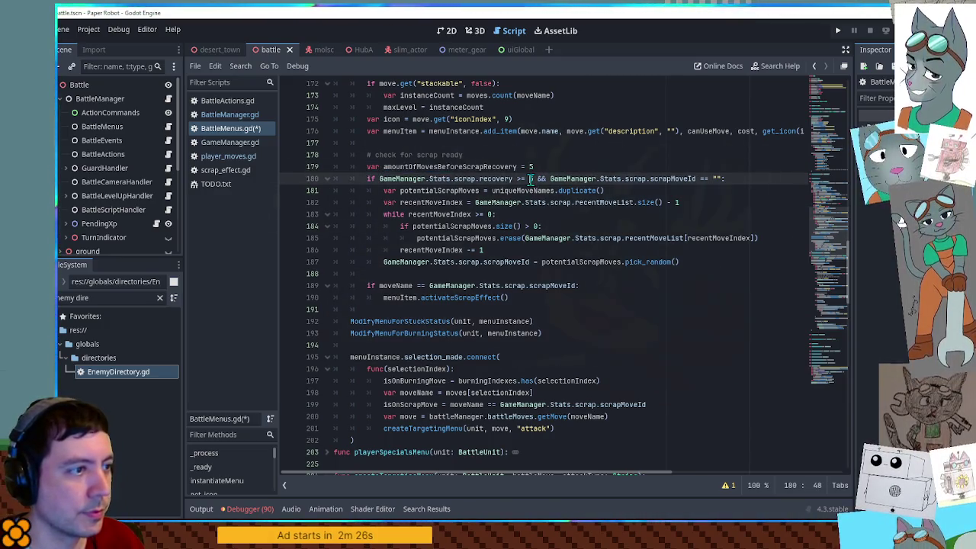
{"action": "key", "text": "ctrl+v"}
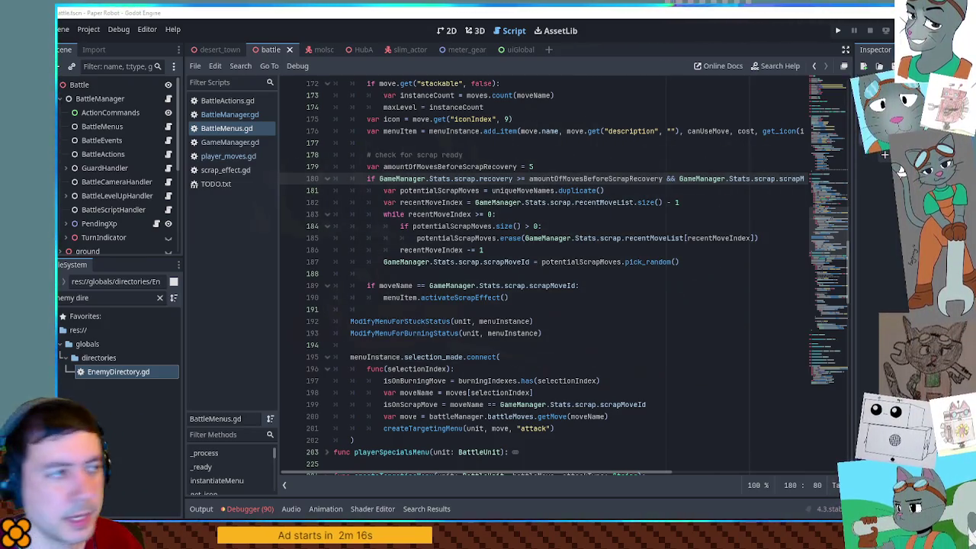
{"action": "left_click", "coordinate": [222, 143]}
Step: Add a "ScrapRecovery": 0 entry below GearSpin in GameManager.gd's abilities dictionary
{"action": "mouse_move", "coordinate": [829, 159]}
{"action": "left_mouse_down"}
{"action": "mouse_move", "coordinate": [831, 250]}
{"action": "mouse_move", "coordinate": [830, 241]}
{"action": "left_mouse_up"}
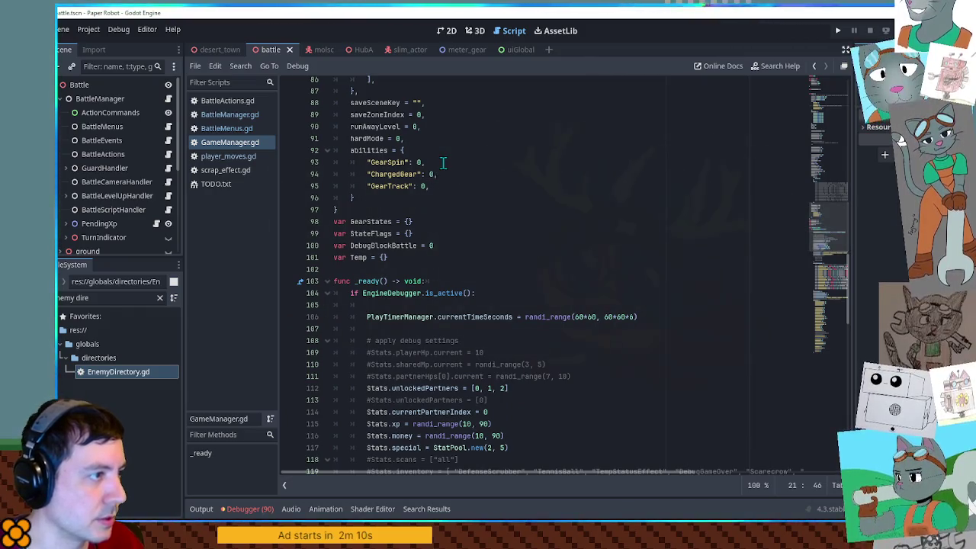
{"action": "left_click", "coordinate": [443, 162]}
{"action": "key", "text": "ctrl+shift+d"}
{"action": "double_click", "coordinate": [395, 161]}
{"action": "type", "text": "ScrapRe"}
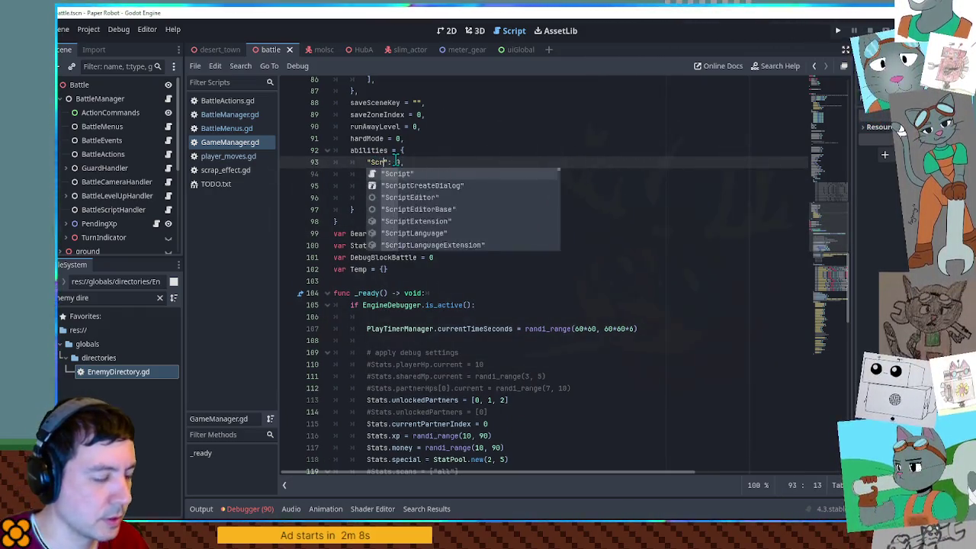
{"action": "type", "text": "cover"}
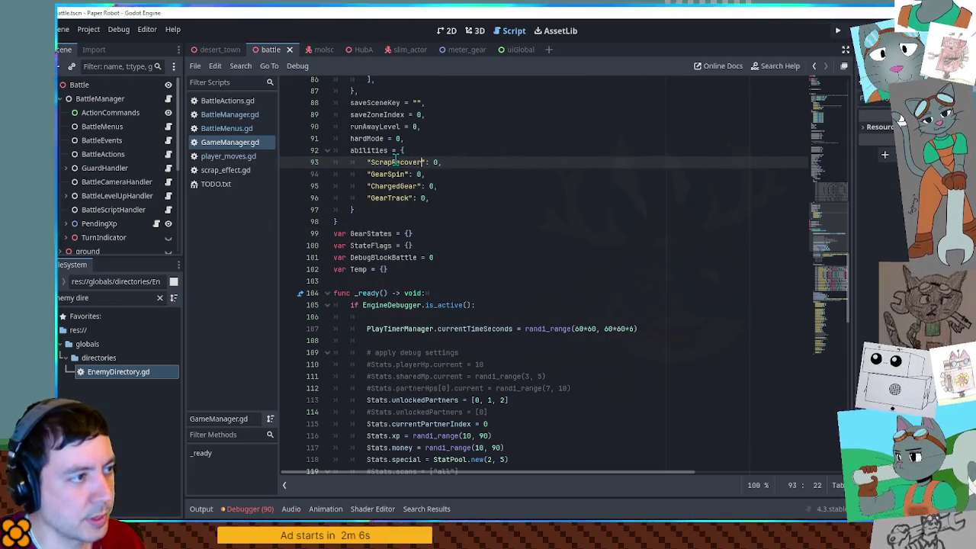
{"action": "triple_click", "coordinate": [457, 160]}
{"action": "key", "text": "ctrl+x"}
{"action": "left_click", "coordinate": [446, 164]}
{"action": "key", "text": "ctrl+v"}
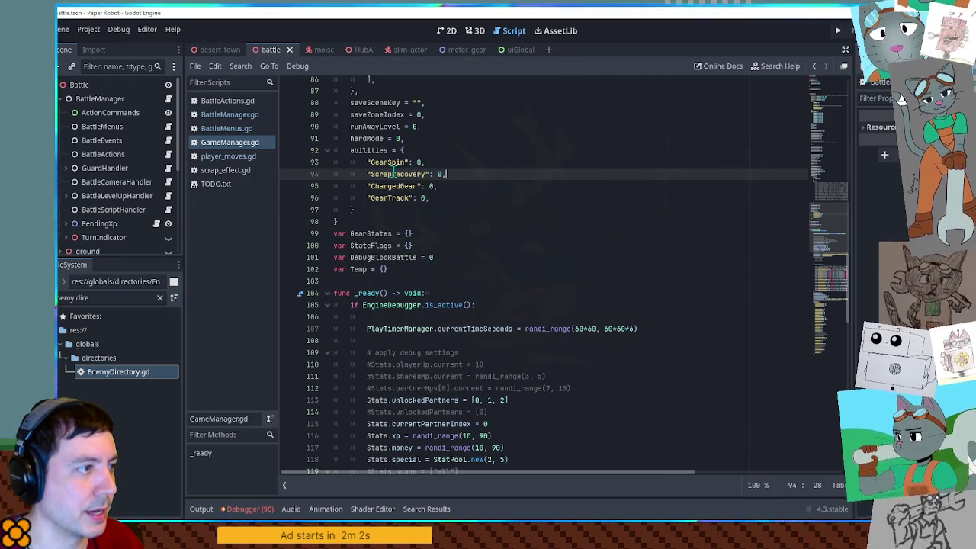
{"action": "double_click", "coordinate": [394, 174]}
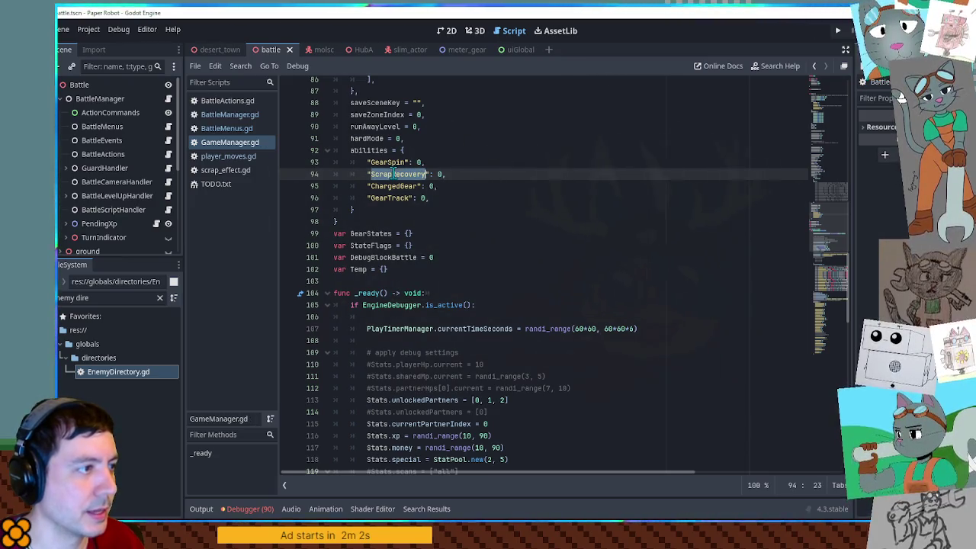
Step: In BattleMenus.gd, search for GameManager.Stats.scrap.recovery and go to the line 272 += 1 match
{"action": "left_click", "coordinate": [232, 128]}
{"action": "left_click", "coordinate": [231, 115]}
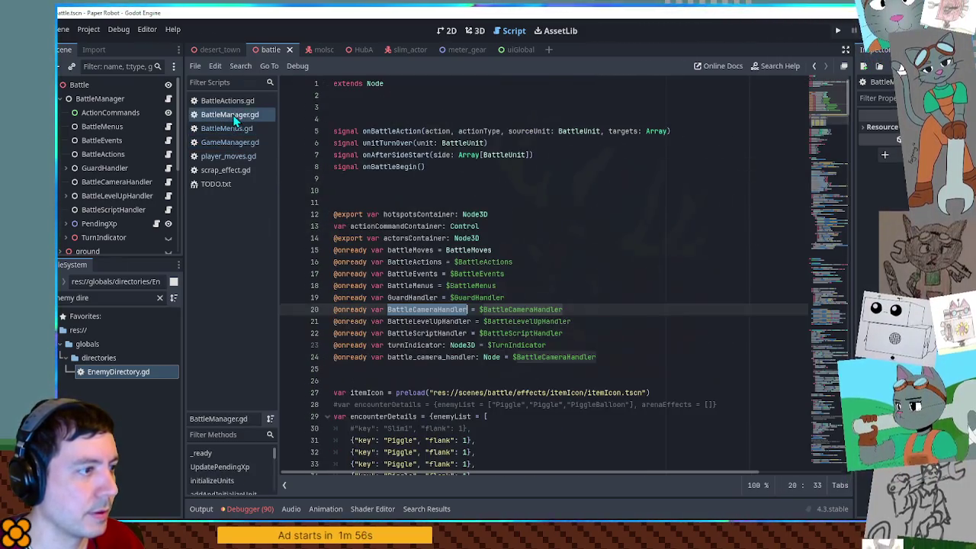
{"action": "left_click", "coordinate": [232, 129]}
{"action": "left_click", "coordinate": [543, 226]}
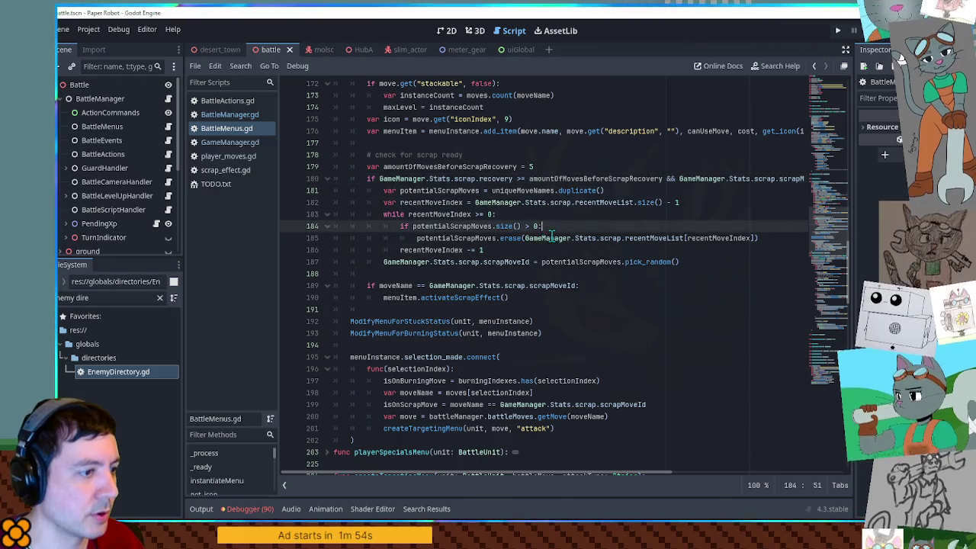
{"action": "double_click", "coordinate": [610, 178]}
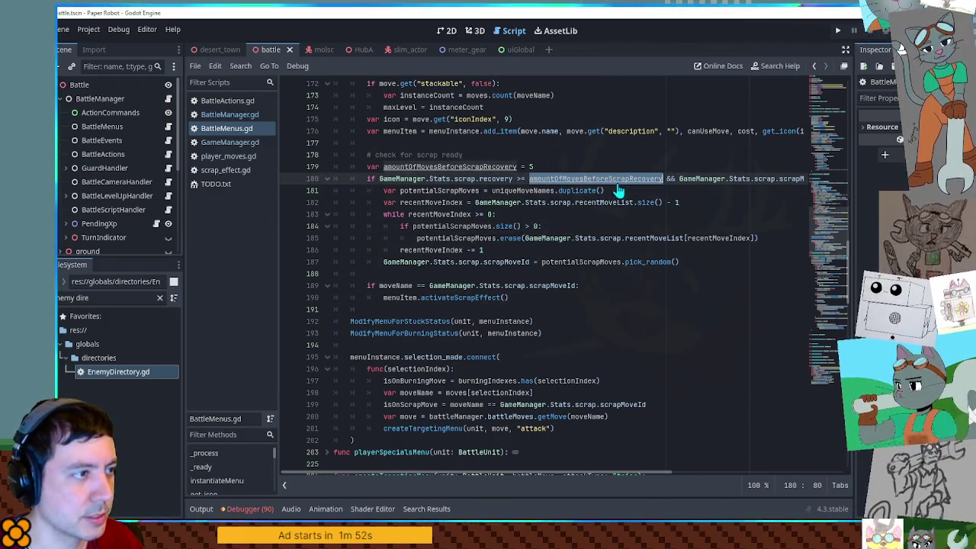
{"action": "triple_click", "coordinate": [495, 179]}
{"action": "left_click_drag", "start_coordinate": [379, 179], "coordinate": [513, 178]}
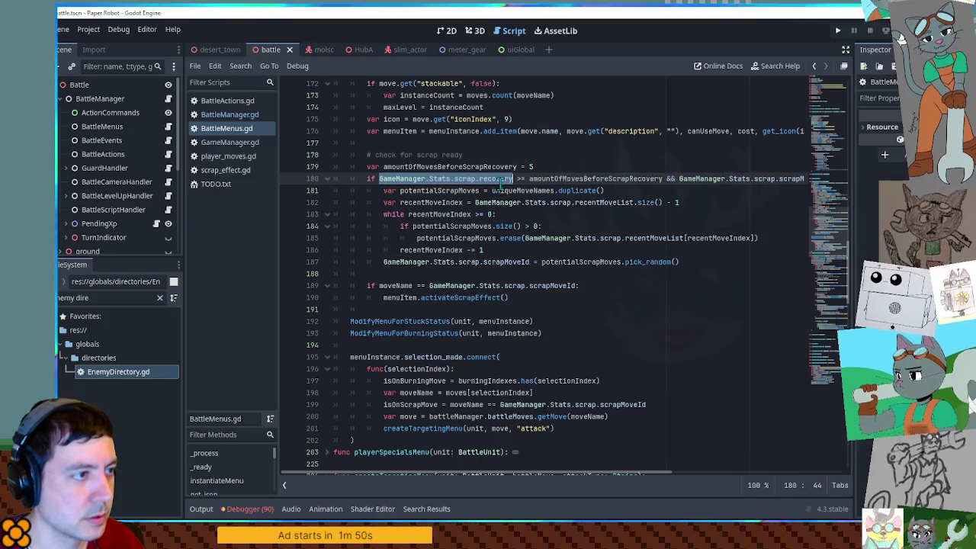
{"action": "key", "text": "ctrl+f"}
{"action": "left_click", "coordinate": [716, 488]}
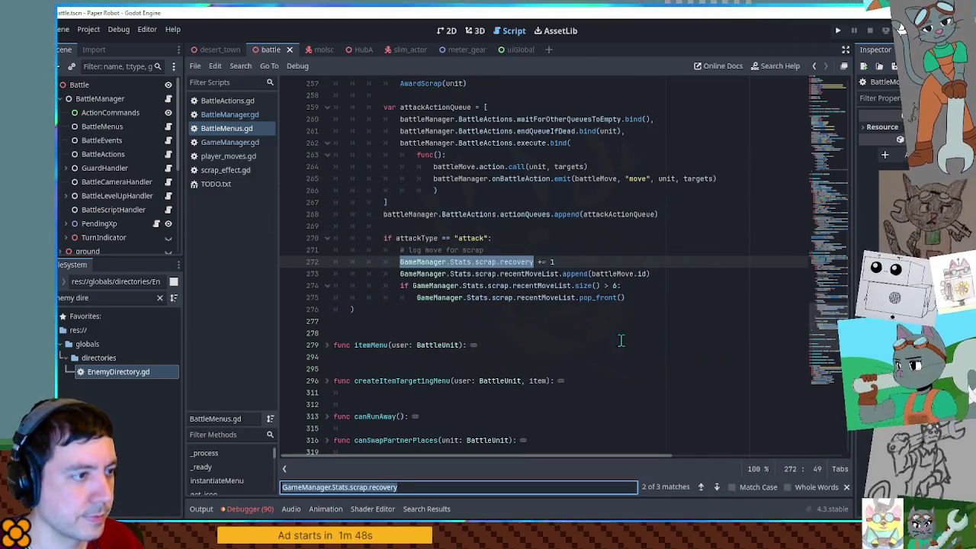
{"action": "left_click", "coordinate": [560, 251]}
{"action": "left_click", "coordinate": [489, 237]}
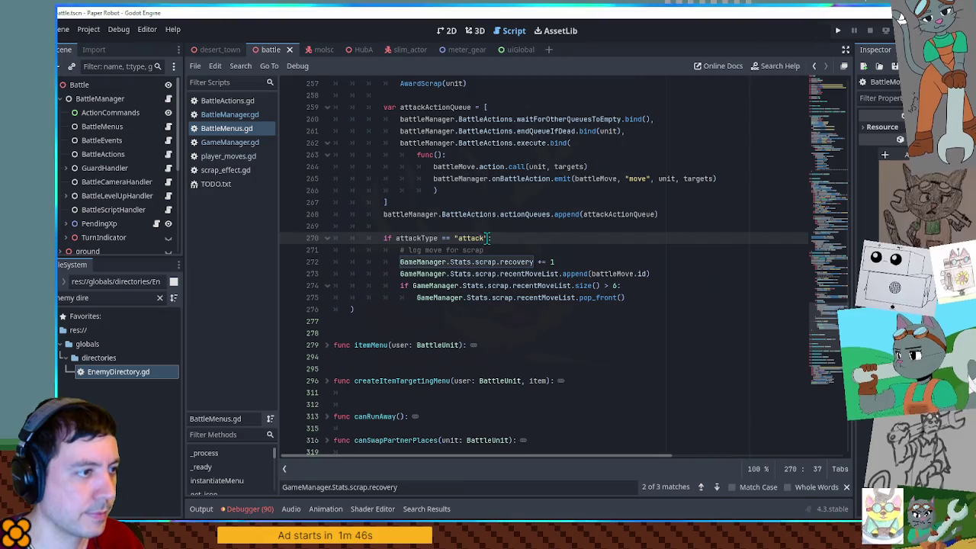
Step: Append '&& GameManager.Stats.abilities.ScrapRecovery' to the check and search all scripts for that expression
{"action": "type", "text": "&& GameManager"}
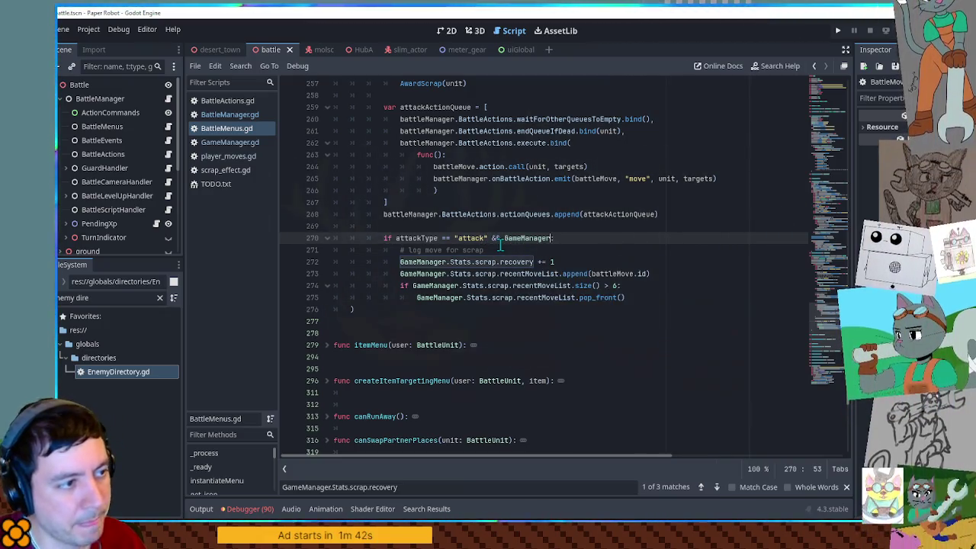
{"action": "type", "text": ".ScrapRecovery"}
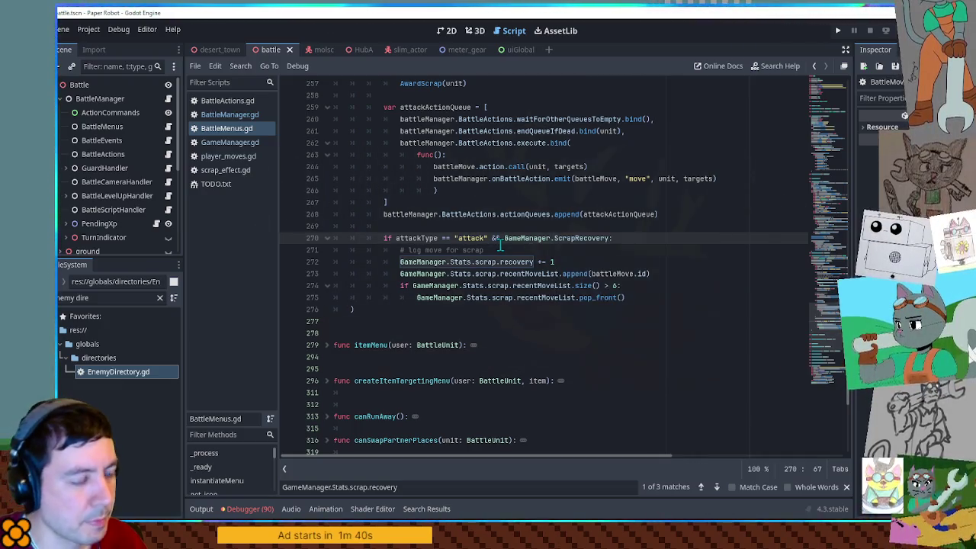
{"action": "key", "text": "ctrl+BackSpace"}
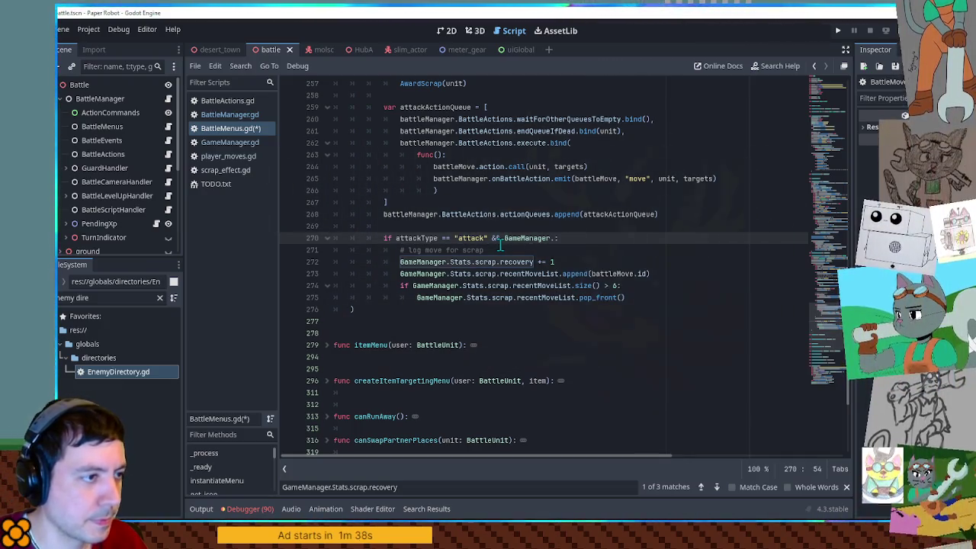
{"action": "type", "text": "Stats.abilities"}
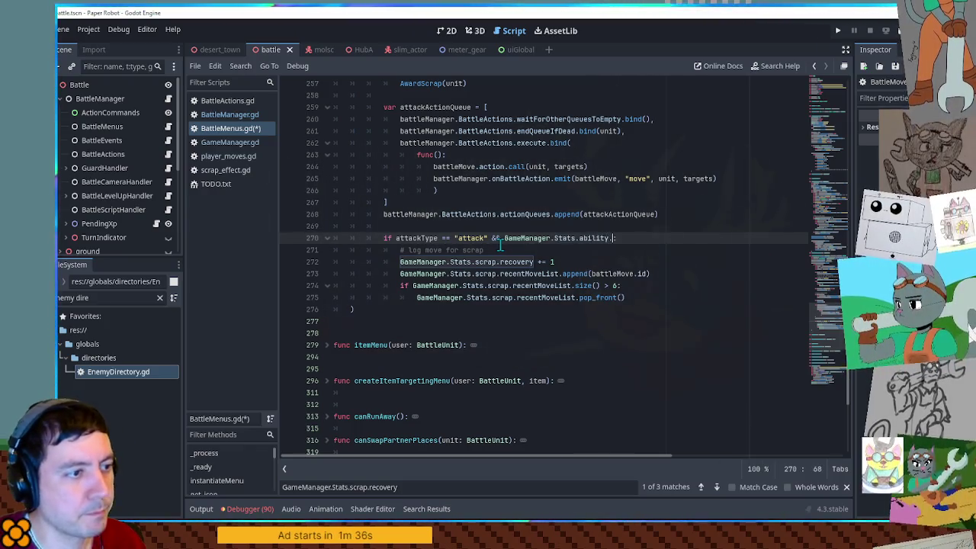
{"action": "type", "text": ".ScrapRecovery"}
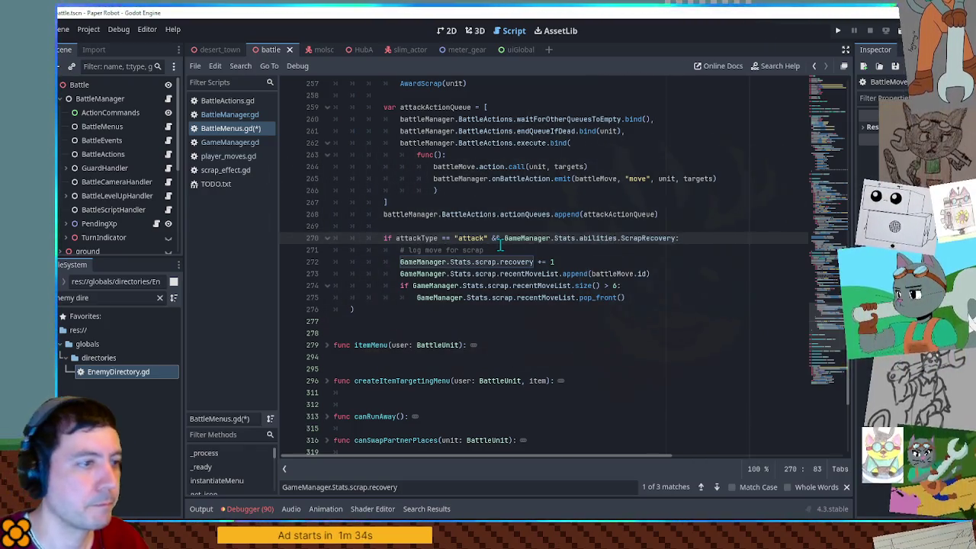
{"action": "left_click_drag", "start_coordinate": [504, 238], "coordinate": [616, 238]}
{"action": "key", "text": "ctrl+shift+f"}
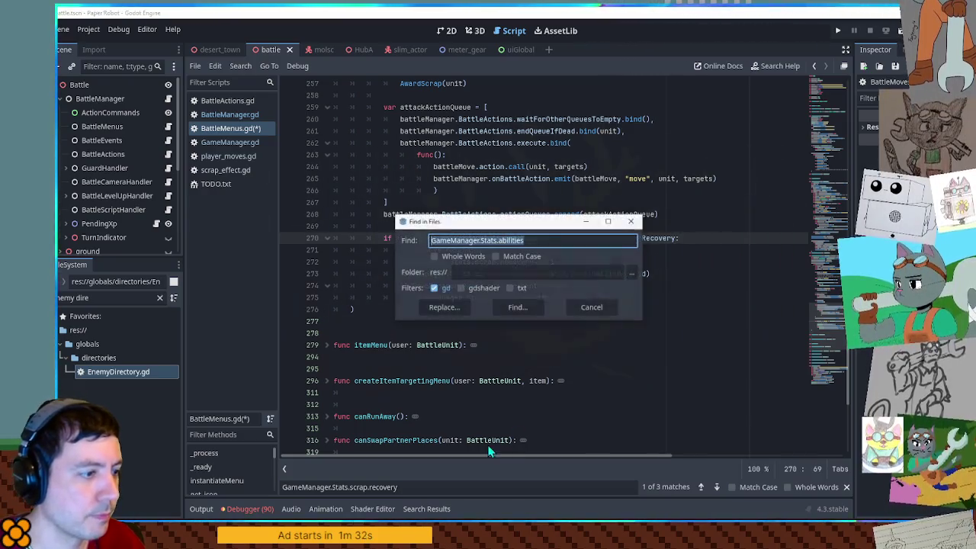
{"action": "left_click", "coordinate": [530, 315]}
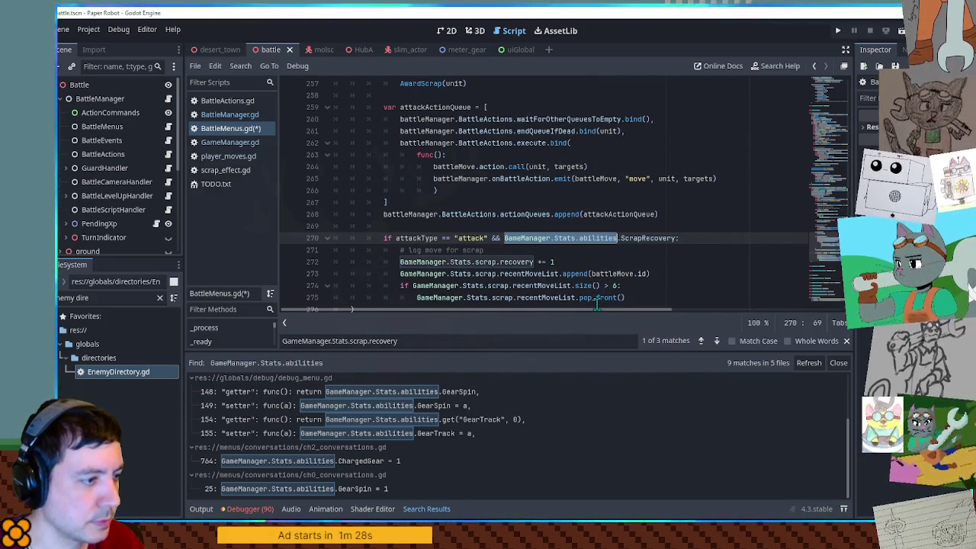
Step: Rewrite the condition as abilities.get("ScrapRecovery", 0) > 0: and save BattleMenus.gd
{"action": "left_click", "coordinate": [621, 238]}
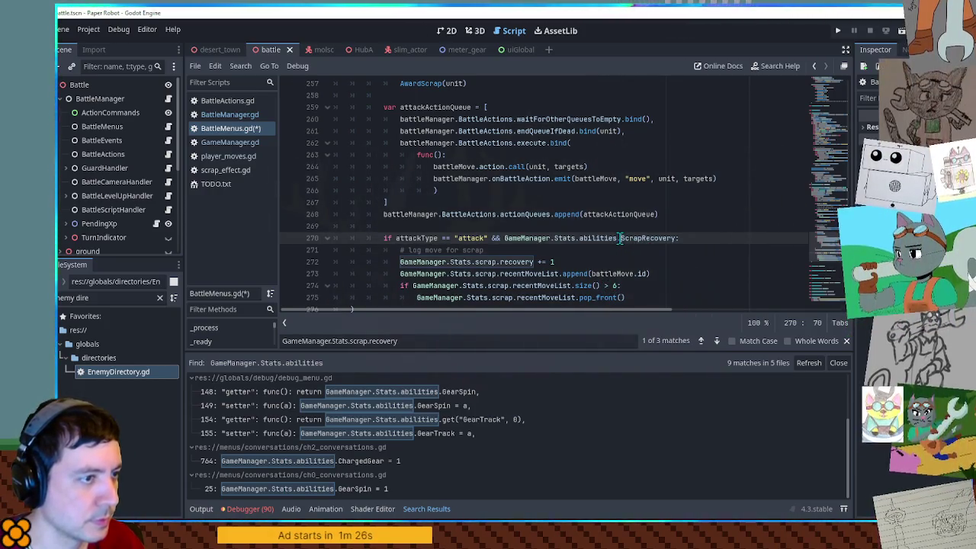
{"action": "type", "text": "get(\""}
{"action": "key", "text": "ctrl+Right"}
{"action": "type", "text": "\""}
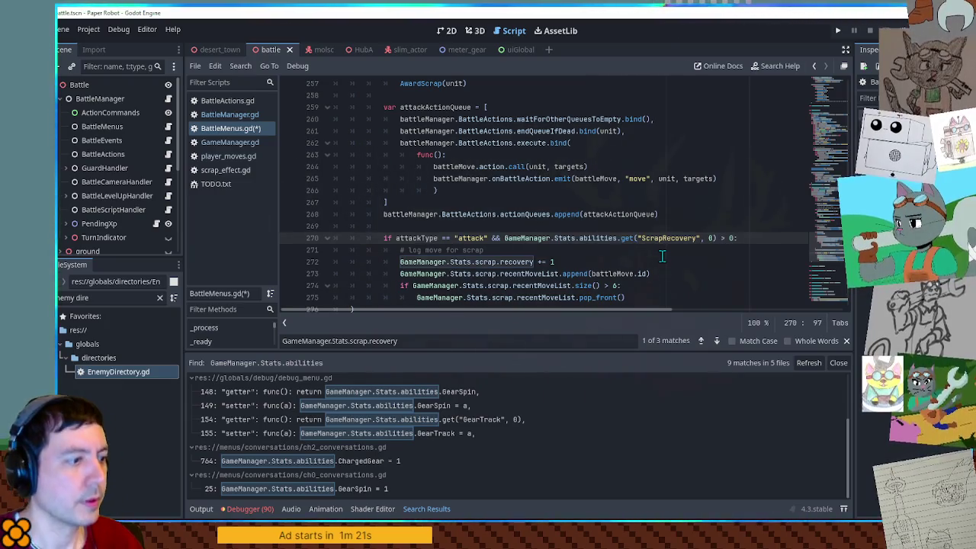
{"action": "type", "text": ":"}
{"action": "key", "text": "ctrl+s"}
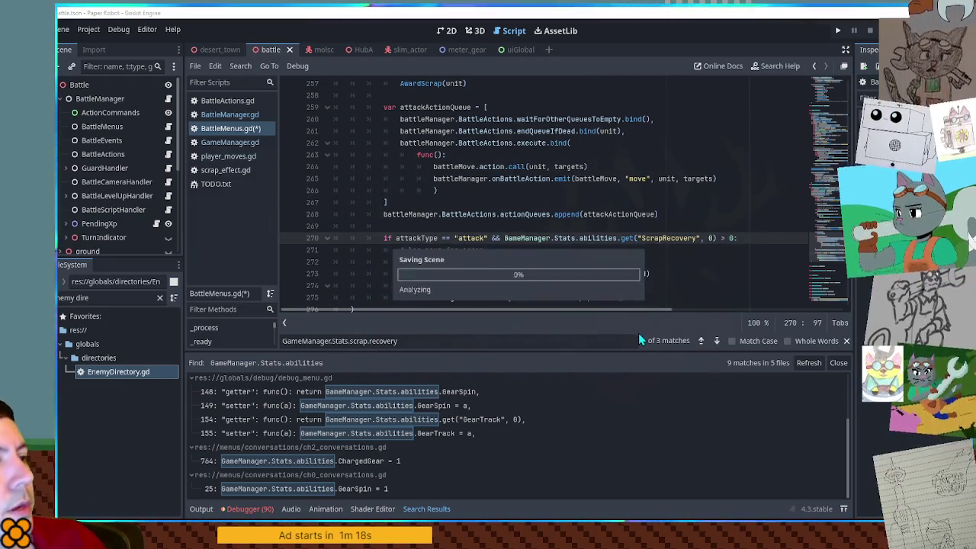
{"action": "left_click", "coordinate": [348, 433]}
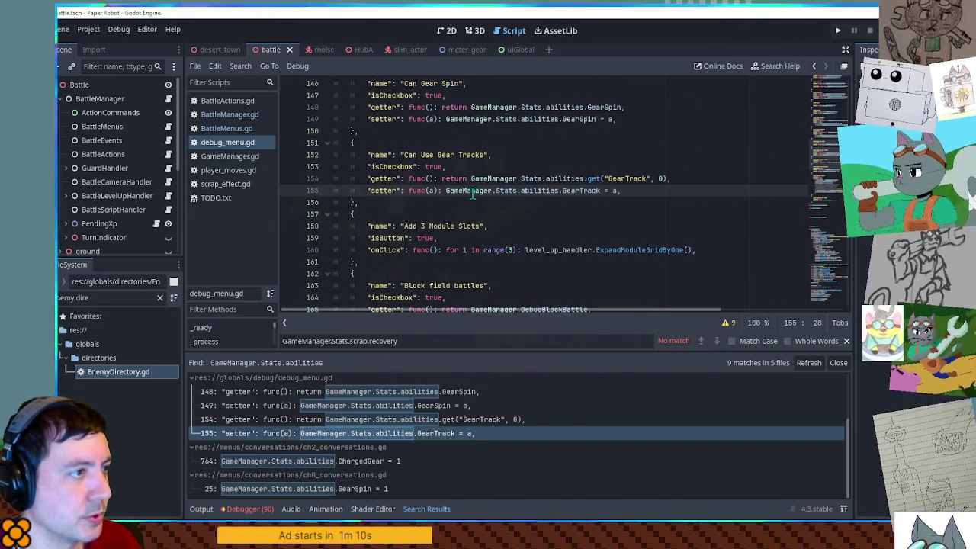
Step: Duplicate the Can Gear Spin entry in debug_menu.gd and rename it 'Can Recover Scrap In Battle'
{"action": "scroll", "coordinate": [385, 201], "scroll_direction": "up", "scroll_amount": 2}
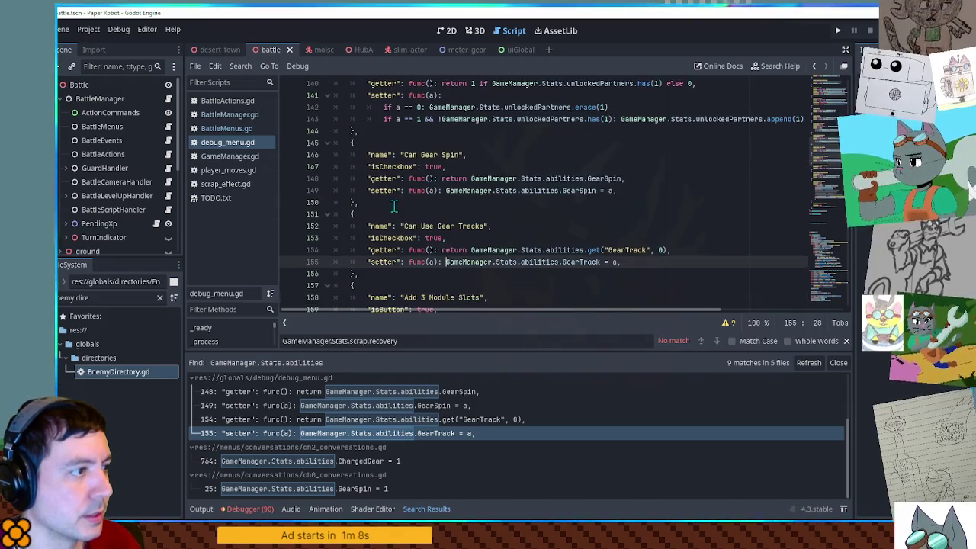
{"action": "left_click", "coordinate": [379, 204]}
{"action": "left_click", "coordinate": [375, 134], "text": "shift"}
{"action": "key", "text": "ctrl+c"}
{"action": "key", "text": "Right"}
{"action": "key", "text": "ctrl+v"}
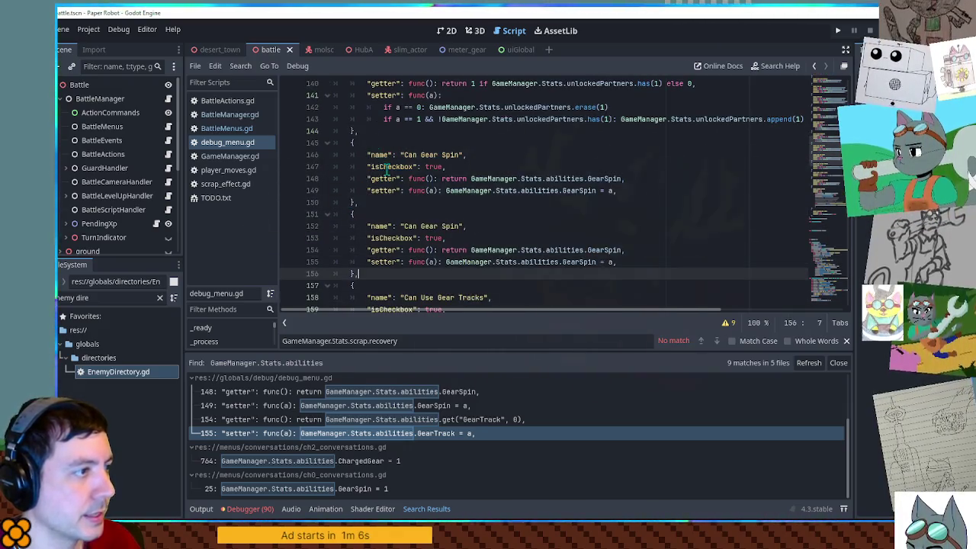
{"action": "left_click_drag", "start_coordinate": [421, 227], "coordinate": [459, 227]}
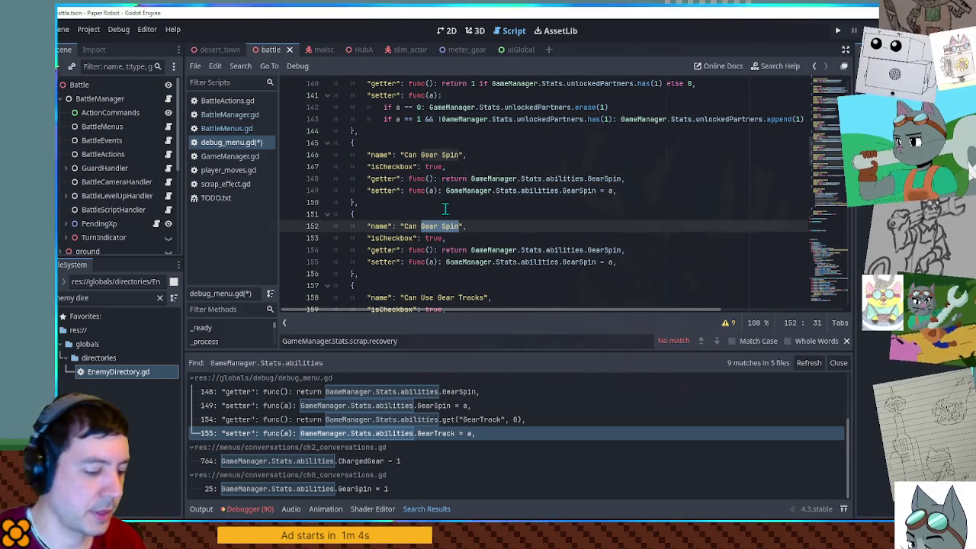
{"action": "type", "text": "Recove"}
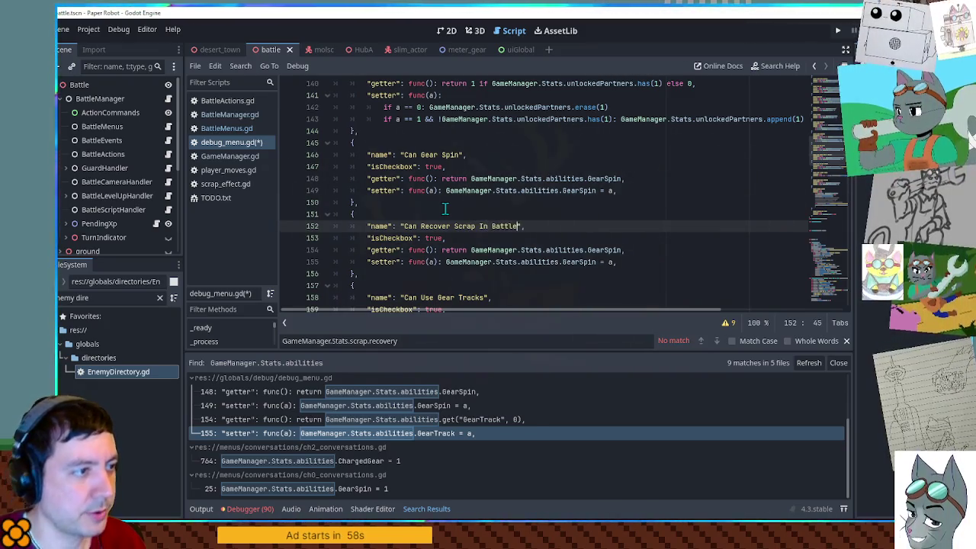
Step: Replace GearSpin with ScrapRecovery in the new entry's getter and setter
{"action": "double_click", "coordinate": [604, 250]}
{"action": "type", "text": "ScrapRec"}
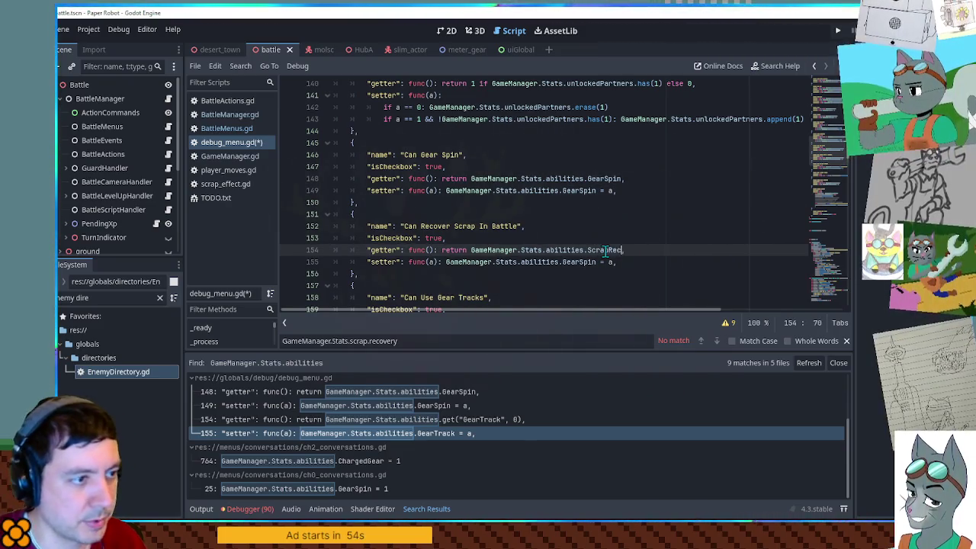
{"action": "double_click", "coordinate": [606, 250]}
{"action": "key", "text": "ctrl+c"}
{"action": "double_click", "coordinate": [579, 261]}
{"action": "key", "text": "ctrl+v"}
{"action": "left_click", "coordinate": [623, 214]}
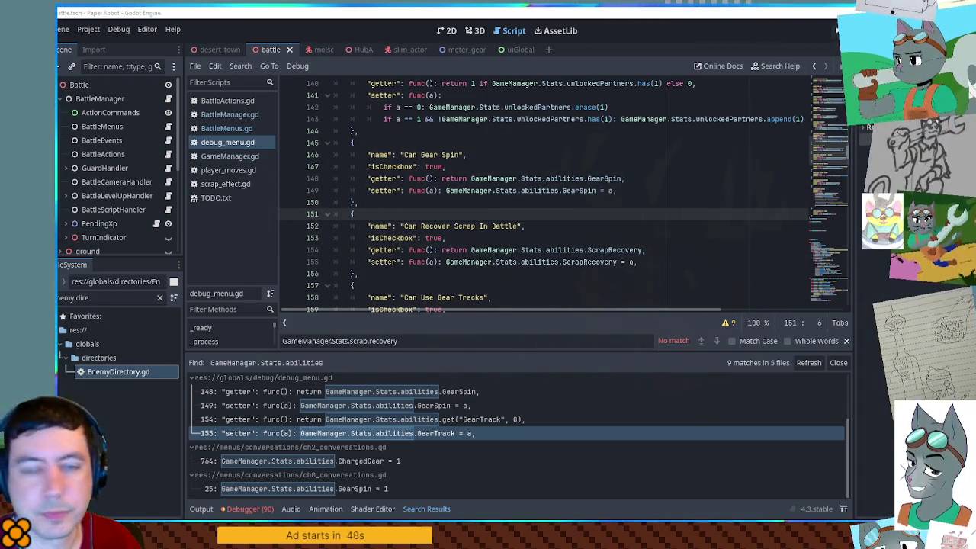
Step: Confirm ScrapRecovery is 0 in GameManager.gd's abilities, then switch to mapPlanning.kra in Krita
{"action": "left_click", "coordinate": [229, 156]}
{"action": "left_click", "coordinate": [437, 178]}
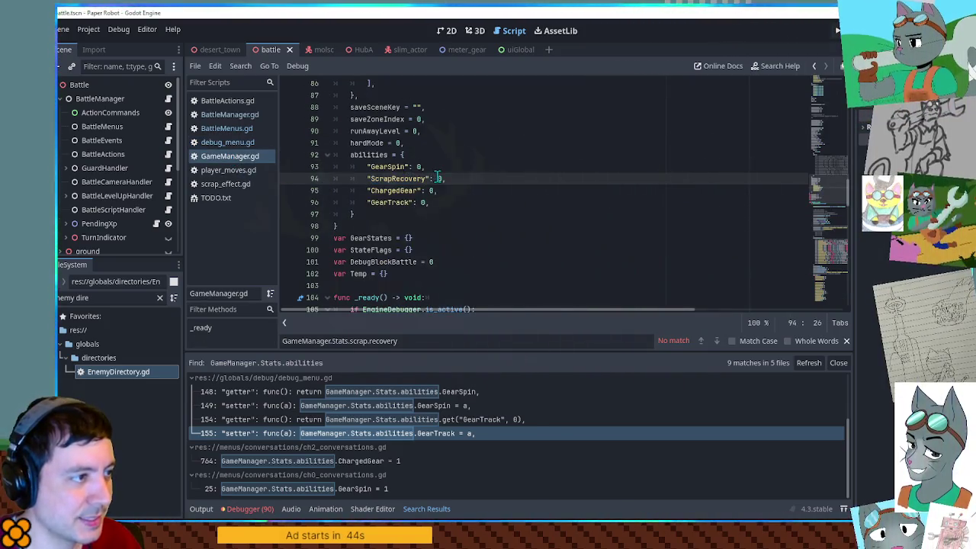
{"action": "left_click", "coordinate": [578, 172]}
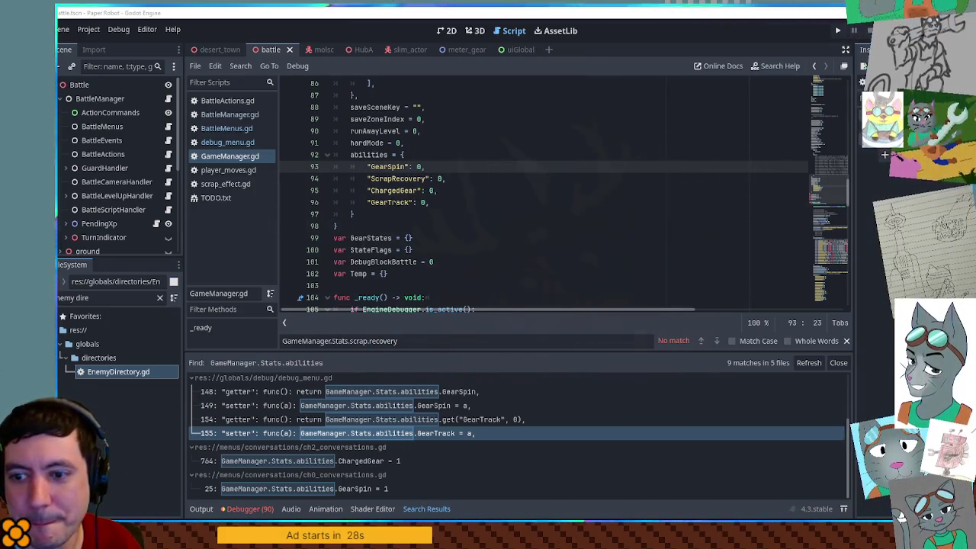
{"action": "key", "text": "alt+Tab"}
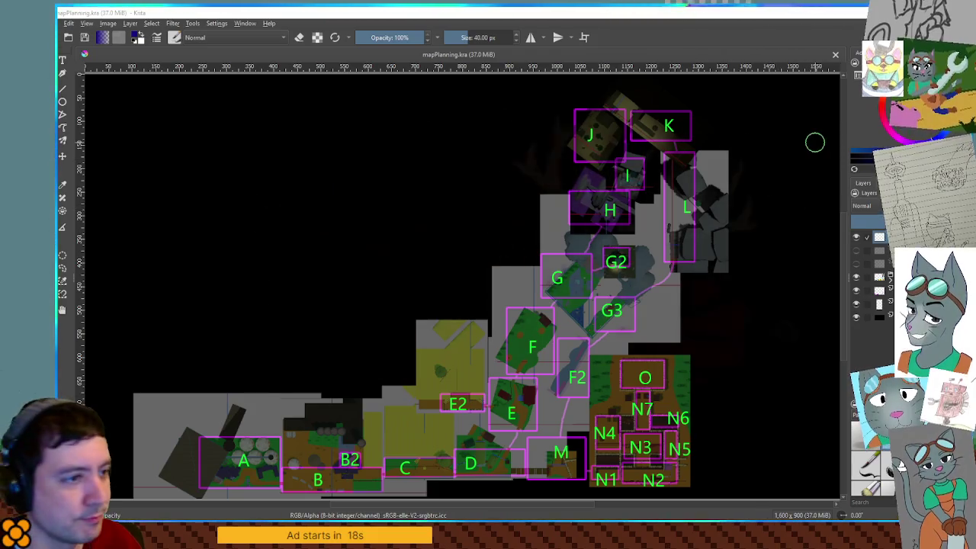
Step: Fit the map in view and paint a thick blue route from room A, undoing two failed strokes
{"action": "left_click_drag", "start_coordinate": [546, 345], "coordinate": [601, 272]}
{"action": "scroll", "coordinate": [682, 271], "scroll_direction": "up", "scroll_amount": 5}
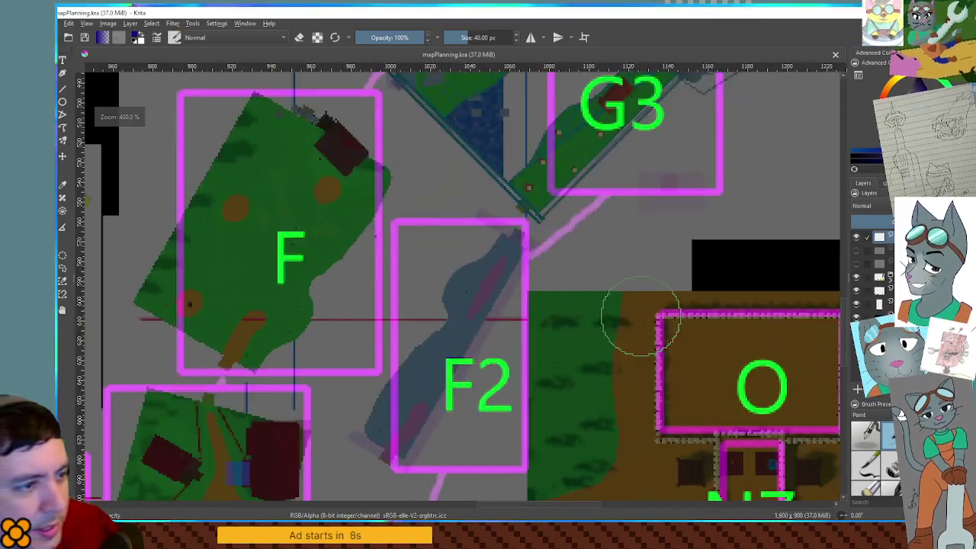
{"action": "scroll", "coordinate": [682, 270], "scroll_direction": "down", "scroll_amount": 2}
{"action": "mouse_move", "coordinate": [565, 303]}
{"action": "left_mouse_down"}
{"action": "mouse_move", "coordinate": [571, 213]}
{"action": "mouse_move", "coordinate": [531, 429]}
{"action": "left_mouse_up"}
{"action": "scroll", "coordinate": [552, 342], "scroll_direction": "down", "scroll_amount": 3}
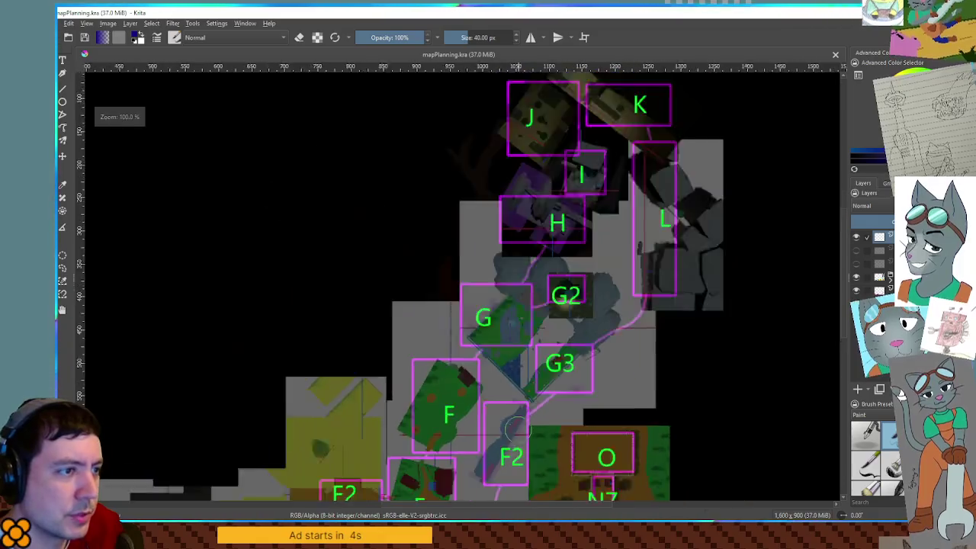
{"action": "left_click_drag", "start_coordinate": [552, 342], "coordinate": [564, 296]}
{"action": "mouse_move", "coordinate": [136, 424]}
{"action": "left_mouse_down"}
{"action": "mouse_move", "coordinate": [468, 432]}
{"action": "mouse_move", "coordinate": [499, 368]}
{"action": "mouse_move", "coordinate": [430, 366]}
{"action": "mouse_move", "coordinate": [473, 362]}
{"action": "left_mouse_up"}
{"action": "key", "text": "ctrl+z"}
{"action": "left_click_drag", "start_coordinate": [180, 435], "coordinate": [334, 451]}
{"action": "key", "text": "ctrl+z"}
{"action": "mouse_move", "coordinate": [173, 454]}
{"action": "left_mouse_down"}
{"action": "mouse_move", "coordinate": [221, 436]}
{"action": "mouse_move", "coordinate": [309, 460]}
{"action": "mouse_move", "coordinate": [528, 441]}
{"action": "mouse_move", "coordinate": [476, 426]}
{"action": "mouse_move", "coordinate": [497, 383]}
{"action": "mouse_move", "coordinate": [420, 387]}
{"action": "mouse_move", "coordinate": [475, 371]}
{"action": "mouse_move", "coordinate": [498, 356]}
{"action": "mouse_move", "coordinate": [503, 320]}
{"action": "mouse_move", "coordinate": [538, 304]}
{"action": "mouse_move", "coordinate": [510, 286]}
{"action": "mouse_move", "coordinate": [554, 250]}
{"action": "mouse_move", "coordinate": [598, 171]}
{"action": "mouse_move", "coordinate": [589, 114]}
{"action": "mouse_move", "coordinate": [603, 87]}
{"action": "mouse_move", "coordinate": [669, 125]}
{"action": "mouse_move", "coordinate": [684, 164]}
{"action": "mouse_move", "coordinate": [677, 219]}
{"action": "mouse_move", "coordinate": [607, 284]}
{"action": "left_mouse_up"}
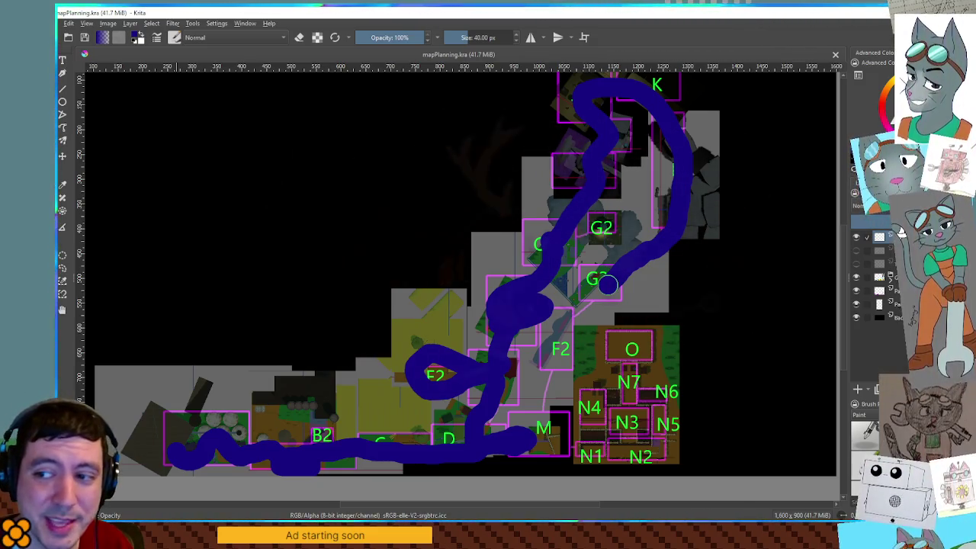
Step: Paint blue strokes from G3 toward M and near F2, then delete them all
{"action": "left_click_drag", "start_coordinate": [607, 284], "coordinate": [616, 290]}
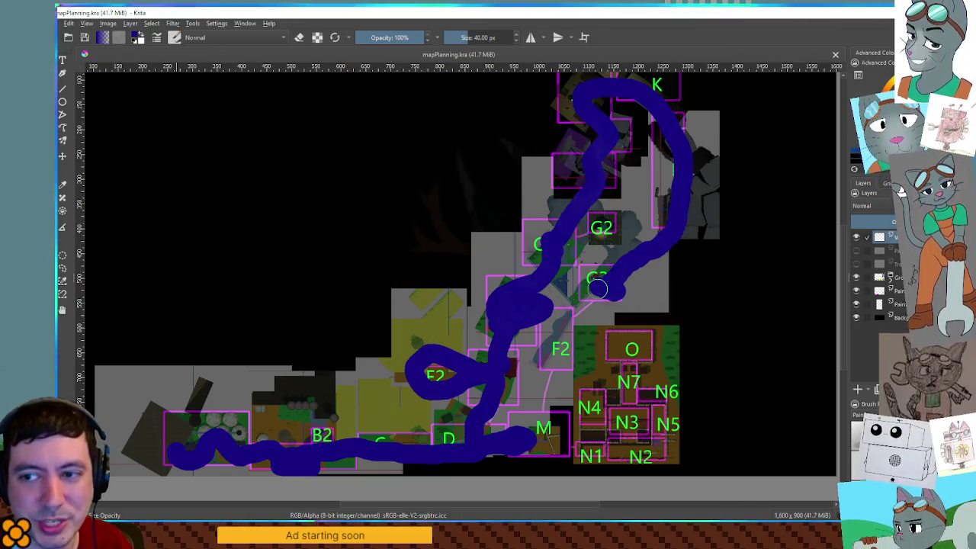
{"action": "mouse_move", "coordinate": [574, 324]}
{"action": "left_mouse_down"}
{"action": "mouse_move", "coordinate": [550, 392]}
{"action": "mouse_move", "coordinate": [546, 453]}
{"action": "left_mouse_up"}
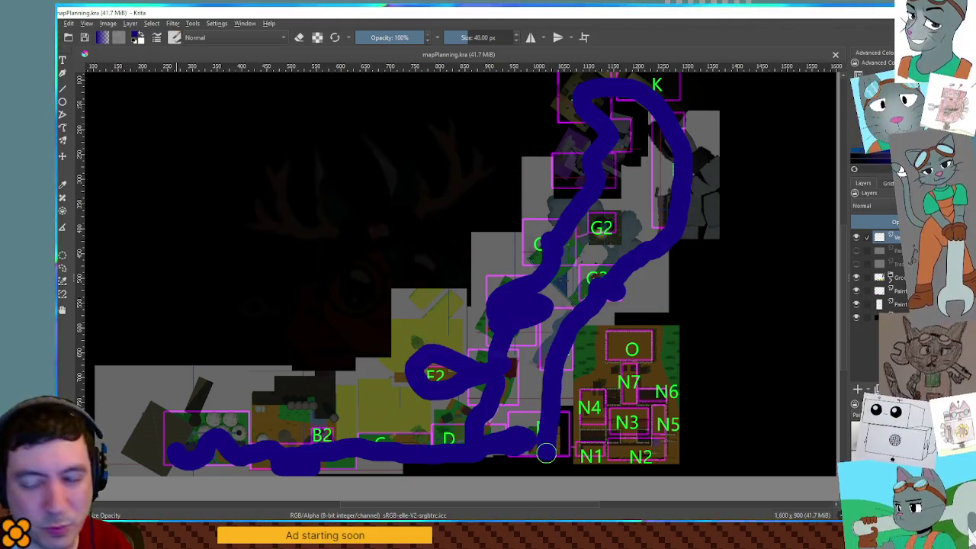
{"action": "key", "text": "Delete"}
{"action": "mouse_move", "coordinate": [568, 319]}
{"action": "left_mouse_down"}
{"action": "mouse_move", "coordinate": [536, 366]}
{"action": "mouse_move", "coordinate": [555, 322]}
{"action": "mouse_move", "coordinate": [563, 353]}
{"action": "left_mouse_up"}
{"action": "key", "text": "Delete"}
{"action": "key", "text": "Delete"}
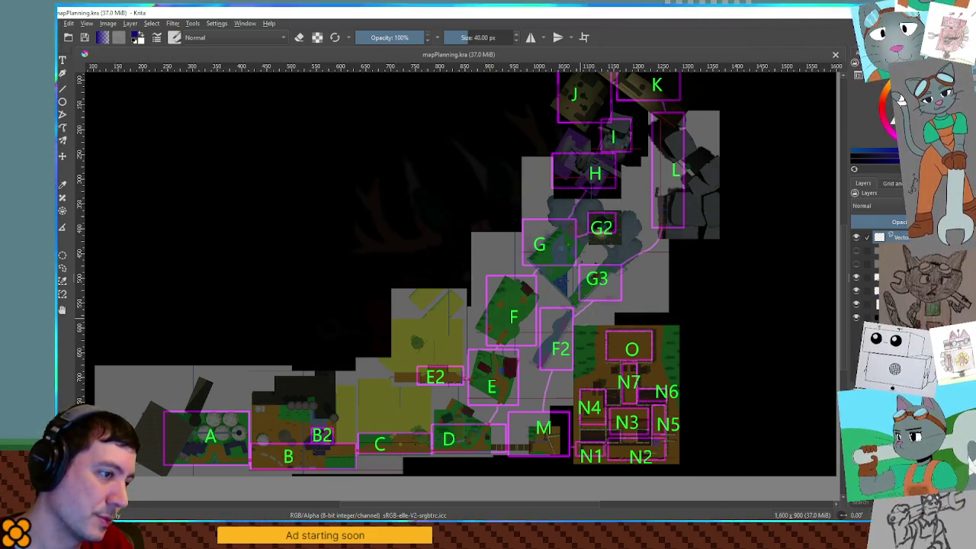
Step: Zoom around F2 and paint a blue line from G3 to room G, undoing and redrawing it once
{"action": "scroll", "coordinate": [542, 338], "scroll_direction": "up", "scroll_amount": 3}
{"action": "scroll", "coordinate": [545, 337], "scroll_direction": "down", "scroll_amount": 1}
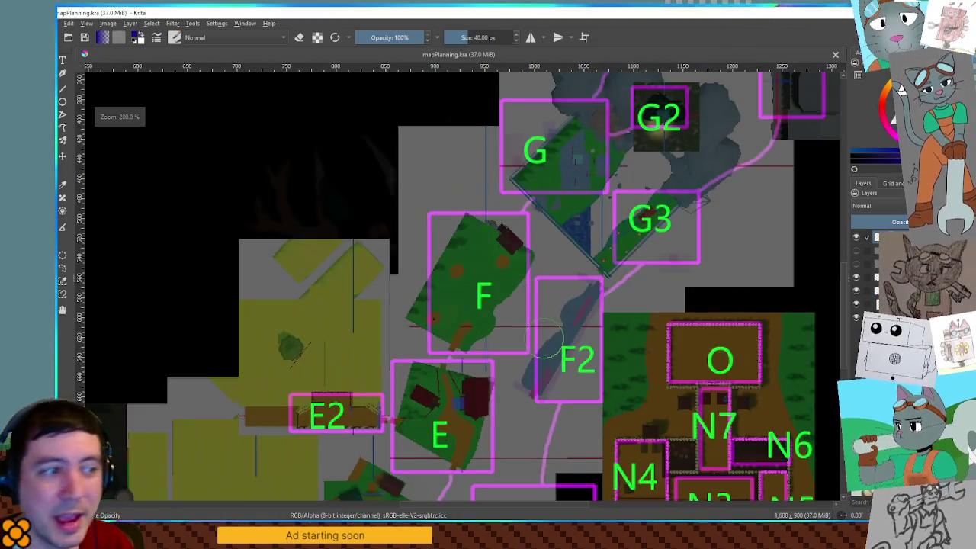
{"action": "scroll", "coordinate": [564, 320], "scroll_direction": "down", "scroll_amount": 3}
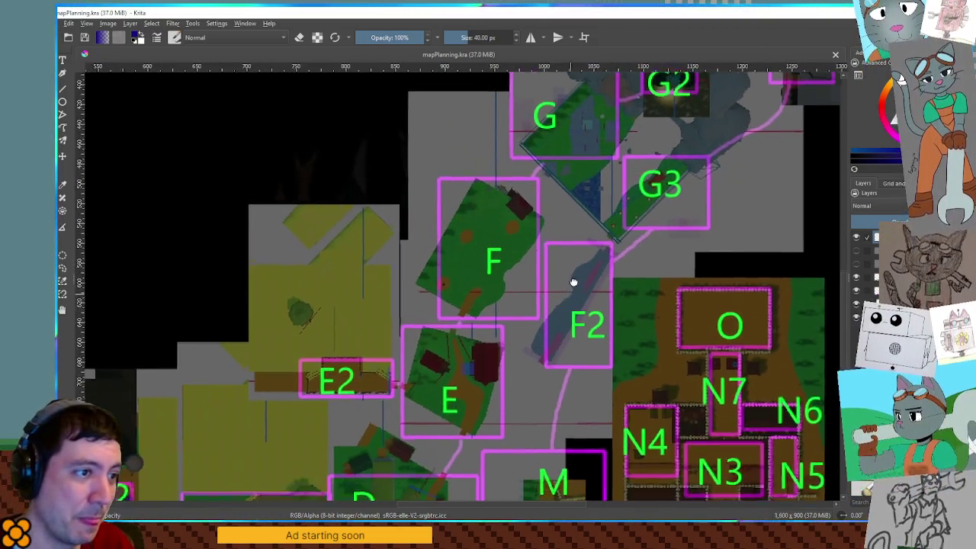
{"action": "scroll", "coordinate": [586, 273], "scroll_direction": "up", "scroll_amount": 2}
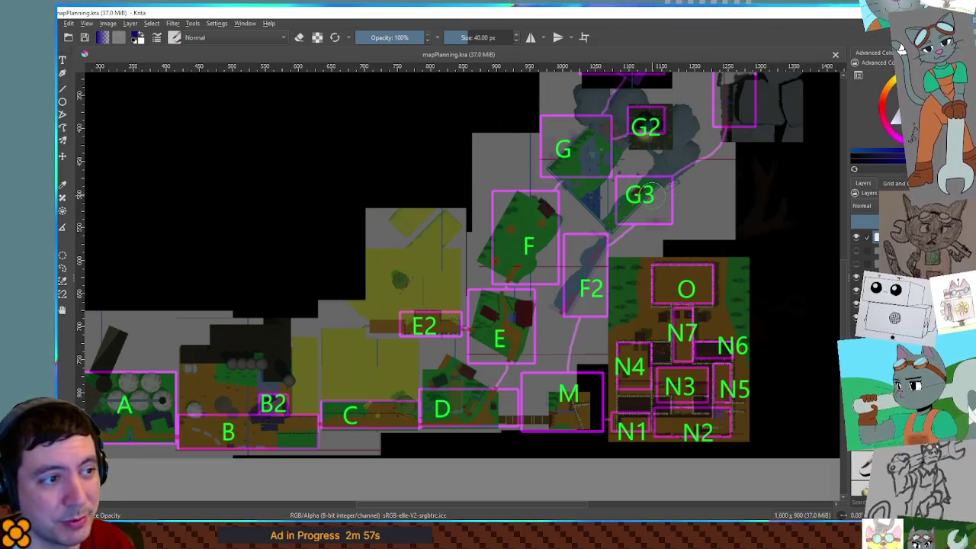
{"action": "left_click_drag", "start_coordinate": [652, 197], "coordinate": [599, 168]}
{"action": "key", "text": "ctrl+z"}
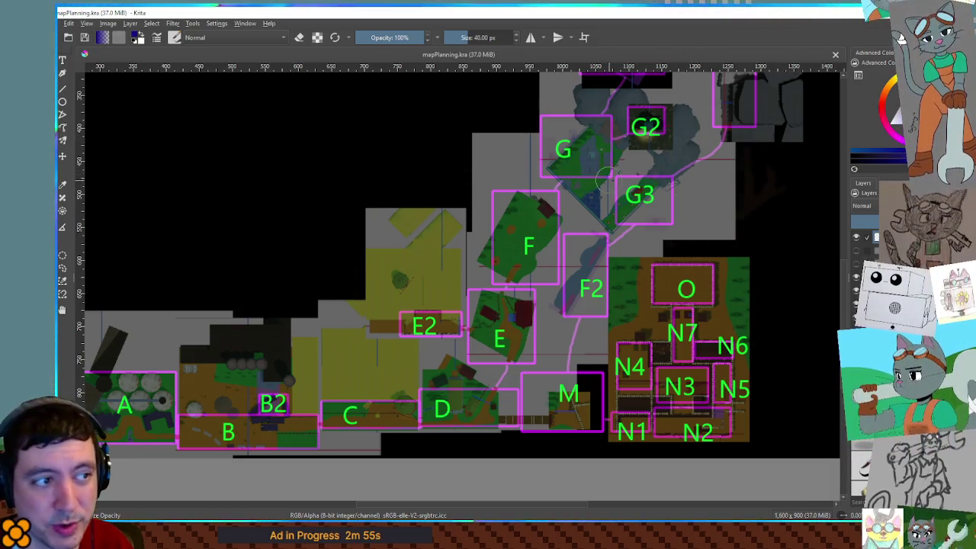
{"action": "mouse_move", "coordinate": [657, 198]}
{"action": "left_mouse_down"}
{"action": "mouse_move", "coordinate": [589, 157]}
{"action": "mouse_move", "coordinate": [523, 284]}
{"action": "left_mouse_up"}
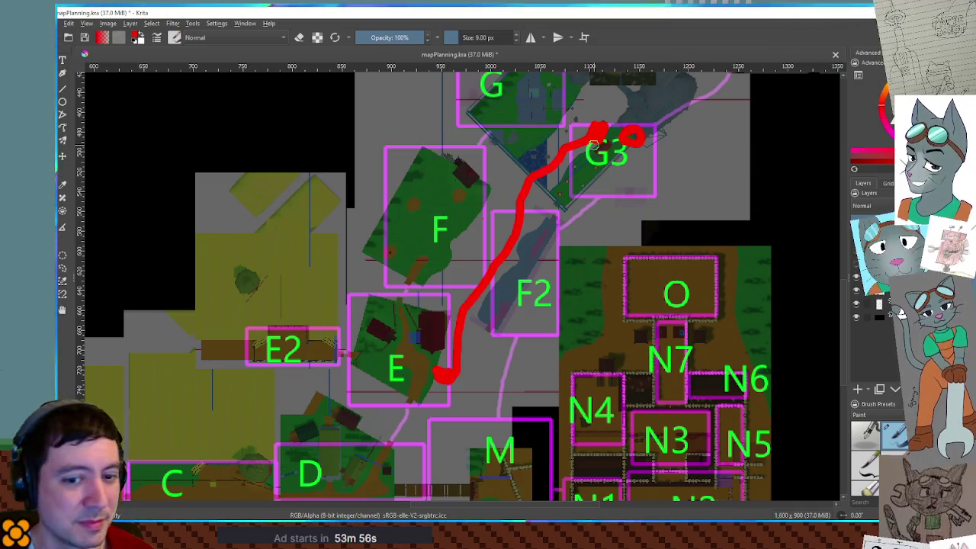
Step: Pan the map to show rooms G and G2, then the C, D and M areas
{"action": "mouse_move", "coordinate": [495, 363]}
{"action": "left_mouse_down"}
{"action": "mouse_move", "coordinate": [509, 337]}
{"action": "mouse_move", "coordinate": [562, 298]}
{"action": "mouse_move", "coordinate": [640, 294]}
{"action": "mouse_move", "coordinate": [613, 287]}
{"action": "mouse_move", "coordinate": [550, 345]}
{"action": "left_mouse_up"}
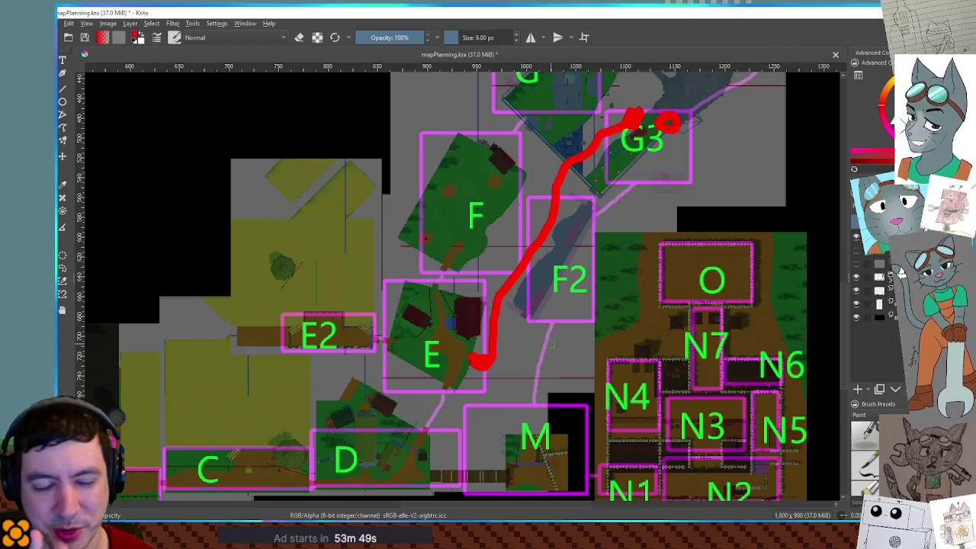
{"action": "mouse_move", "coordinate": [728, 198]}
{"action": "left_mouse_down"}
{"action": "mouse_move", "coordinate": [715, 240]}
{"action": "mouse_move", "coordinate": [722, 265]}
{"action": "left_mouse_up"}
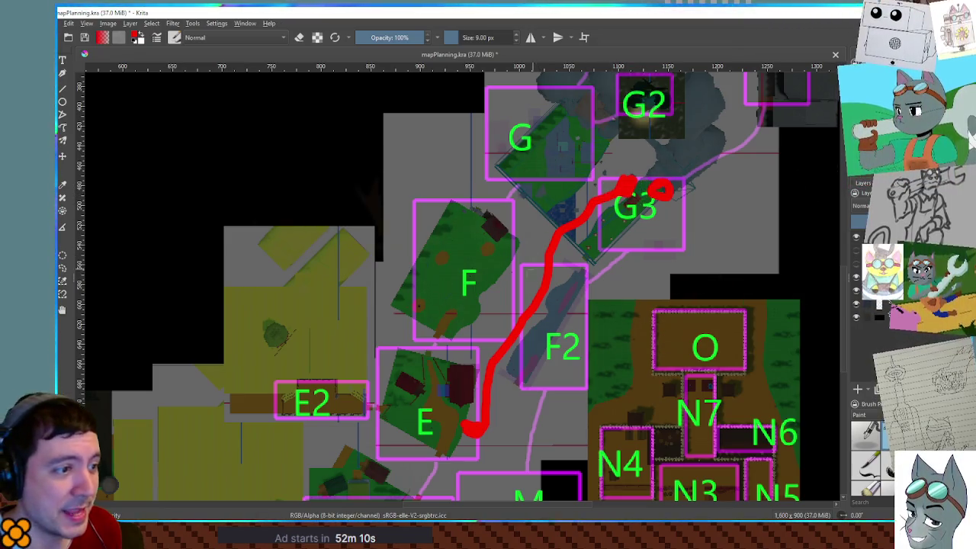
{"action": "mouse_move", "coordinate": [431, 451]}
{"action": "left_mouse_down"}
{"action": "mouse_move", "coordinate": [533, 293]}
{"action": "mouse_move", "coordinate": [455, 381]}
{"action": "mouse_move", "coordinate": [463, 375]}
{"action": "left_mouse_up"}
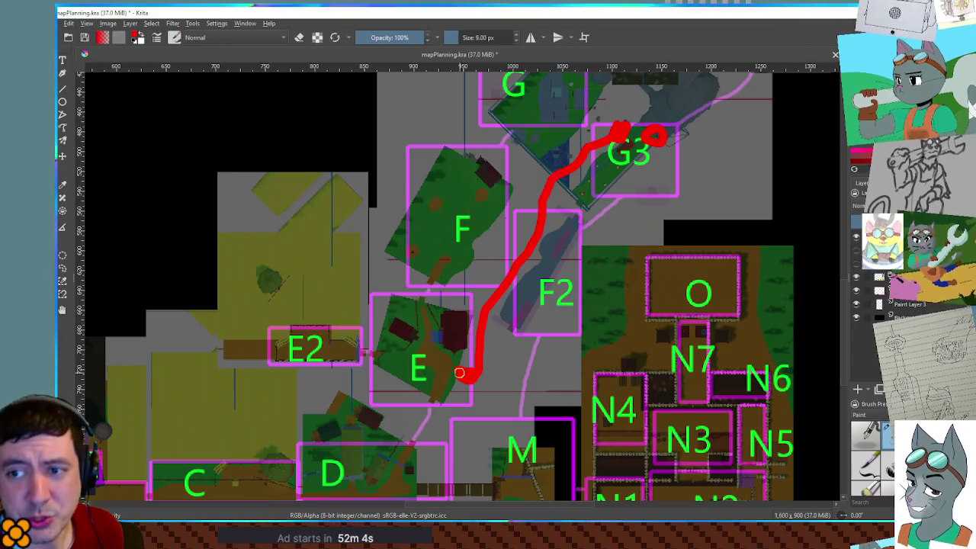
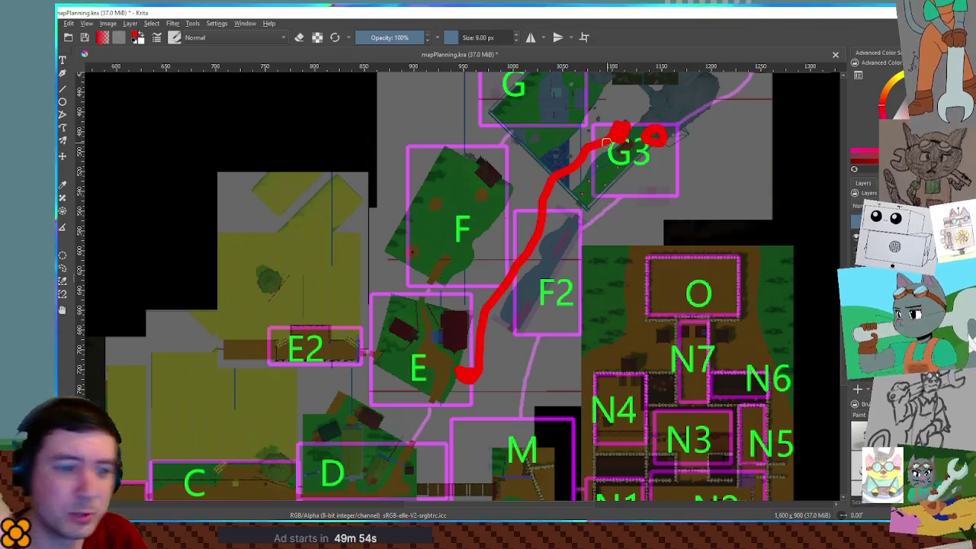
Step: Switch from Krita to Godot and launch the Paper Robot project in a debug window
{"action": "key", "text": "alt+Tab"}
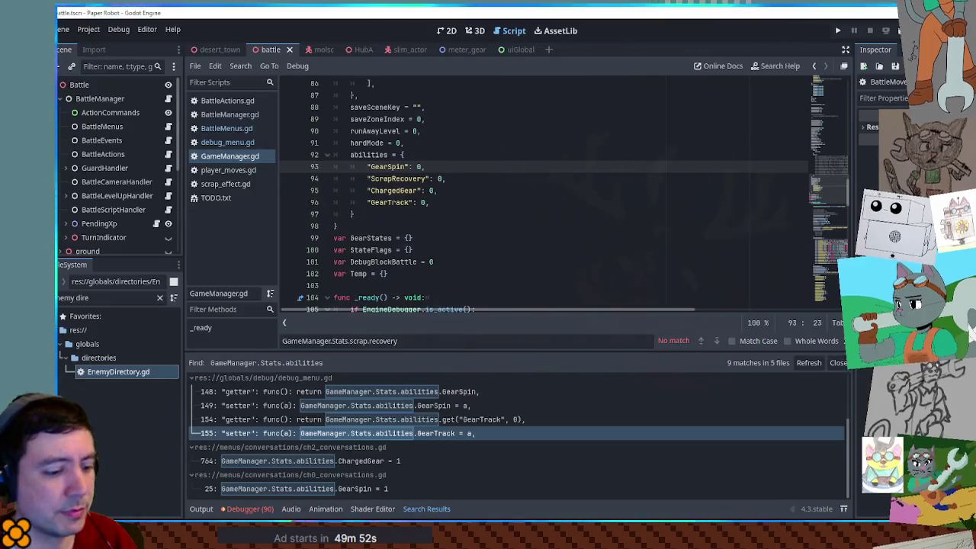
{"action": "key", "text": "F5"}
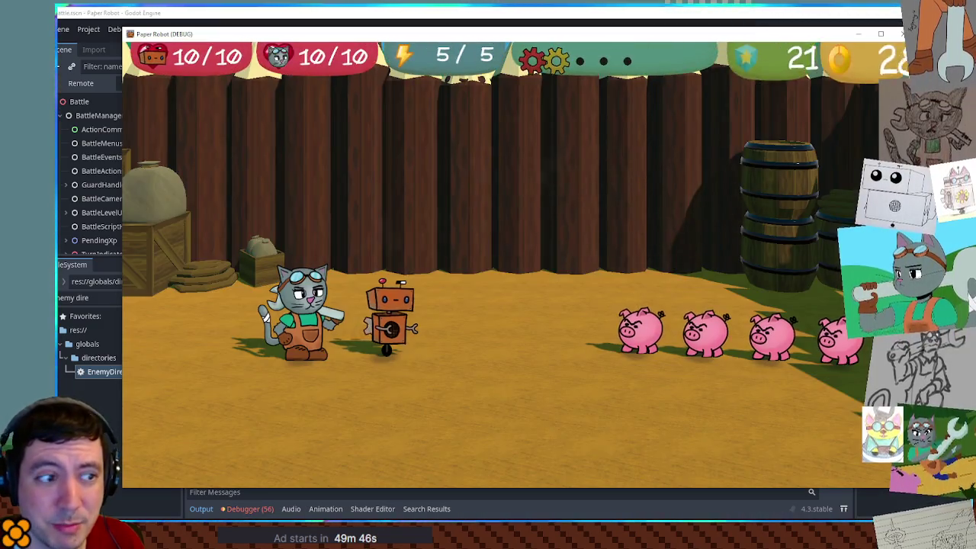
Step: Glance at the Special list, then open Attacks and highlight Beak Barrage
{"action": "key", "text": "Up"}
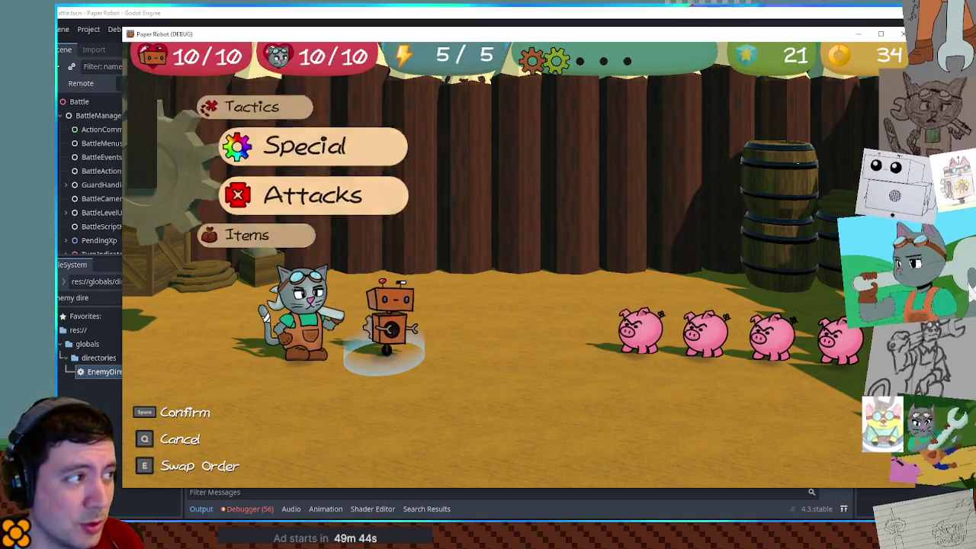
{"action": "key", "text": "space"}
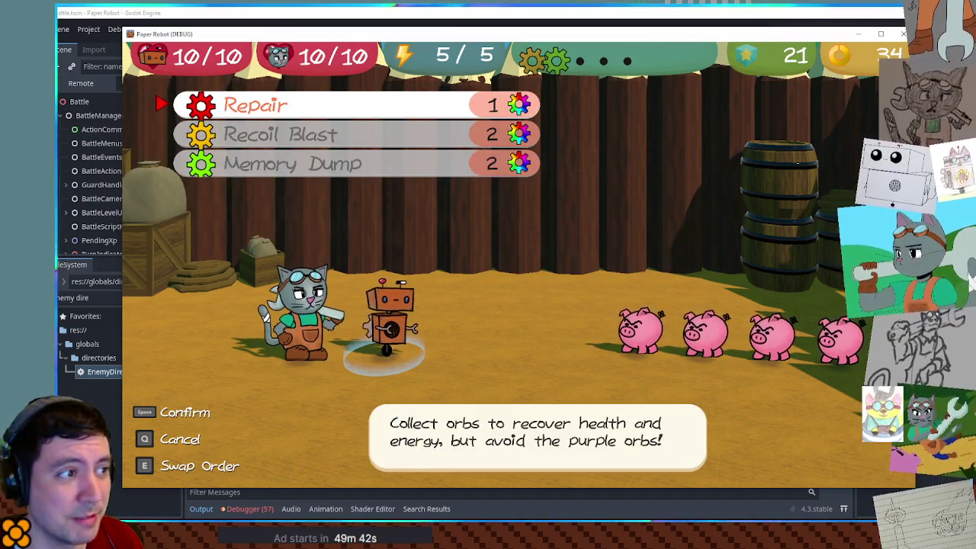
{"action": "key", "text": "q"}
{"action": "key", "text": "Down"}
{"action": "key", "text": "space"}
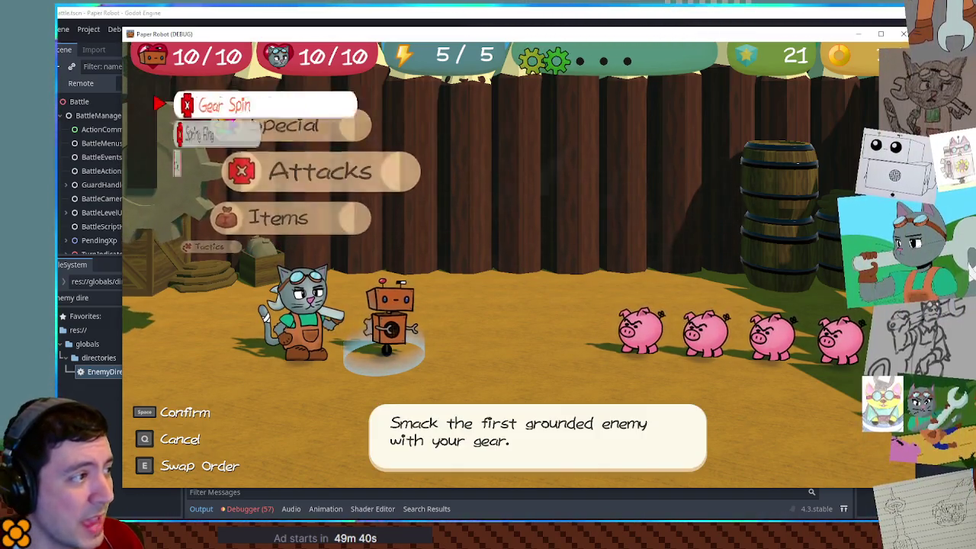
{"action": "key", "text": "Down"}
{"action": "key", "text": "Down"}
Step: Toggle Beak Barrage repeatedly between level 1 and level 2, ending on level 2
{"action": "key", "text": "Left"}
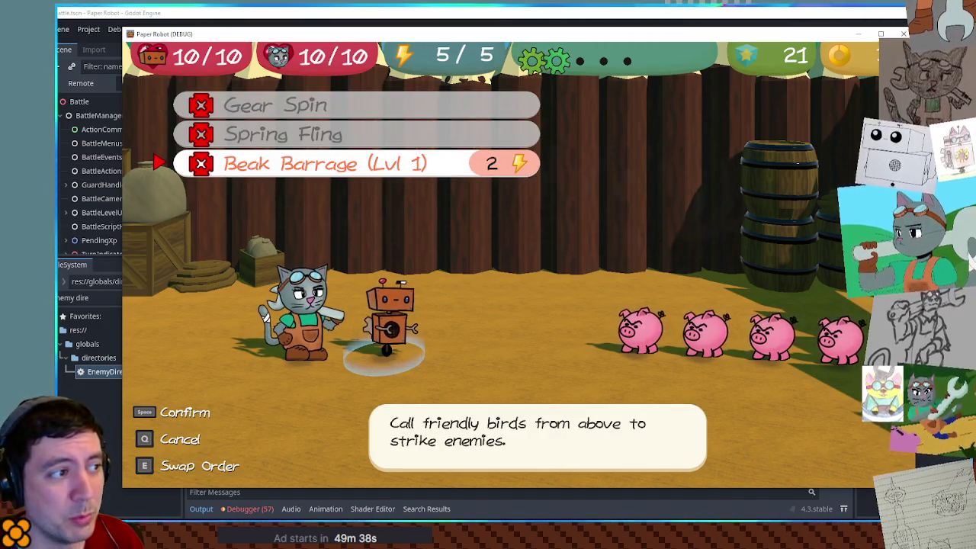
{"action": "key", "text": "Right"}
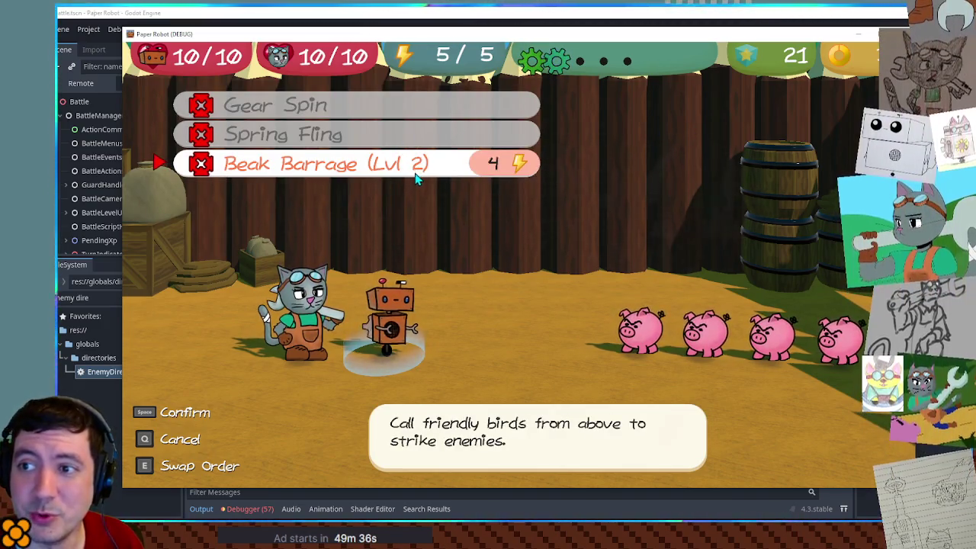
{"action": "key", "text": "Left"}
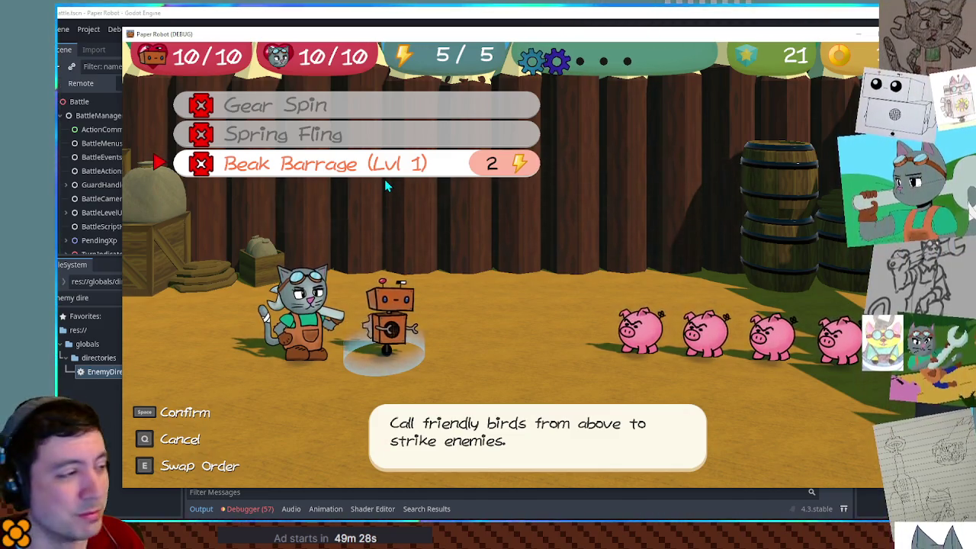
{"action": "key", "text": "Right"}
{"action": "key", "text": "Left"}
{"action": "key", "text": "Right"}
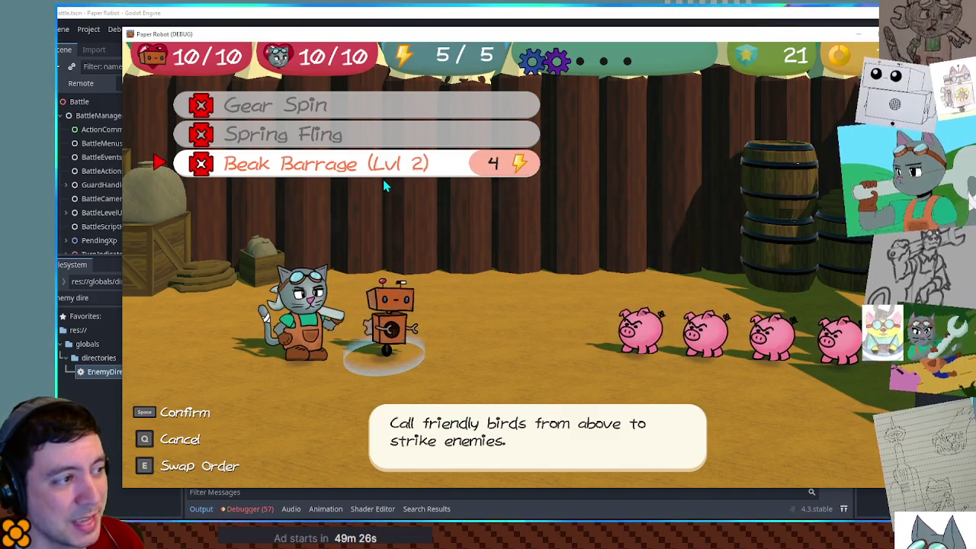
{"action": "key", "text": "Left"}
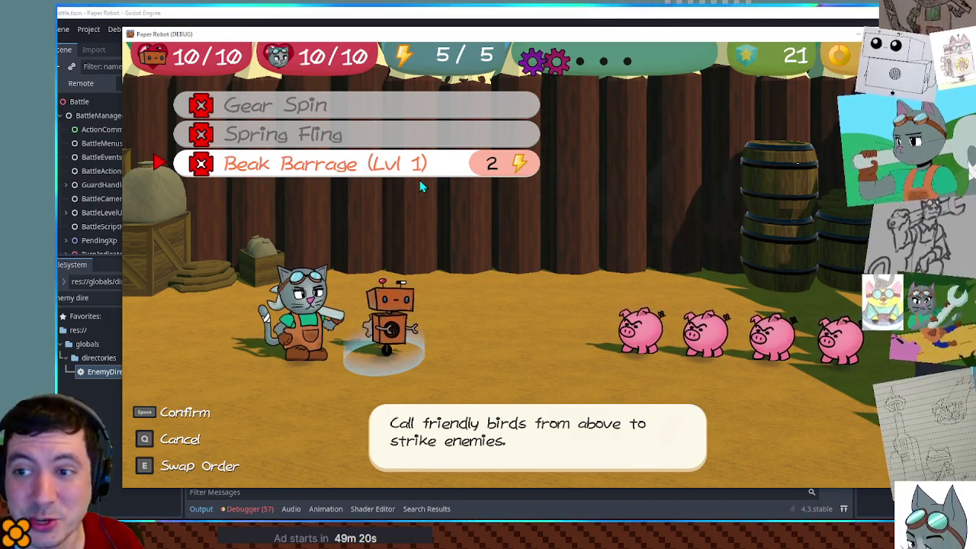
{"action": "key", "text": "Right"}
{"action": "key", "text": "Left"}
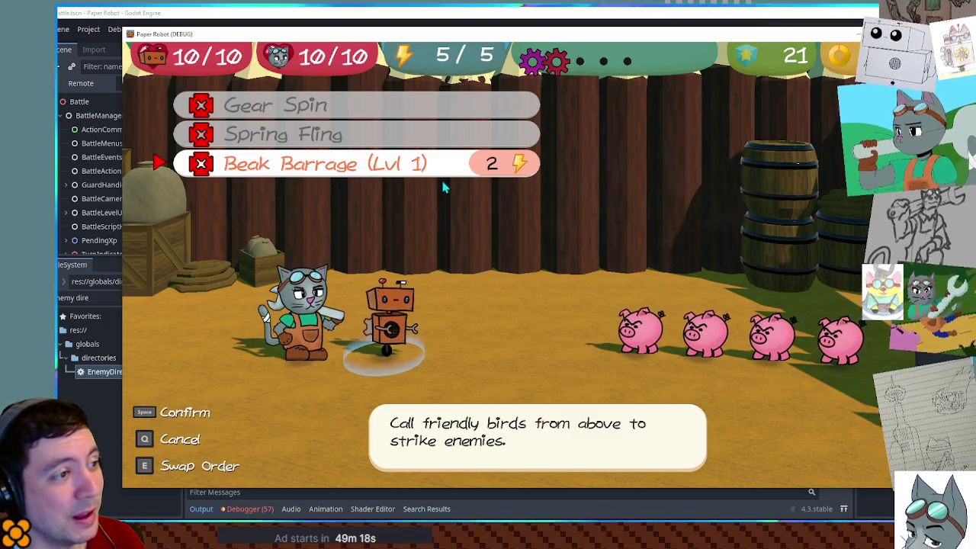
{"action": "key", "text": "Right"}
{"action": "key", "text": "Left"}
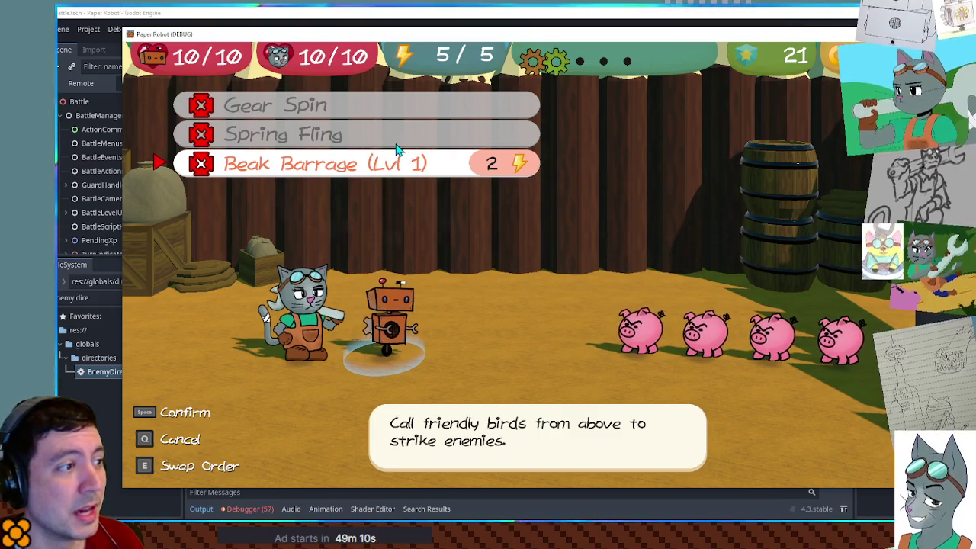
{"action": "key", "text": "Right"}
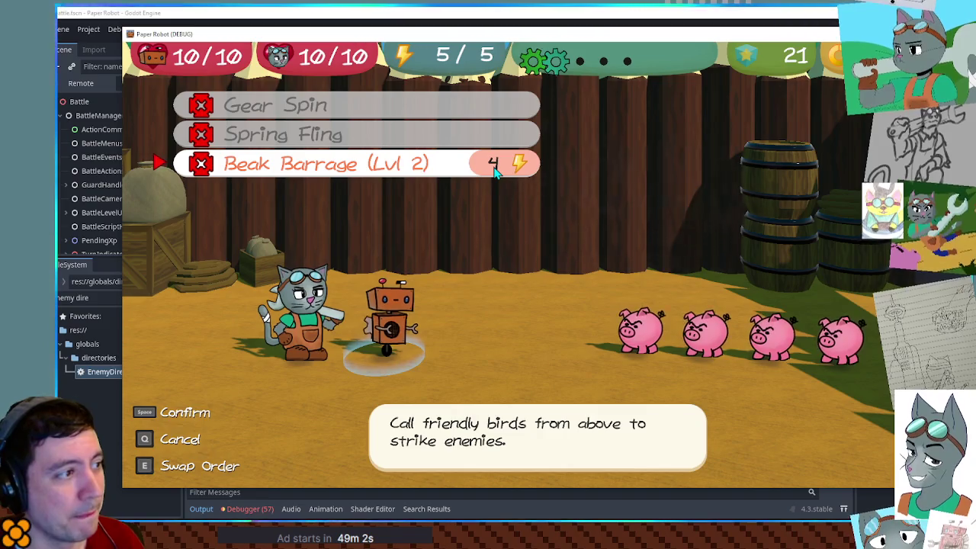
Step: Back out of Attacks and use the robot's Repair special move
{"action": "key", "text": "q"}
{"action": "key", "text": "Up"}
{"action": "key", "text": "space"}
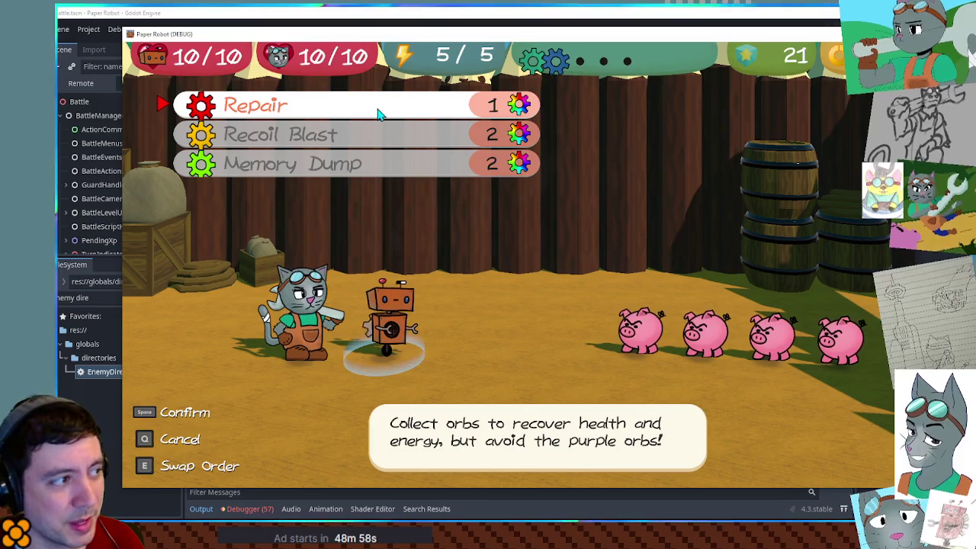
{"action": "key", "text": "space"}
{"action": "key", "text": "space"}
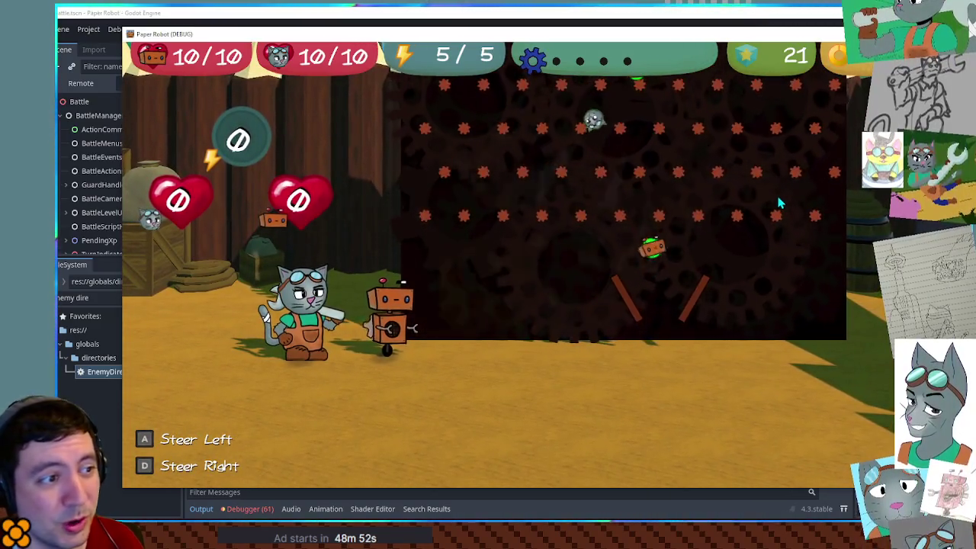
Step: Steer the orb catcher left and right to collect falling orbs until Repair finishes
{"action": "key", "text": "d"}
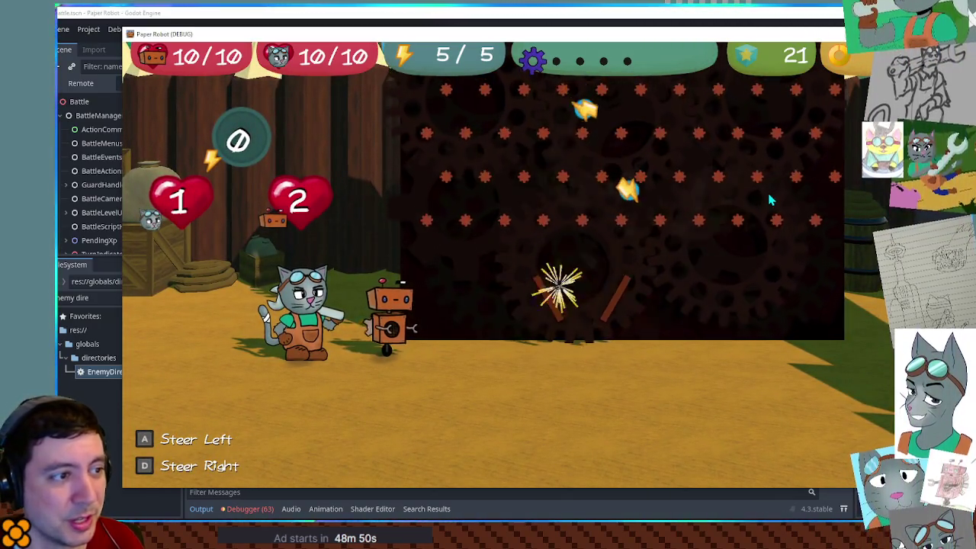
{"action": "key", "text": "a"}
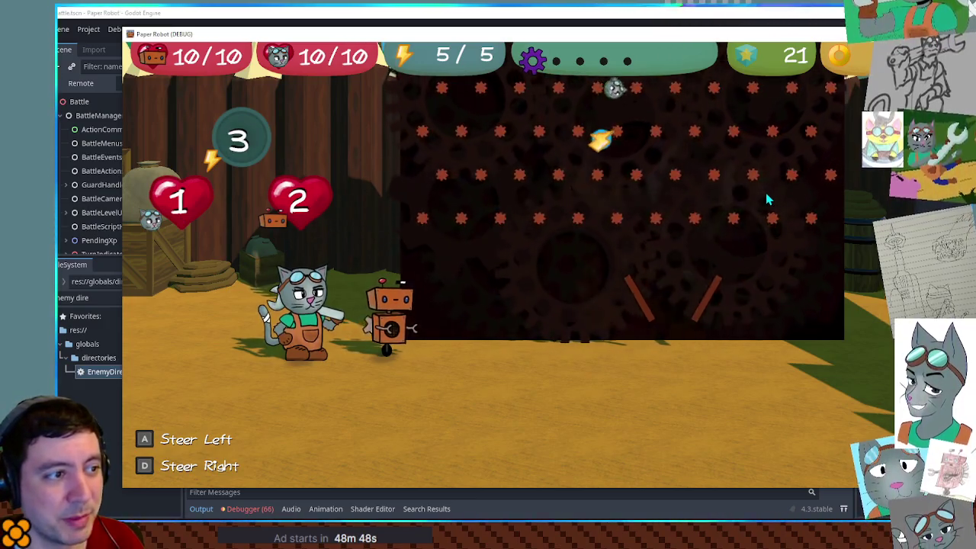
{"action": "key", "text": "a"}
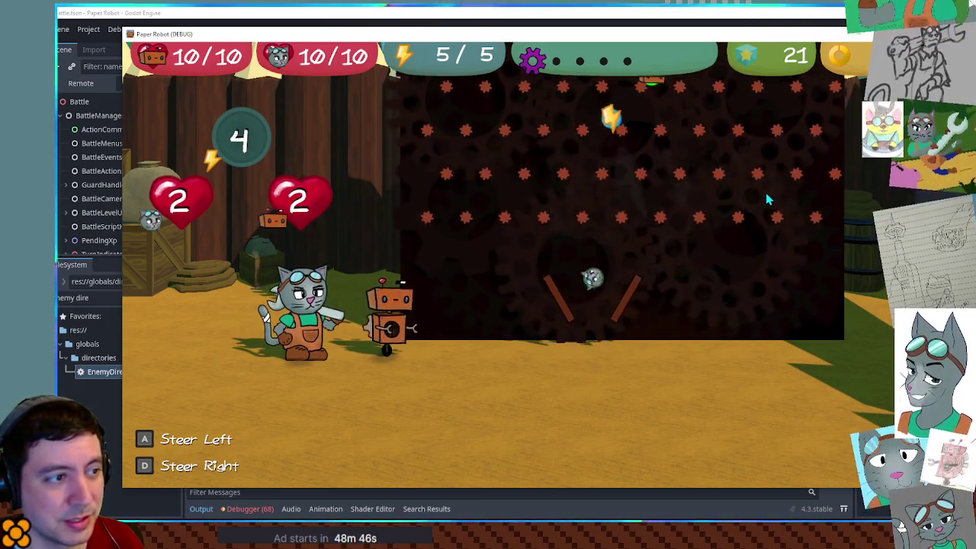
{"action": "key", "text": "d"}
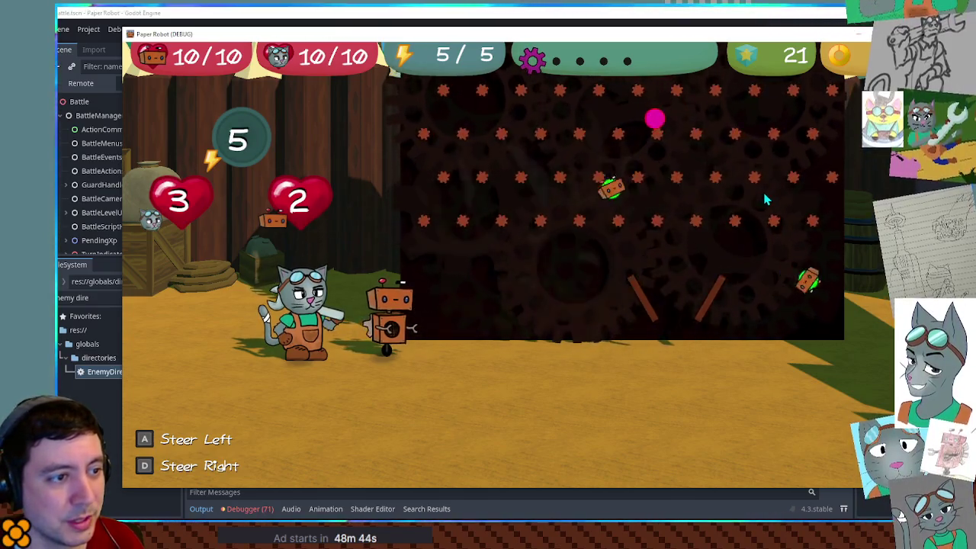
{"action": "key", "text": "a"}
{"action": "key", "text": "d"}
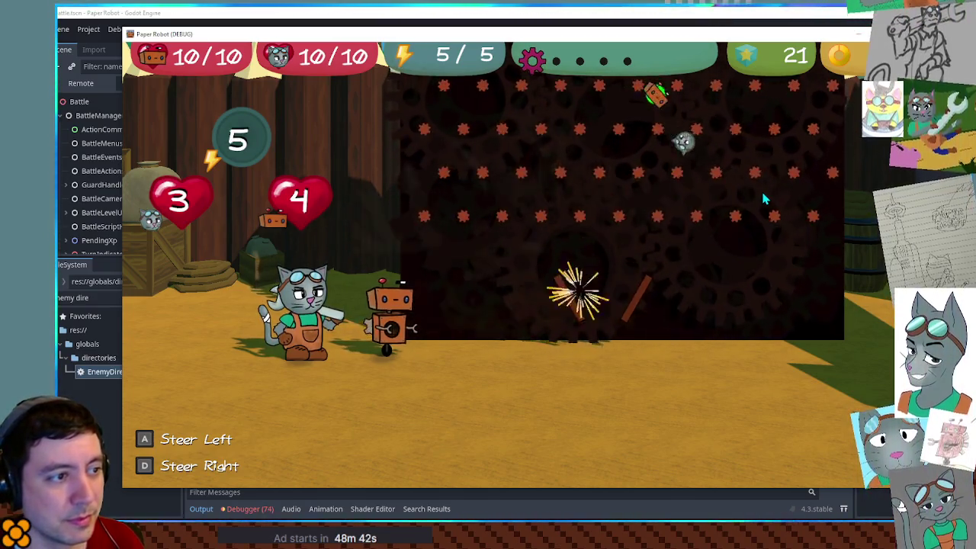
{"action": "key", "text": "d"}
{"action": "key", "text": "a"}
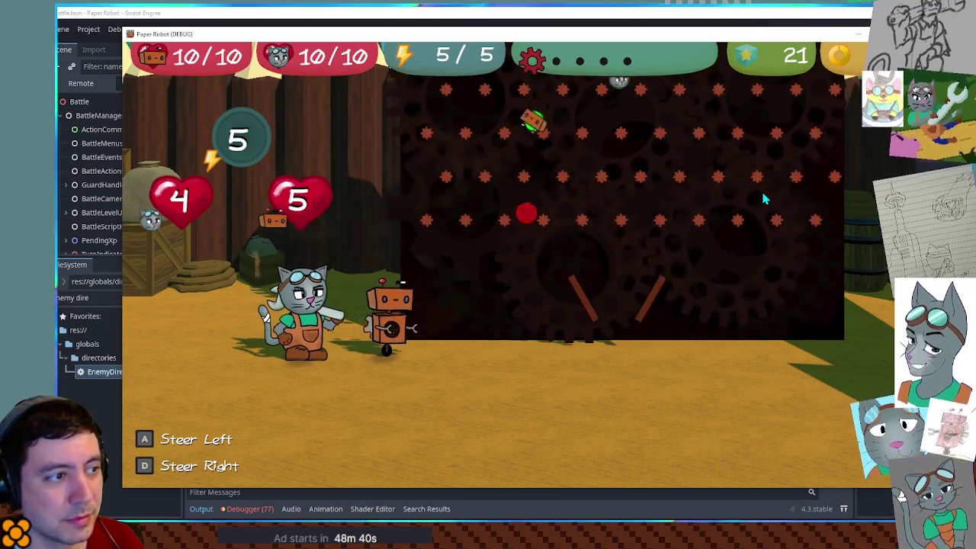
{"action": "key", "text": "d"}
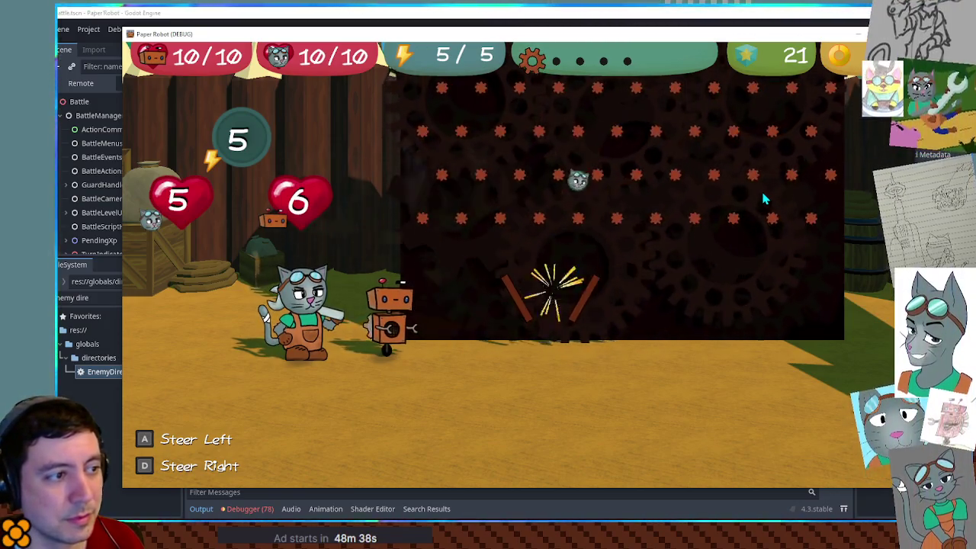
{"action": "key", "text": "d"}
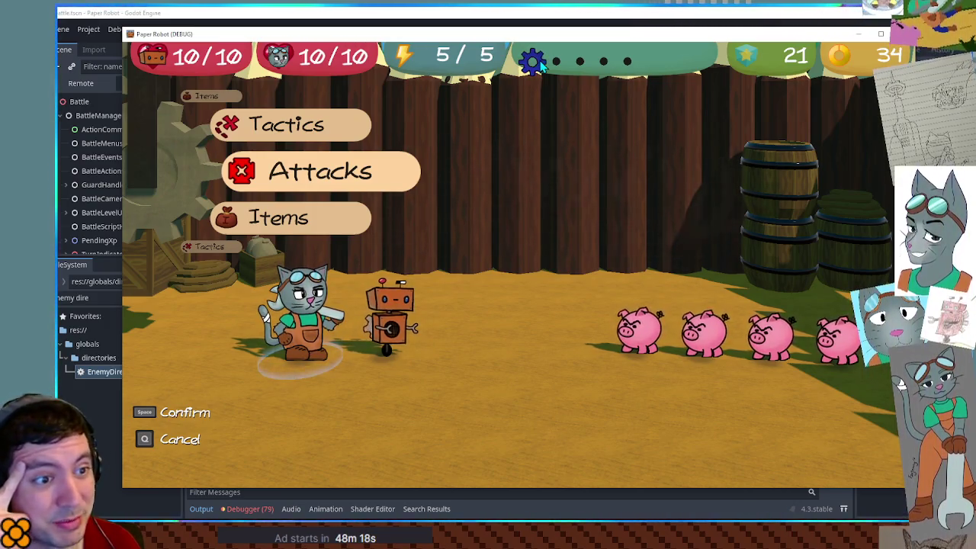
Step: Browse the cat's attacks down to Scan, then close the game and return to GameManager.gd line 98
{"action": "key", "text": "space"}
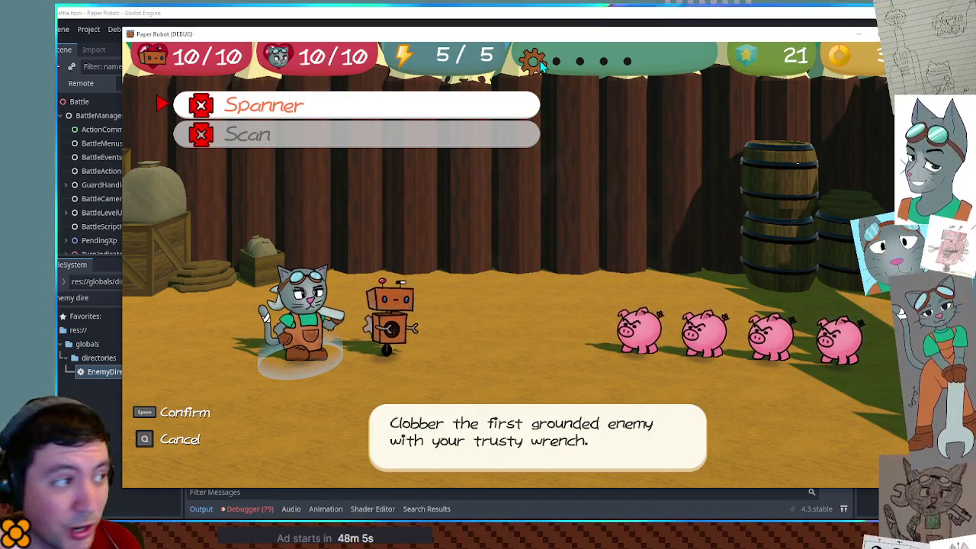
{"action": "key", "text": "Down"}
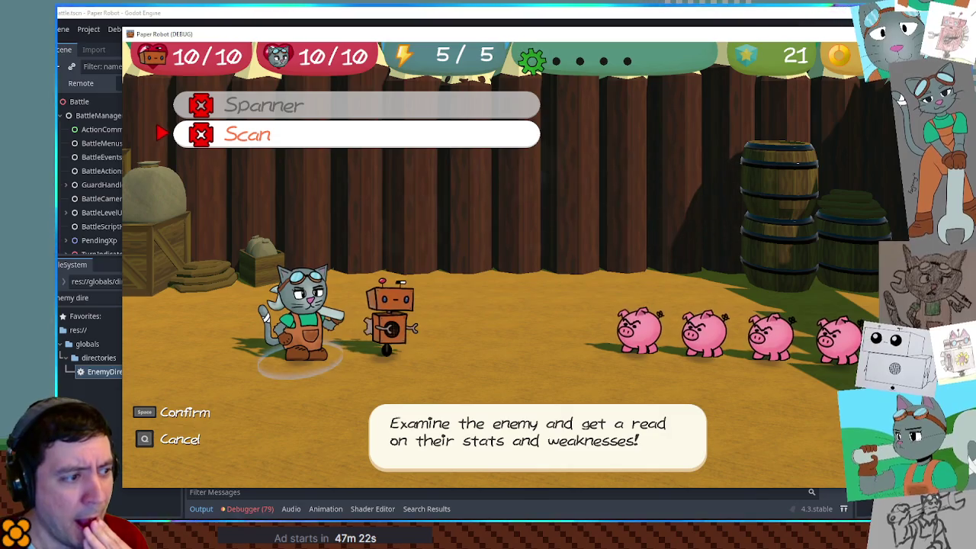
{"action": "key", "text": "F8"}
{"action": "left_click", "coordinate": [610, 226]}
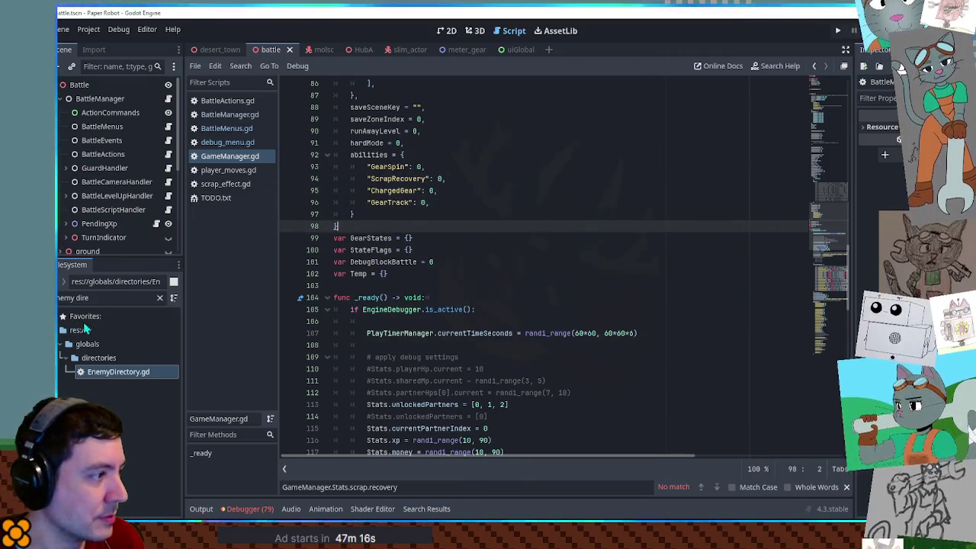
Step: Filter files for 'BackA', open scenes/00/BackA.tscn and view it in the 3D workspace
{"action": "left_click", "coordinate": [115, 297]}
{"action": "type", "text": "BackA"}
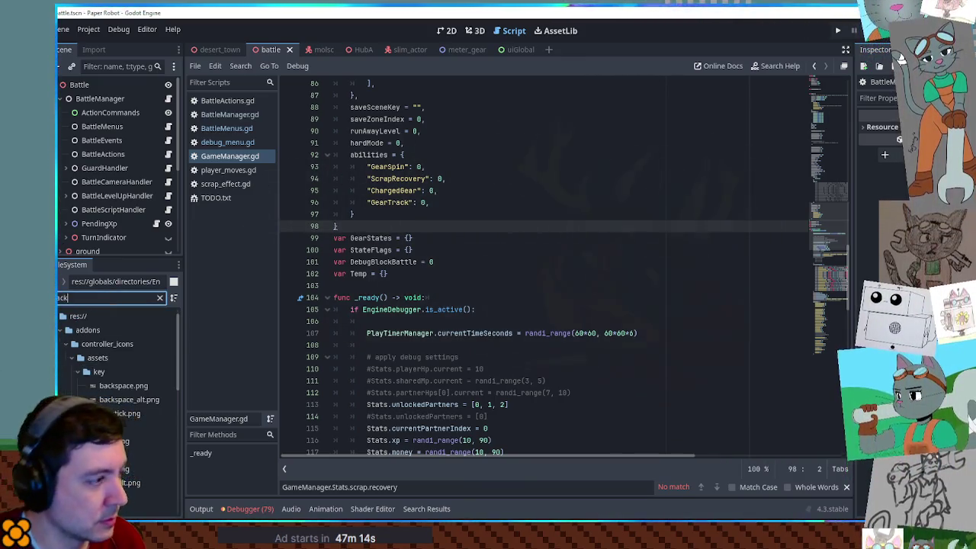
{"action": "left_click", "coordinate": [85, 357]}
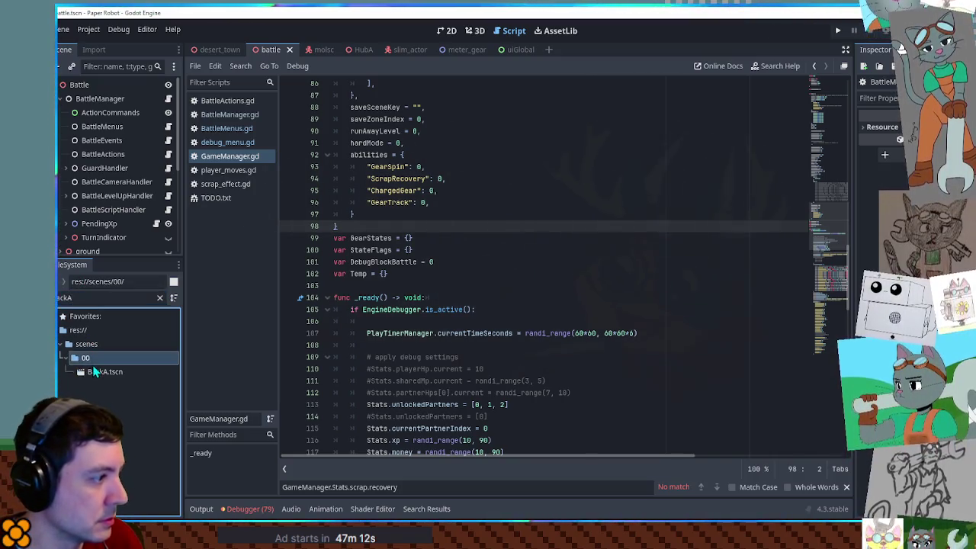
{"action": "double_click", "coordinate": [96, 371]}
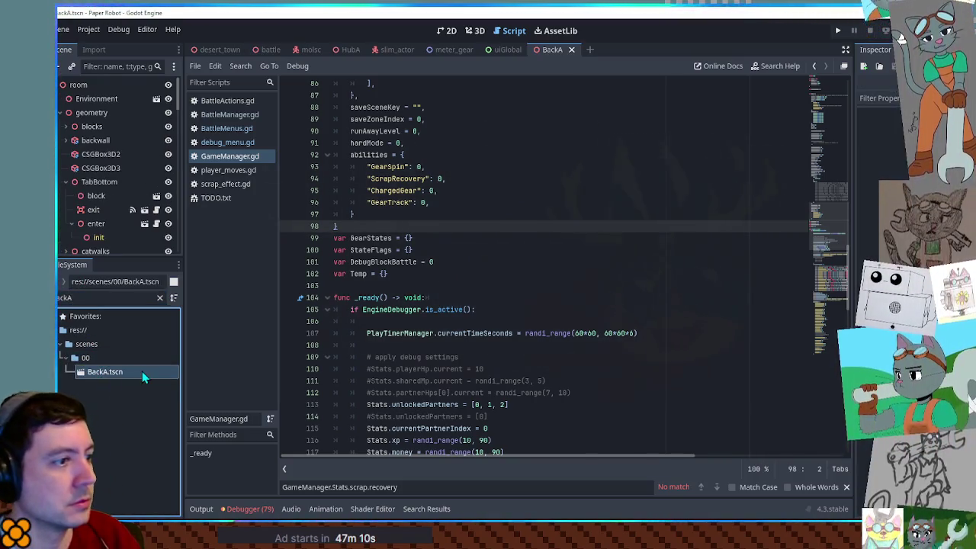
{"action": "left_click", "coordinate": [473, 31]}
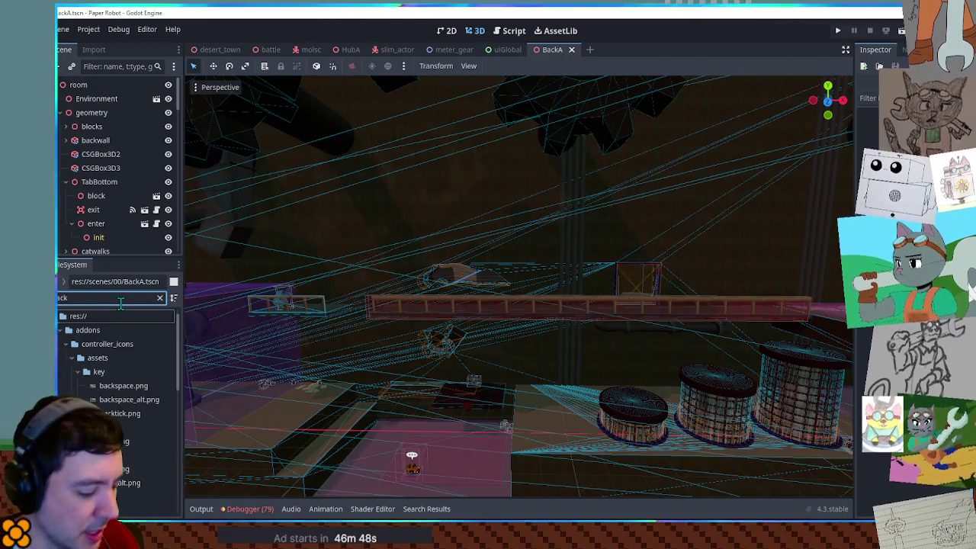
Step: Open the BackB.tscn scene from the FileSystem dock
{"action": "double_click", "coordinate": [100, 373]}
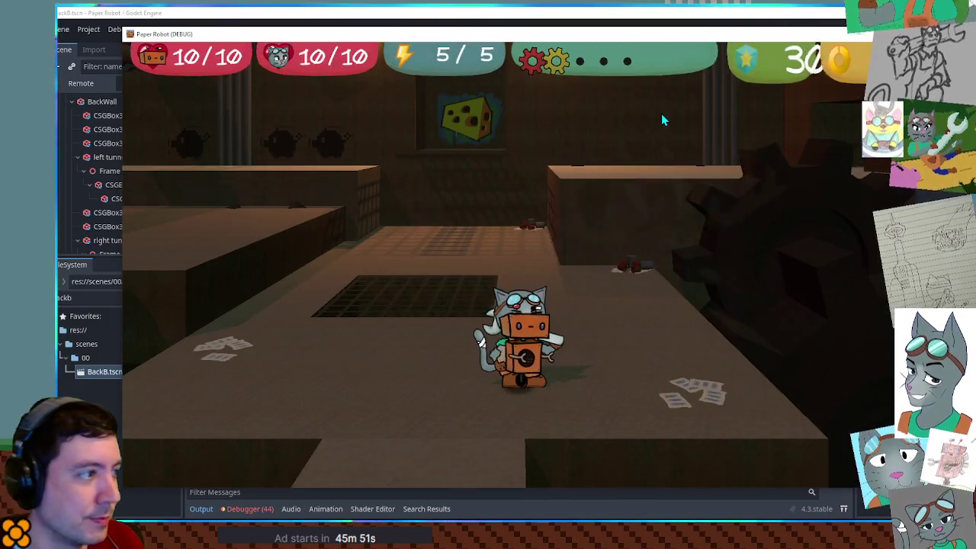
{"action": "key", "text": "w"}
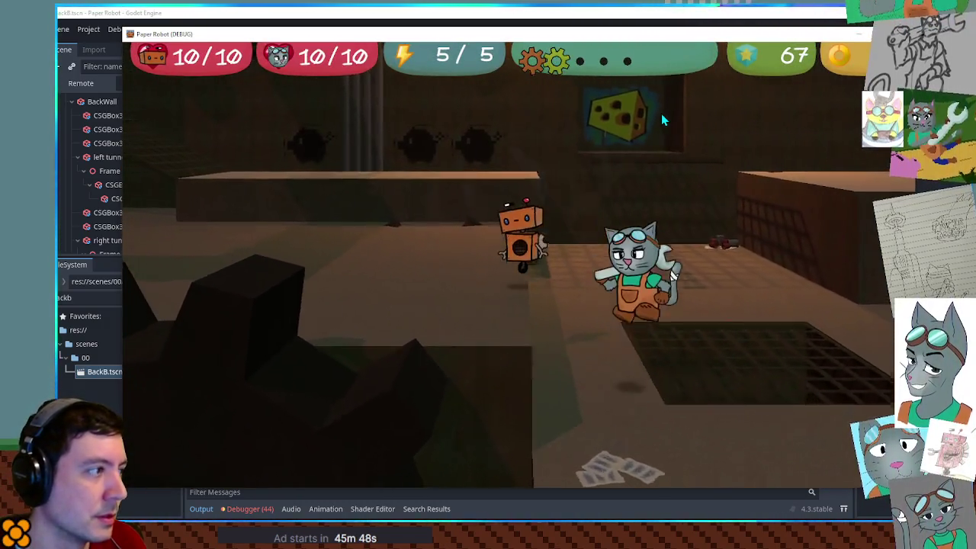
{"action": "key", "text": "a"}
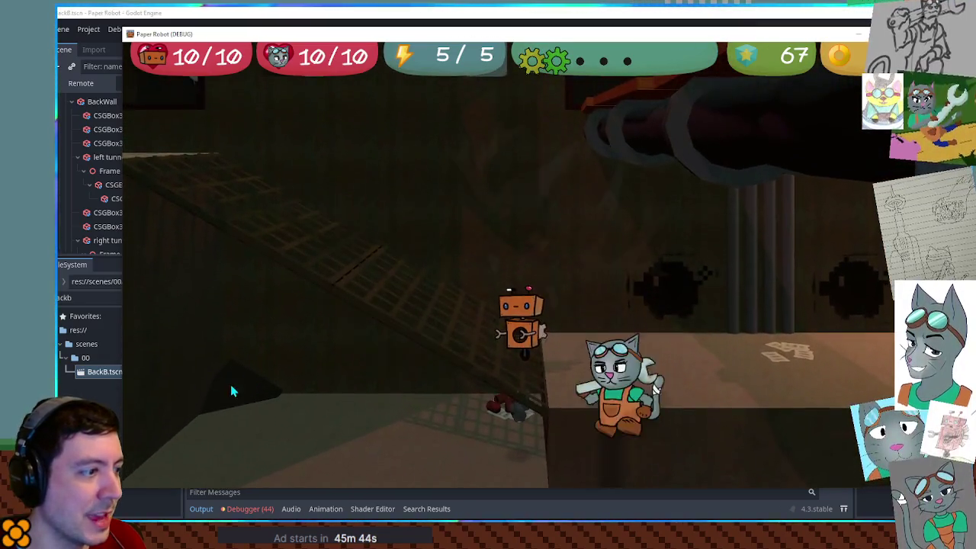
{"action": "key", "text": "s"}
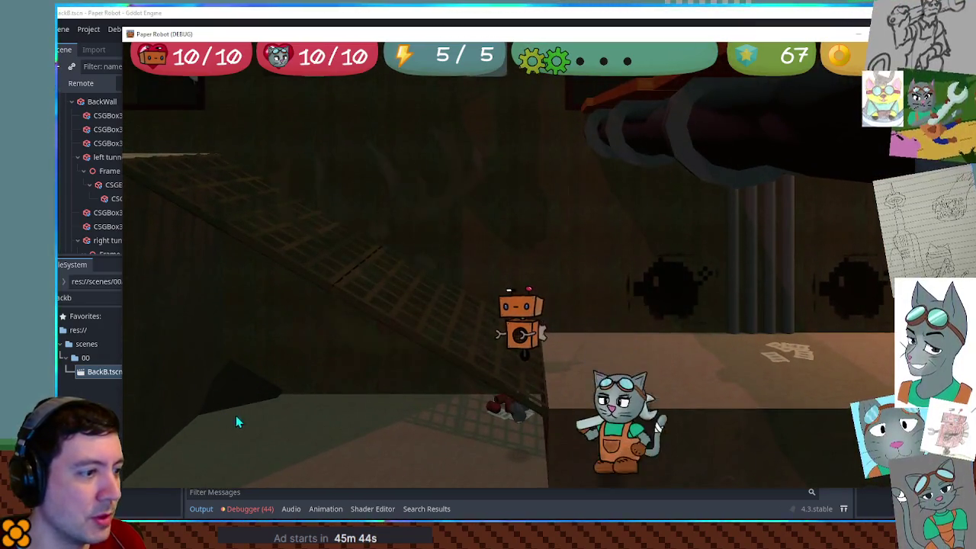
{"action": "key", "text": "a"}
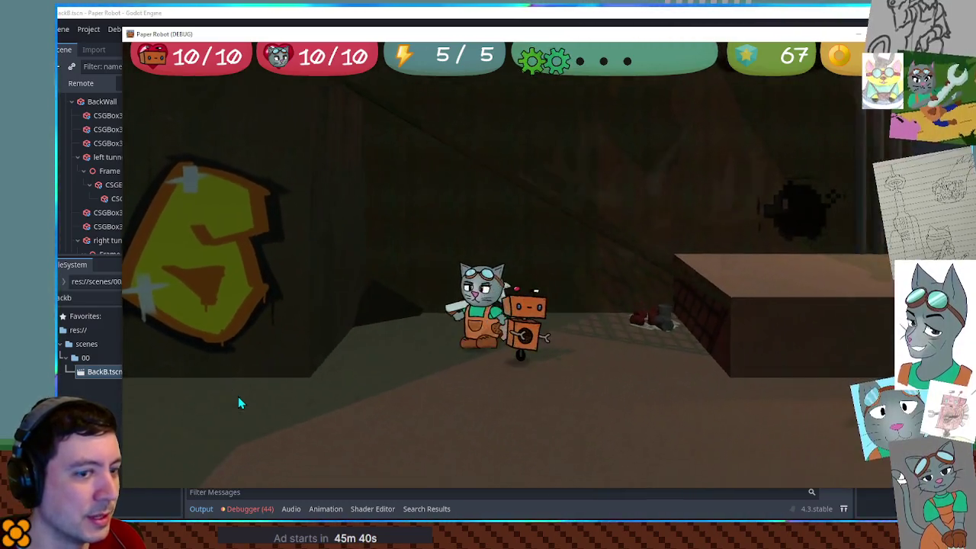
{"action": "key", "text": "d"}
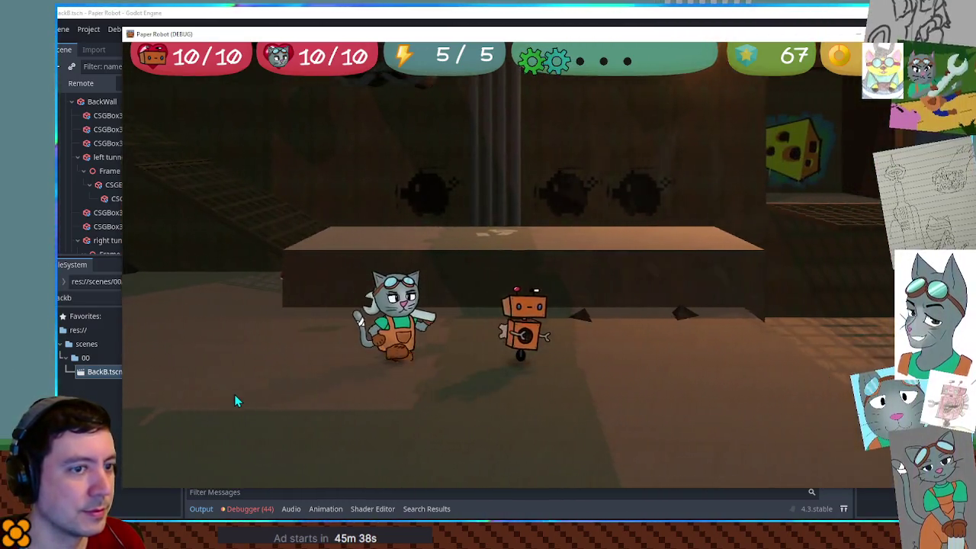
{"action": "key", "text": "d"}
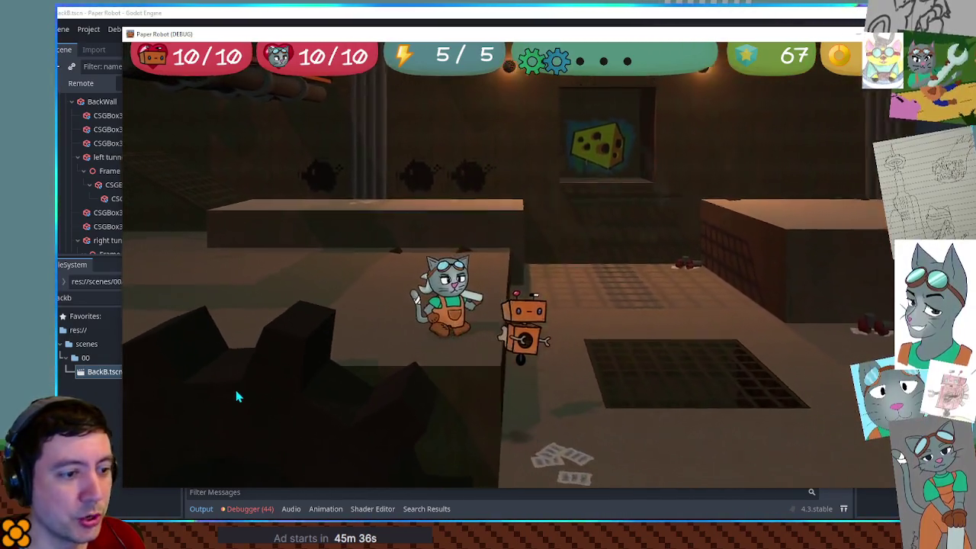
{"action": "key", "text": "d"}
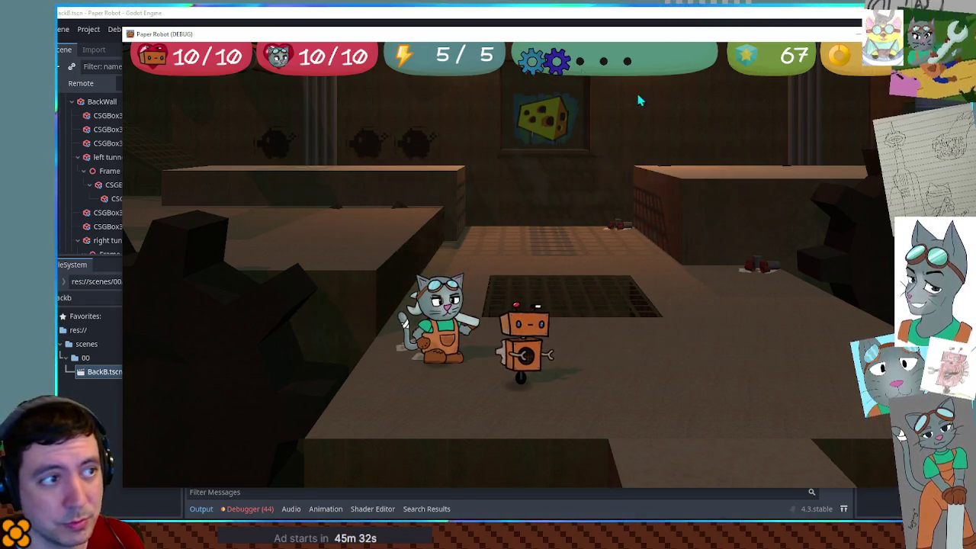
{"action": "key", "text": "a"}
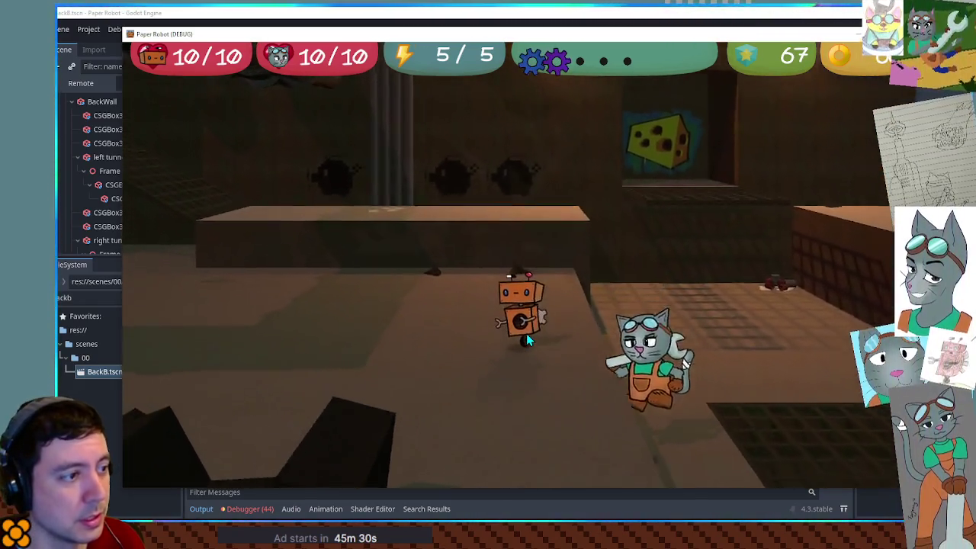
{"action": "key", "text": "d"}
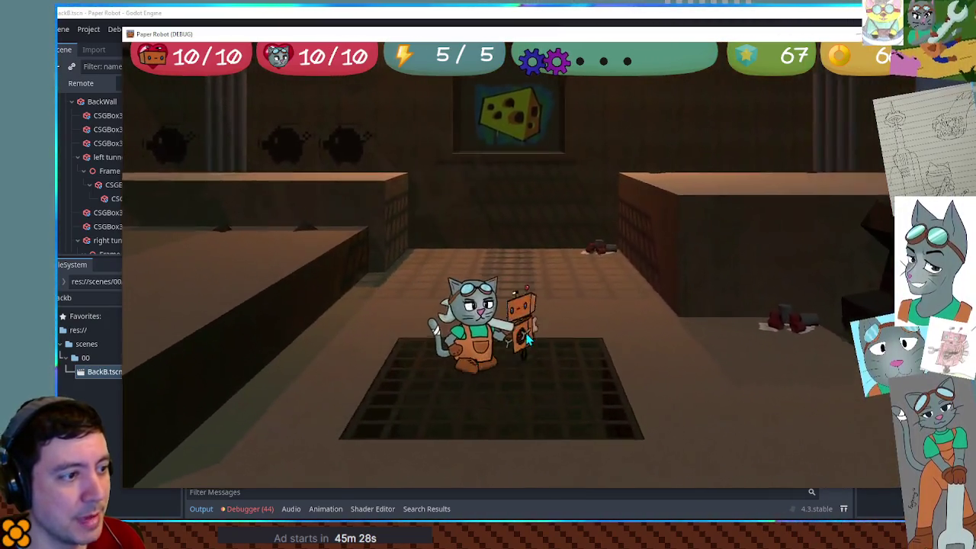
{"action": "key", "text": "d"}
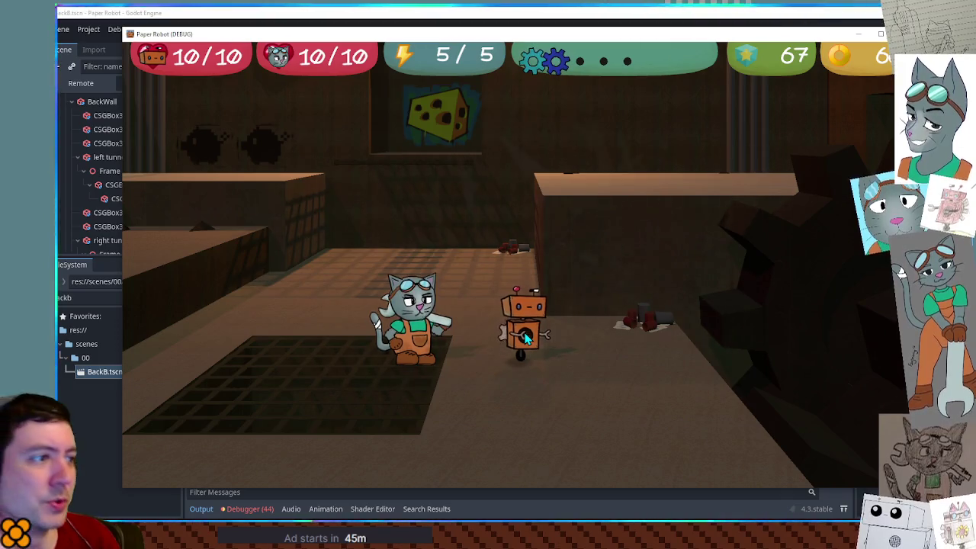
{"action": "key", "text": "a"}
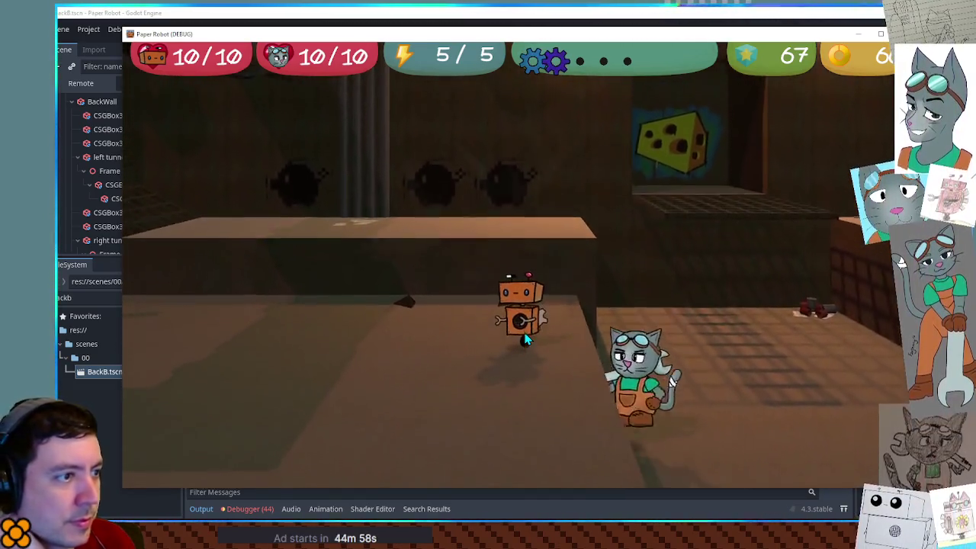
{"action": "key", "text": "space"}
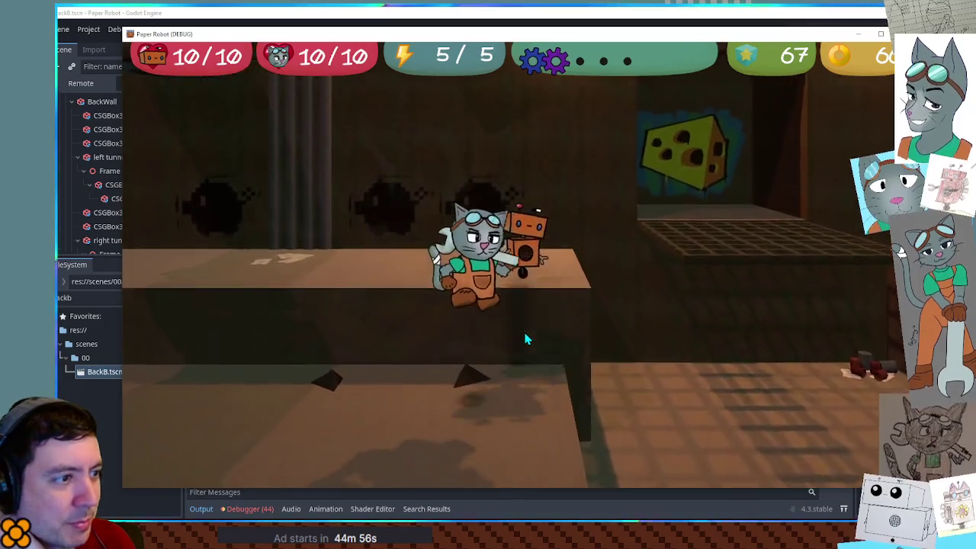
{"action": "key", "text": "d"}
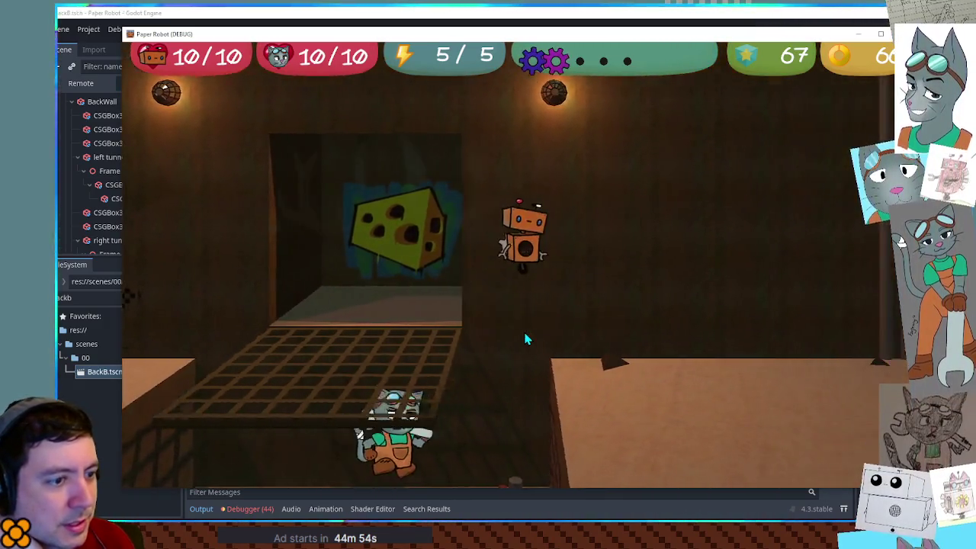
{"action": "key", "text": "d"}
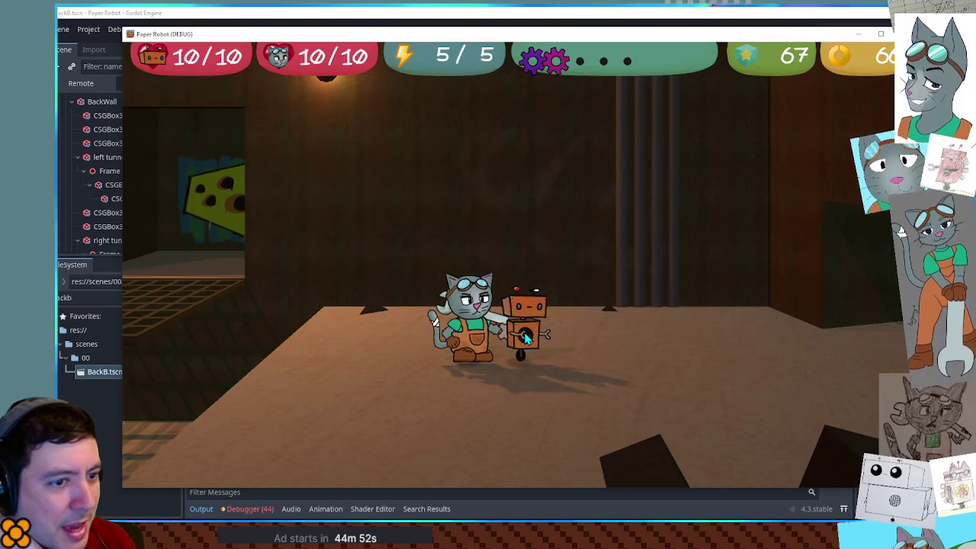
{"action": "key", "text": "a"}
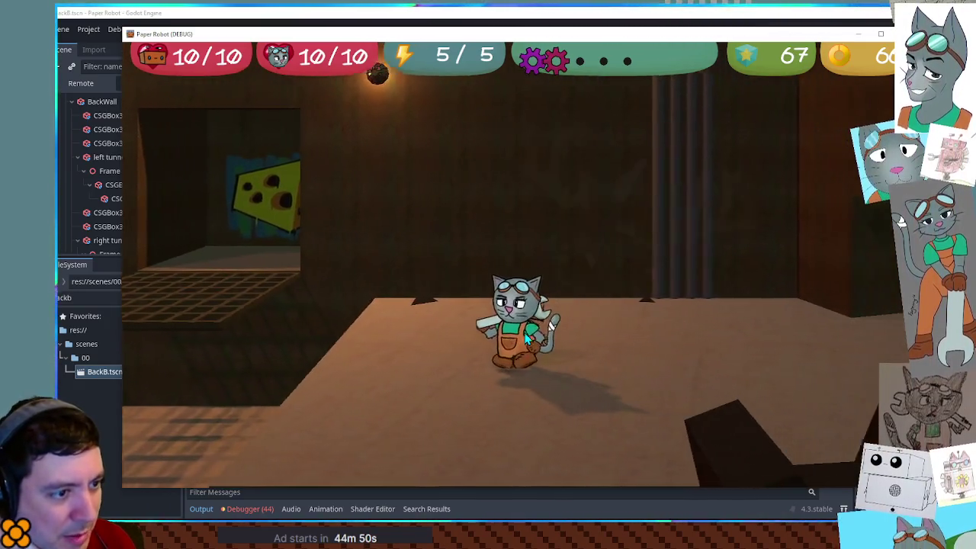
{"action": "key", "text": "a"}
{"action": "key", "text": "space"}
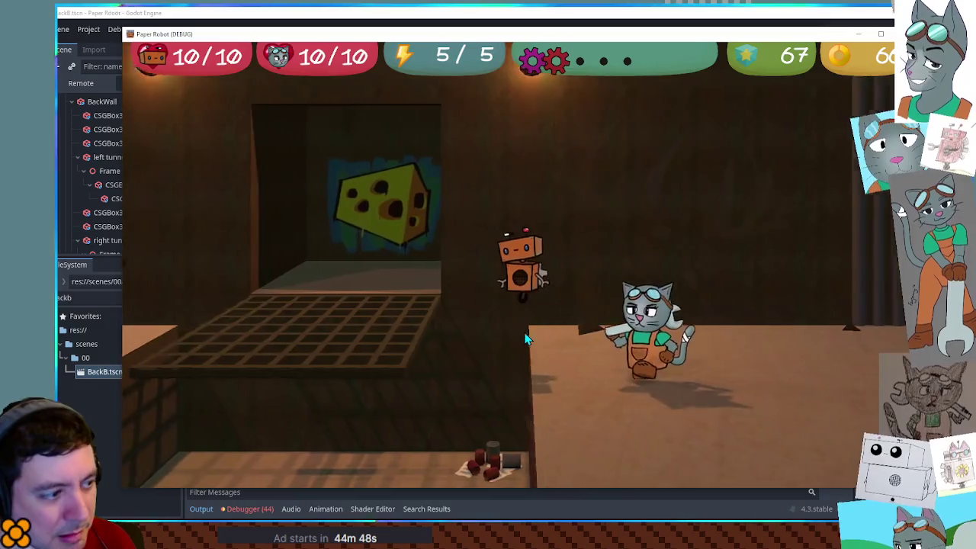
{"action": "key", "text": "a"}
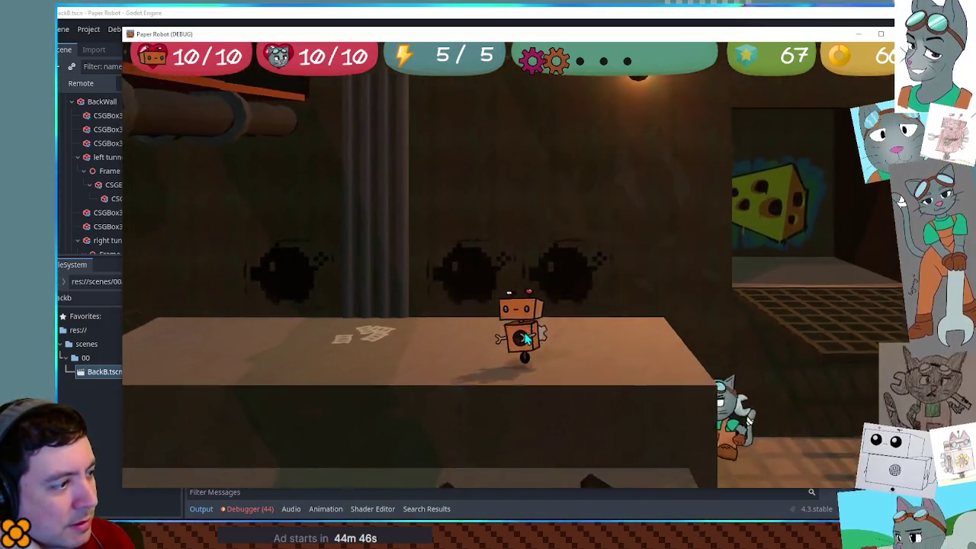
{"action": "key", "text": "a"}
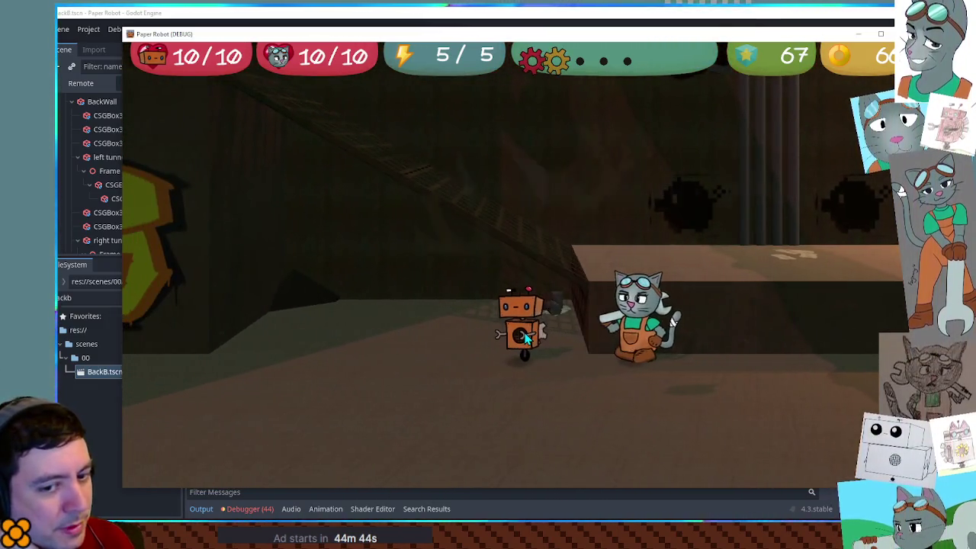
{"action": "key", "text": "a"}
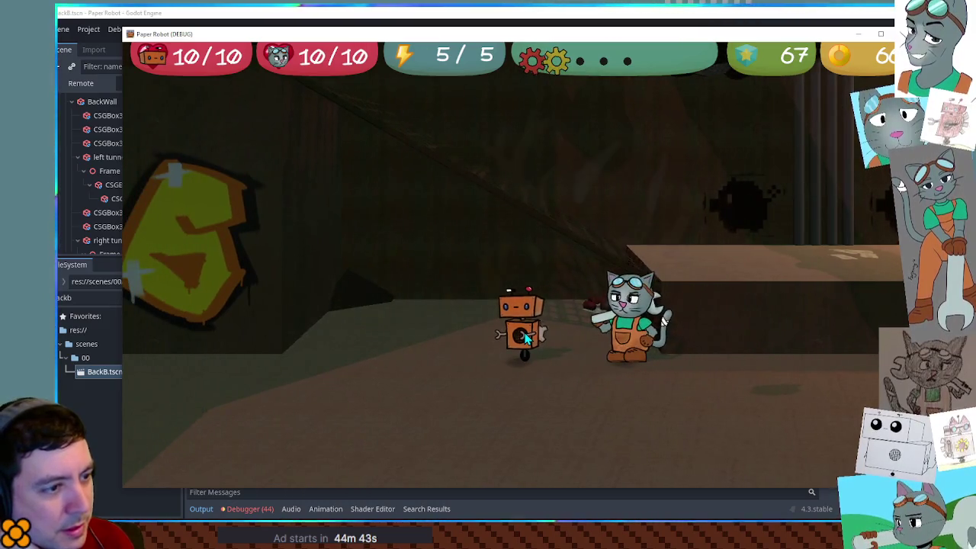
{"action": "key", "text": "a"}
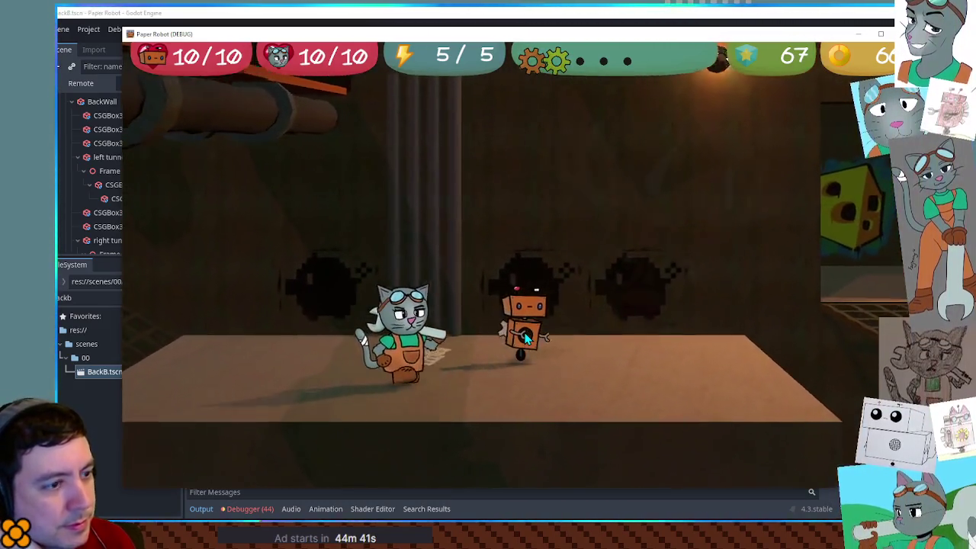
{"action": "key", "text": "d"}
{"action": "key", "text": "space"}
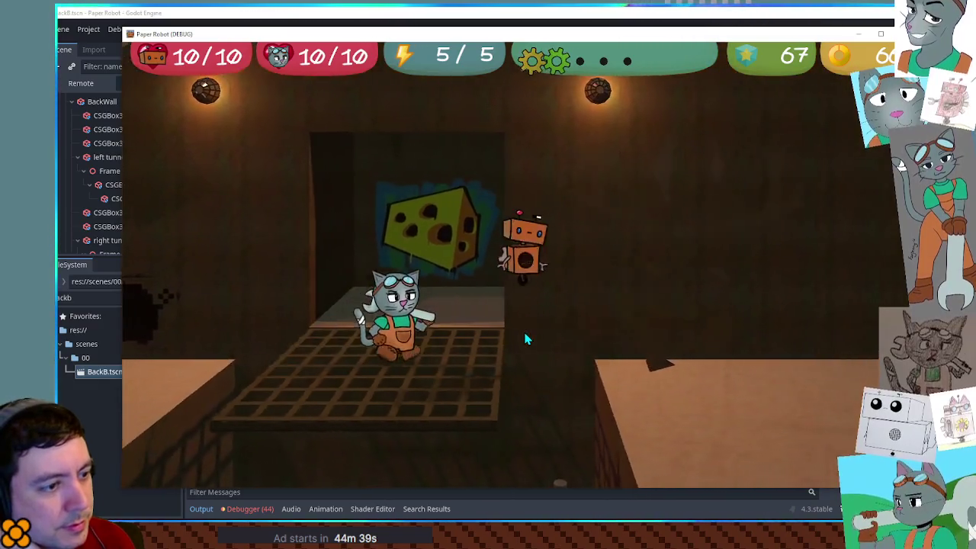
{"action": "key", "text": "d"}
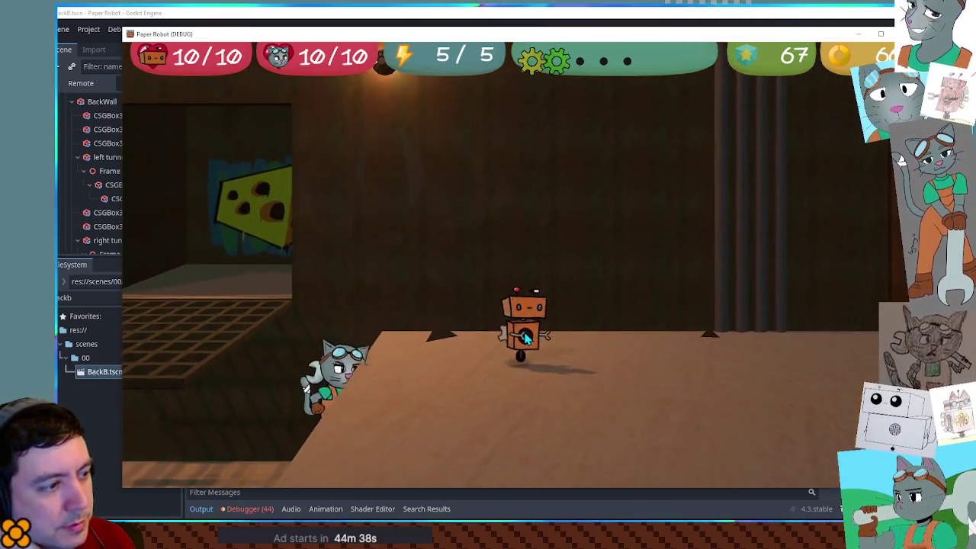
{"action": "key", "text": "a"}
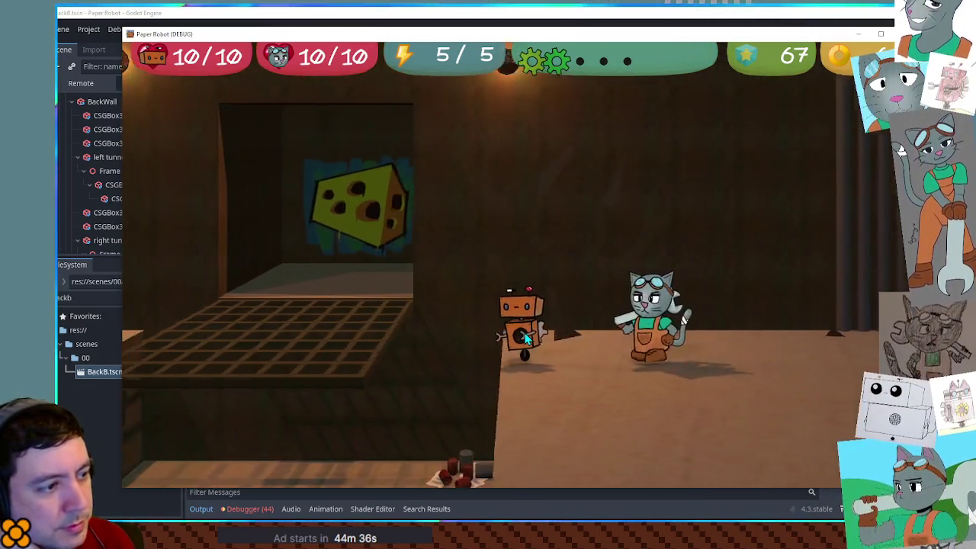
{"action": "key", "text": "w"}
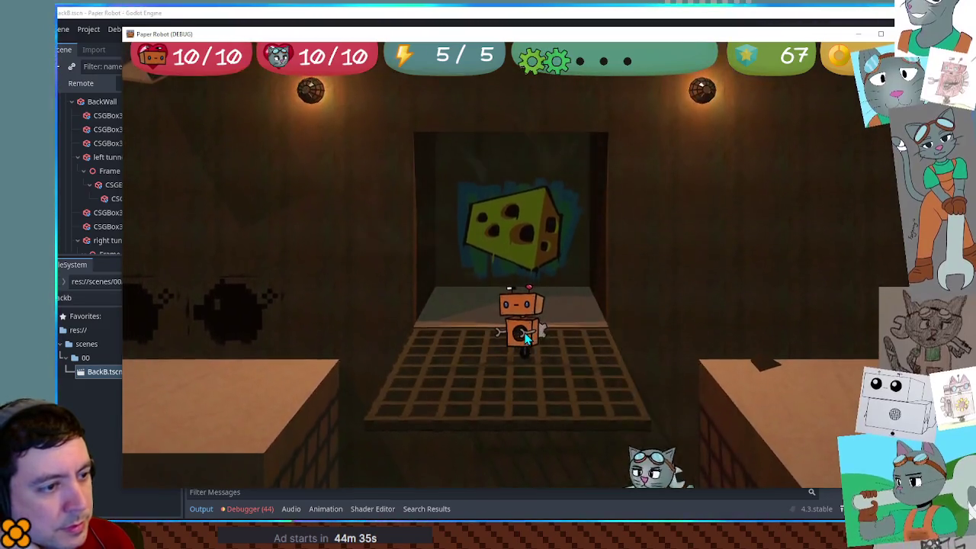
{"action": "key", "text": "s"}
{"action": "key", "text": "d"}
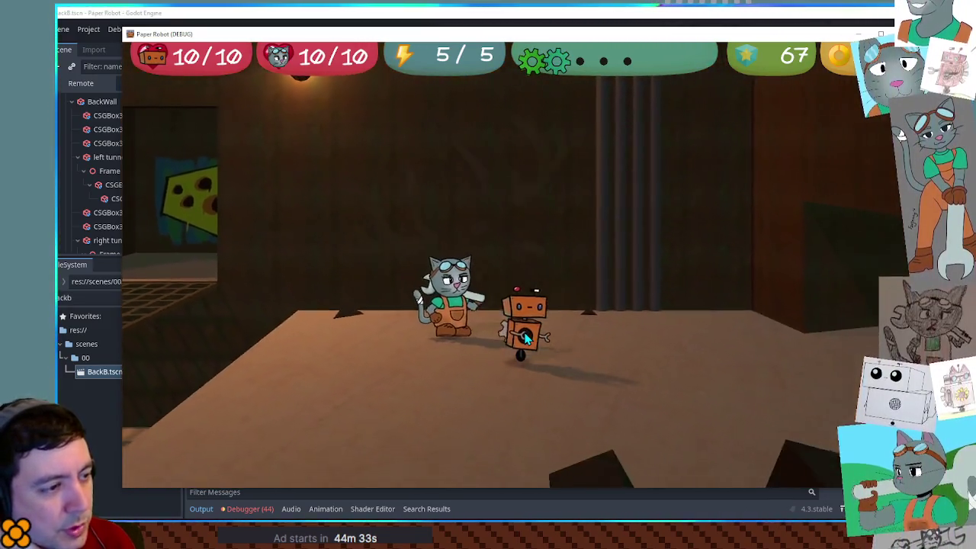
{"action": "key", "text": "s"}
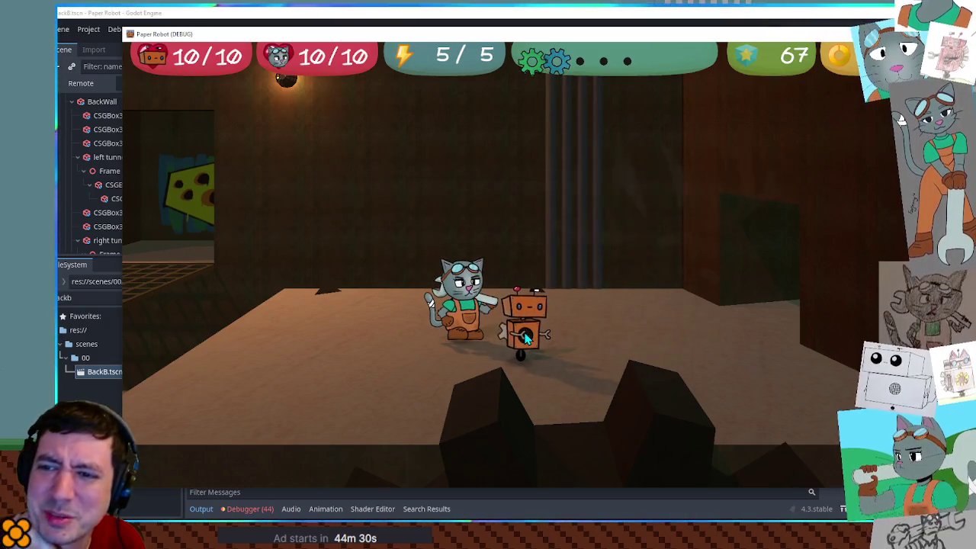
{"action": "key", "text": "a"}
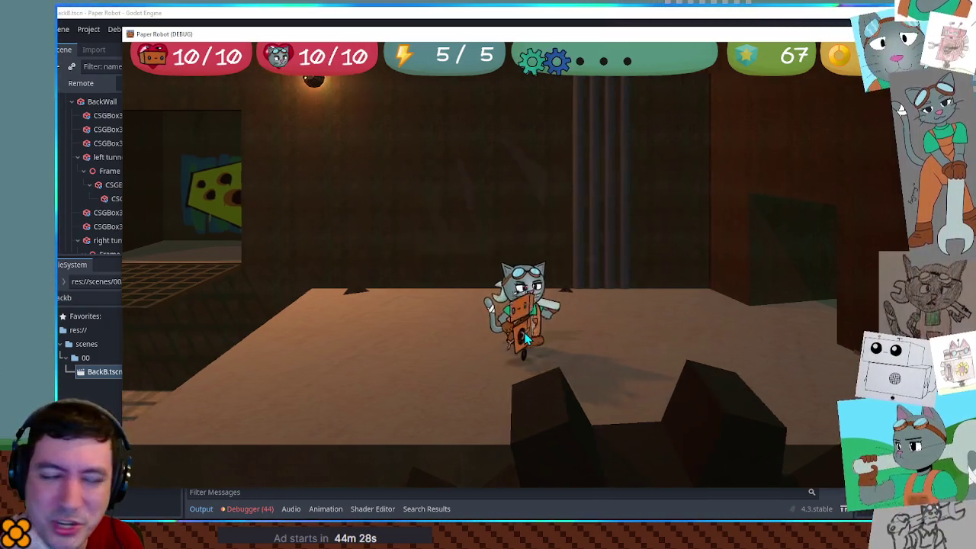
{"action": "key", "text": "w"}
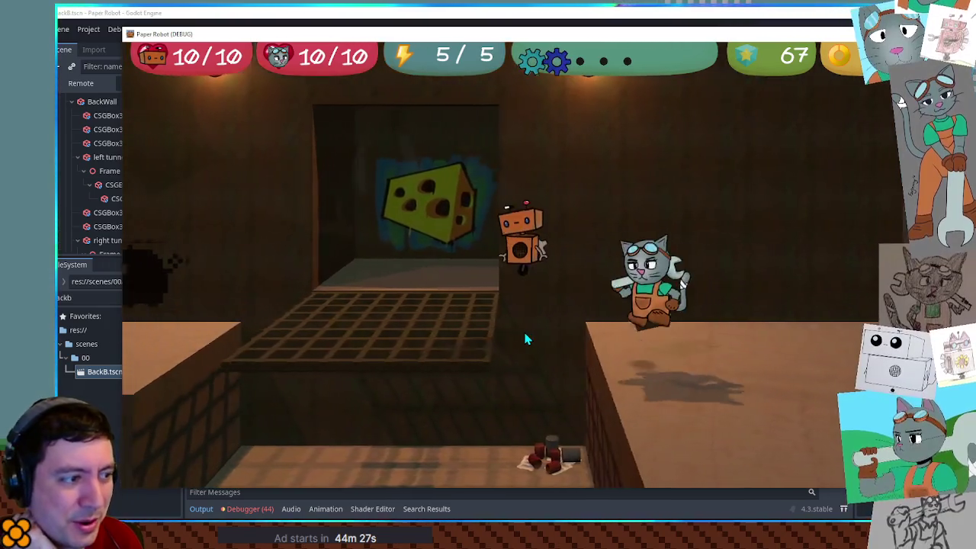
{"action": "key", "text": "s"}
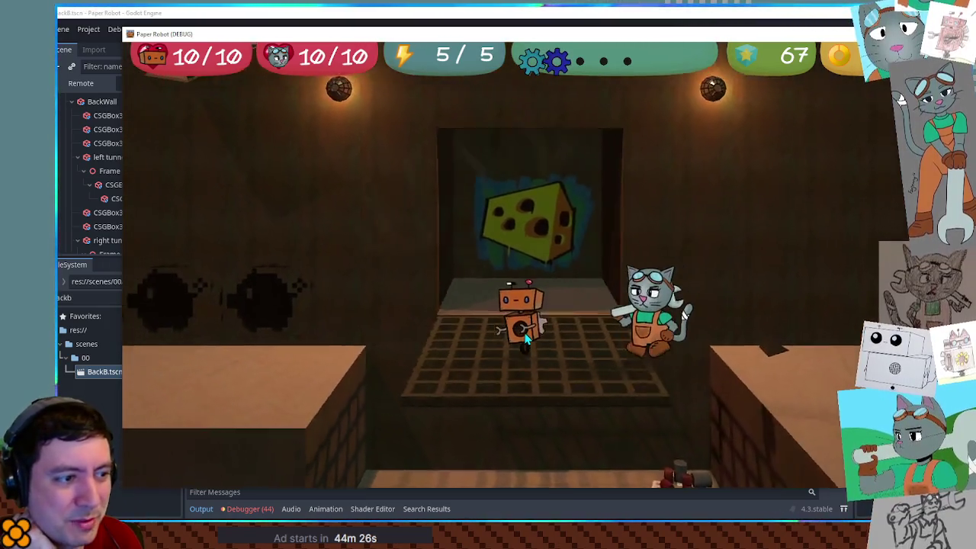
{"action": "key", "text": "a"}
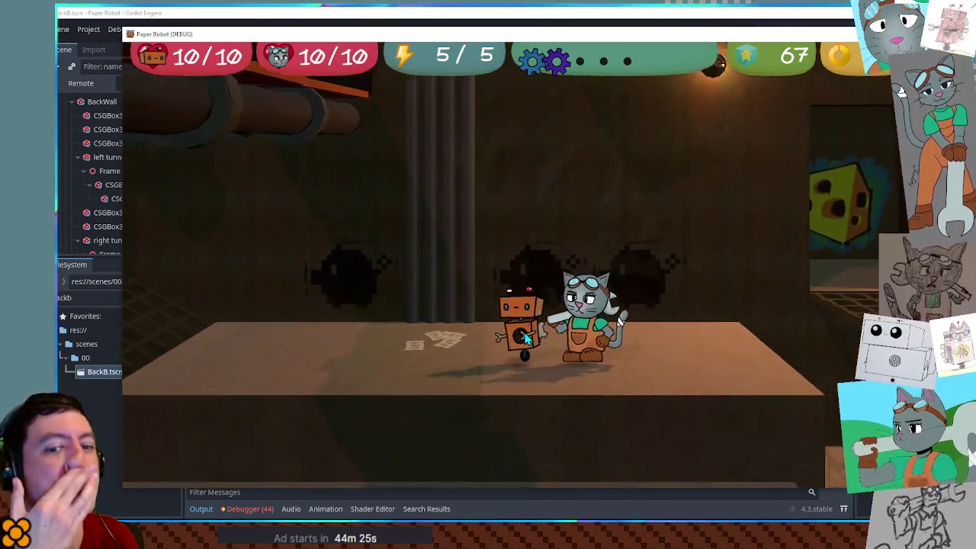
{"action": "key", "text": "a"}
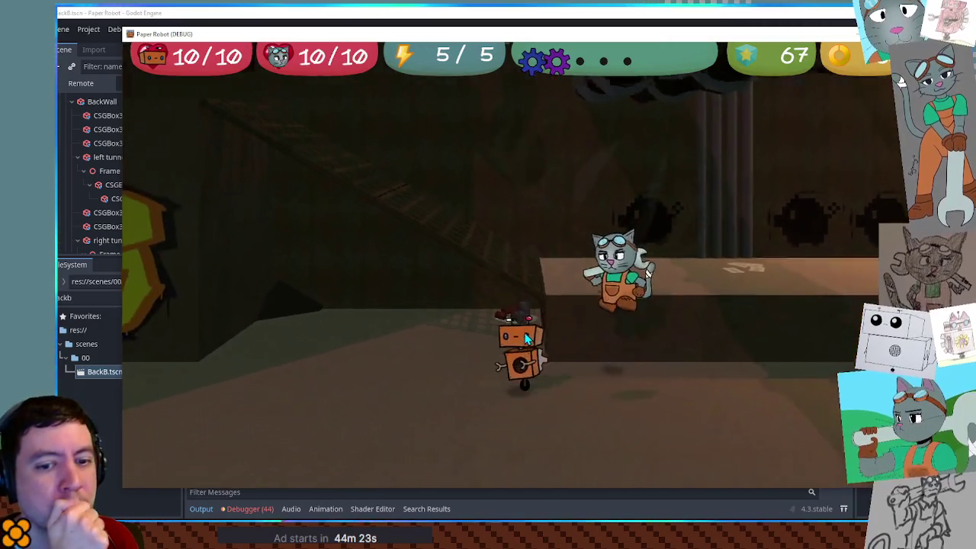
{"action": "key", "text": "a"}
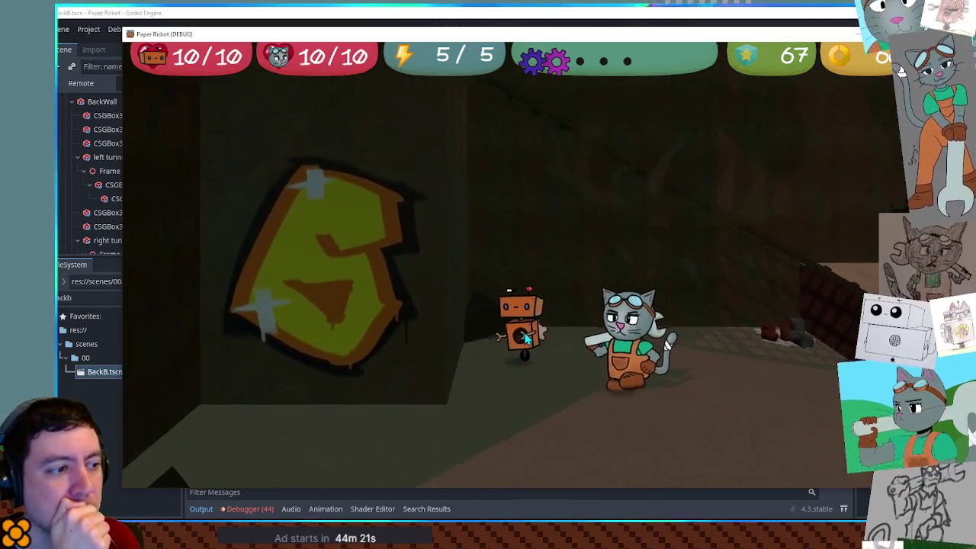
{"action": "key", "text": "d"}
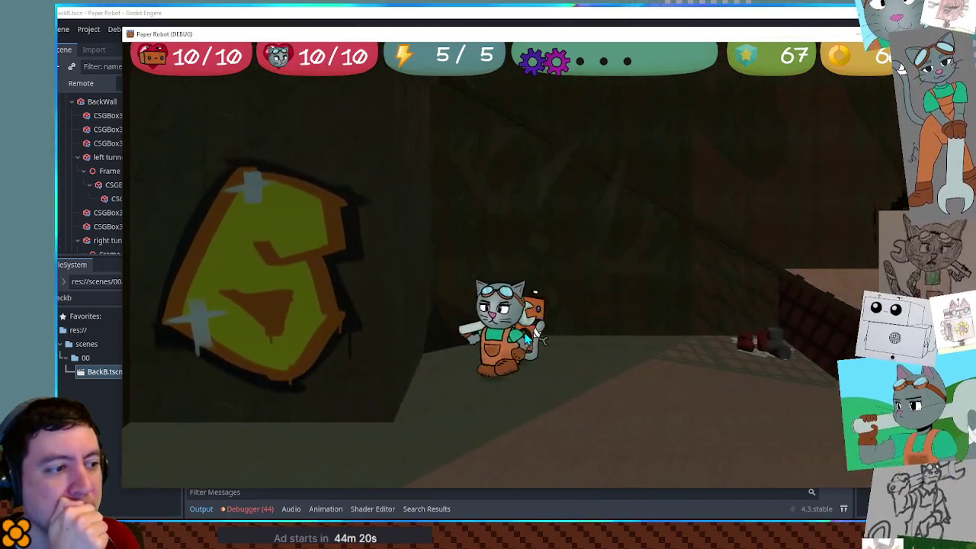
{"action": "key", "text": "space"}
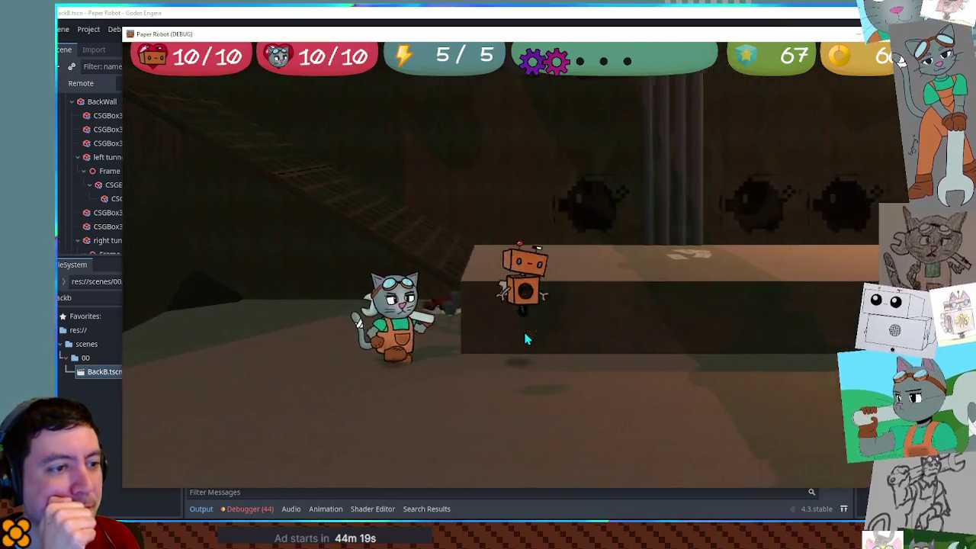
{"action": "key", "text": "w"}
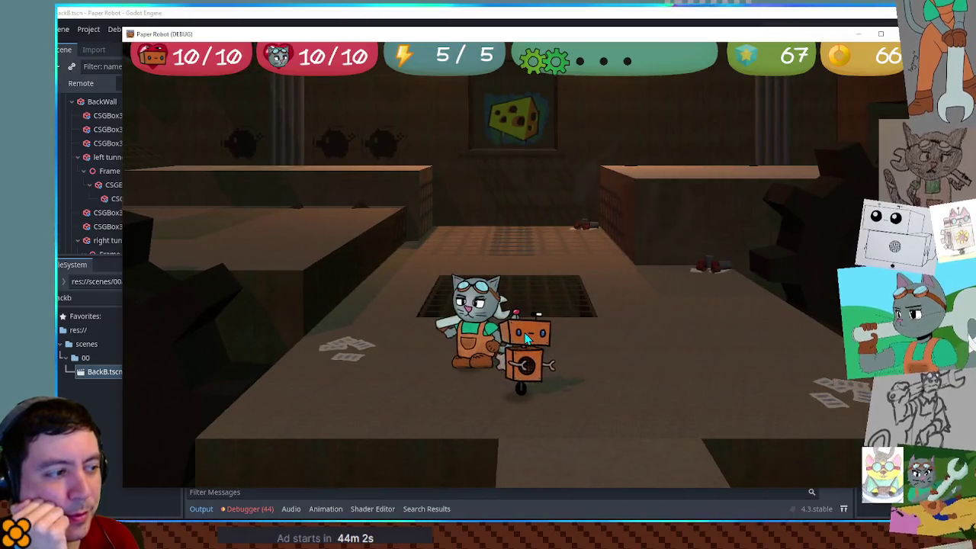
{"action": "key", "text": "s"}
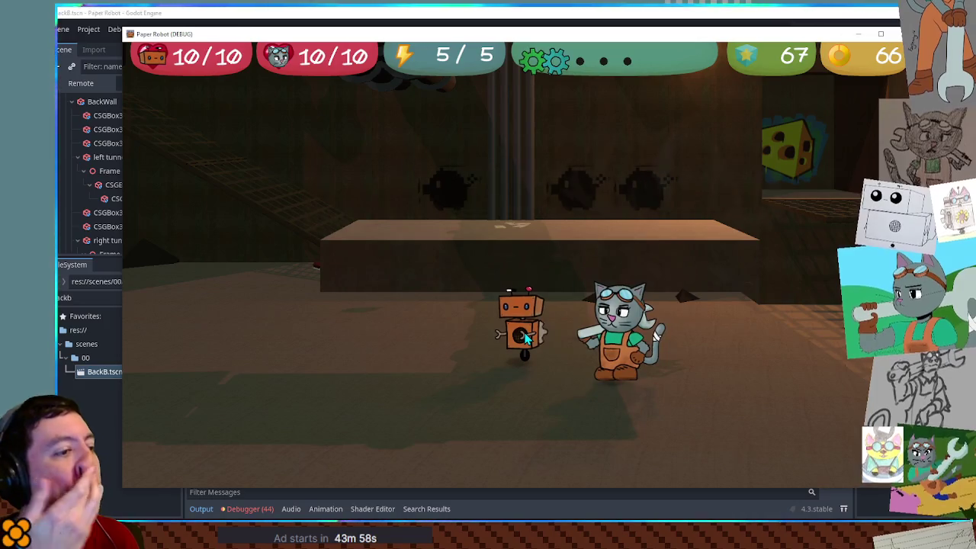
{"action": "key", "text": "w"}
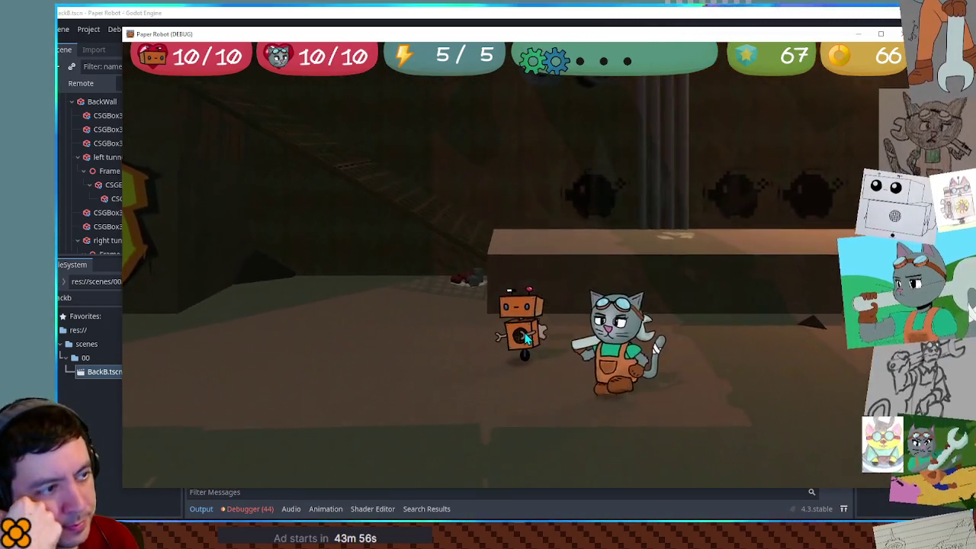
{"action": "key", "text": "space"}
{"action": "key", "text": "s"}
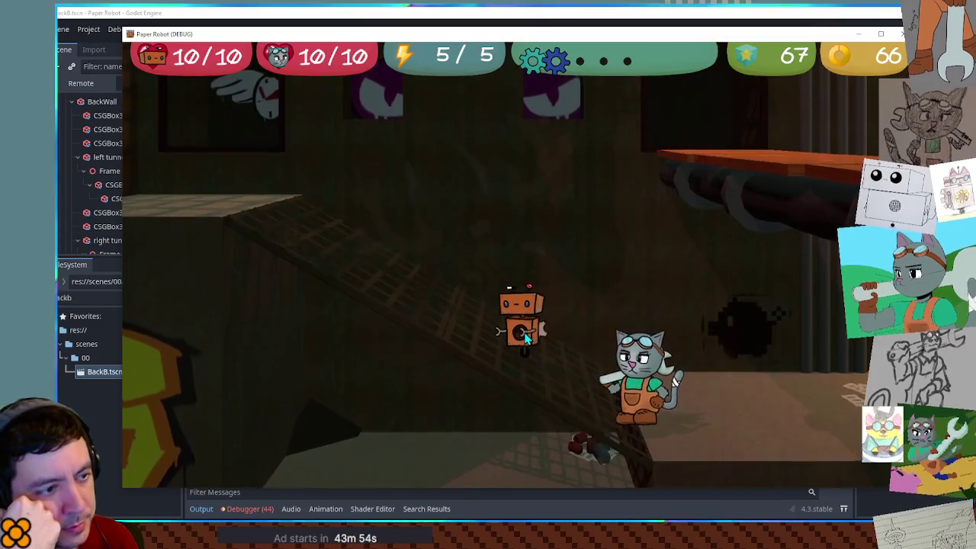
{"action": "key", "text": "w"}
{"action": "key", "text": "space"}
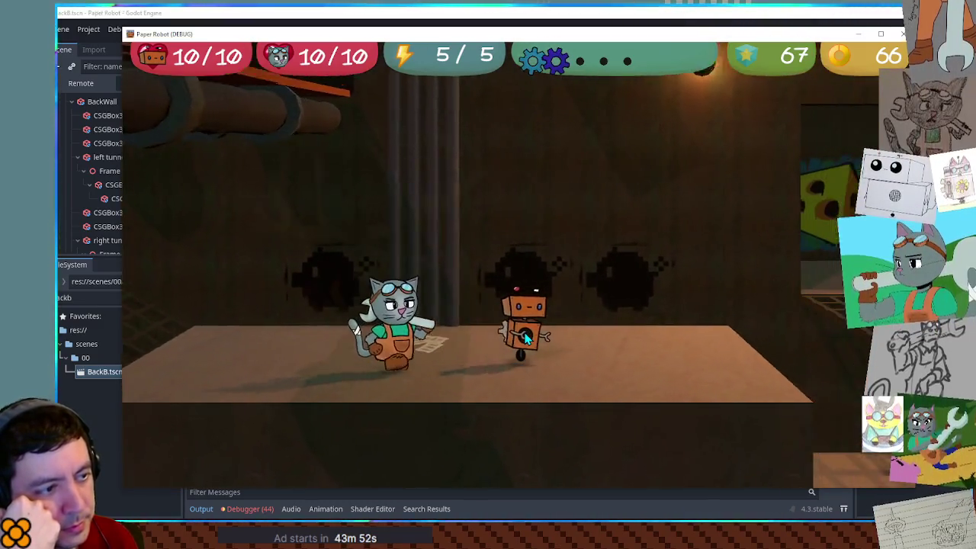
{"action": "key", "text": "w"}
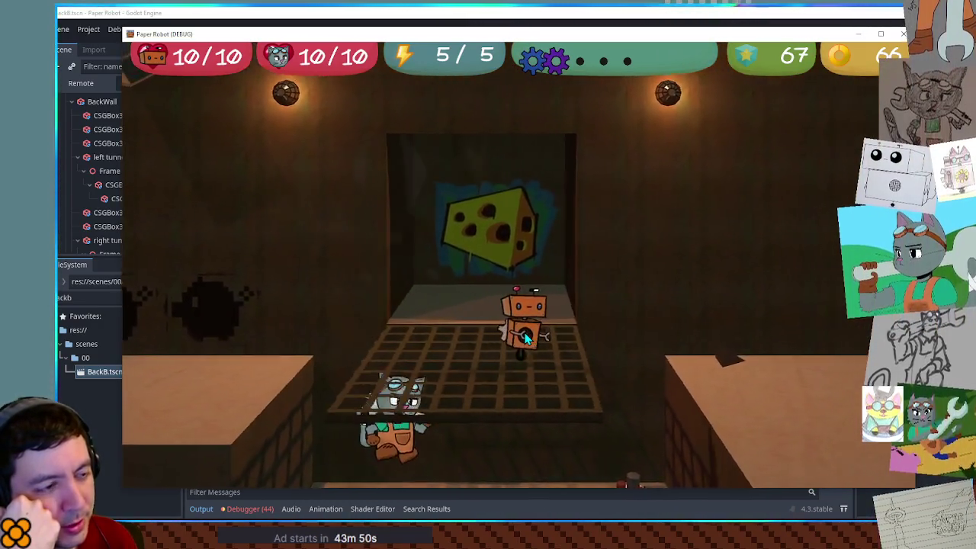
{"action": "key", "text": "space"}
{"action": "key", "text": "w"}
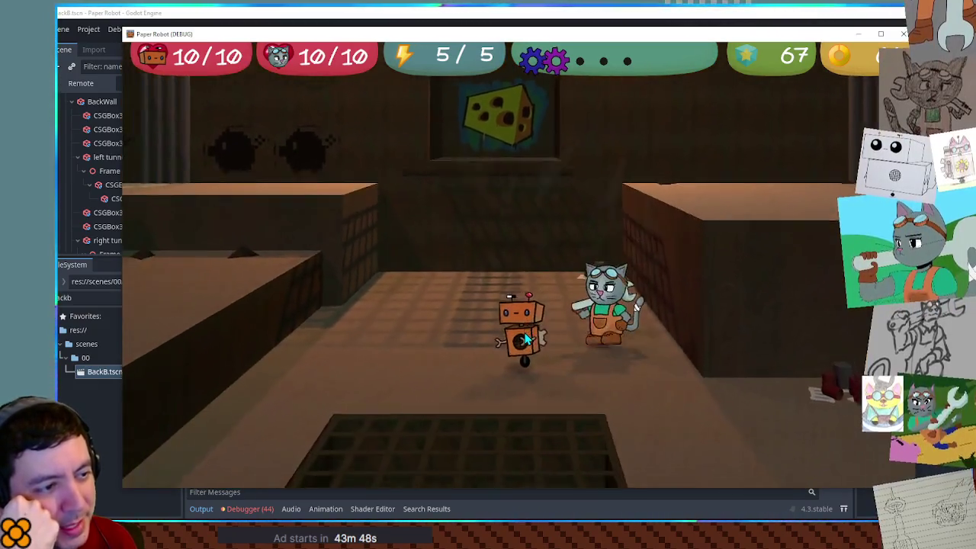
{"action": "key", "text": "s"}
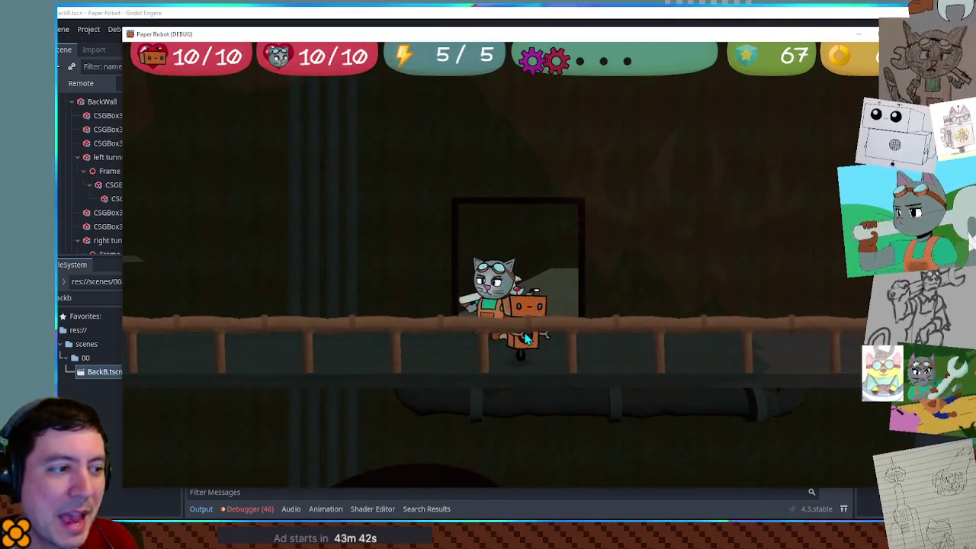
Step: Move the robot into the new area and jump it up onto a higher ledge
{"action": "key", "text": "space"}
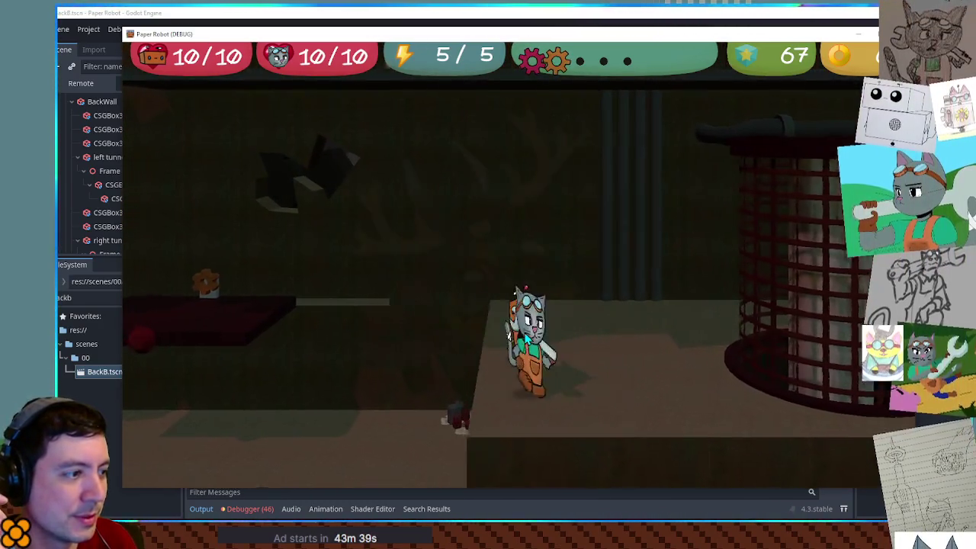
{"action": "key", "text": "space"}
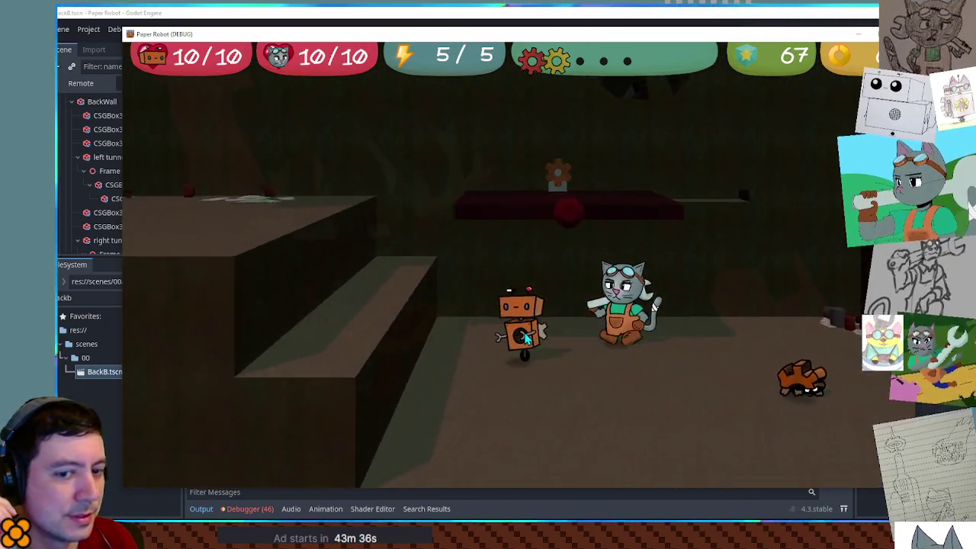
{"action": "key", "text": "space"}
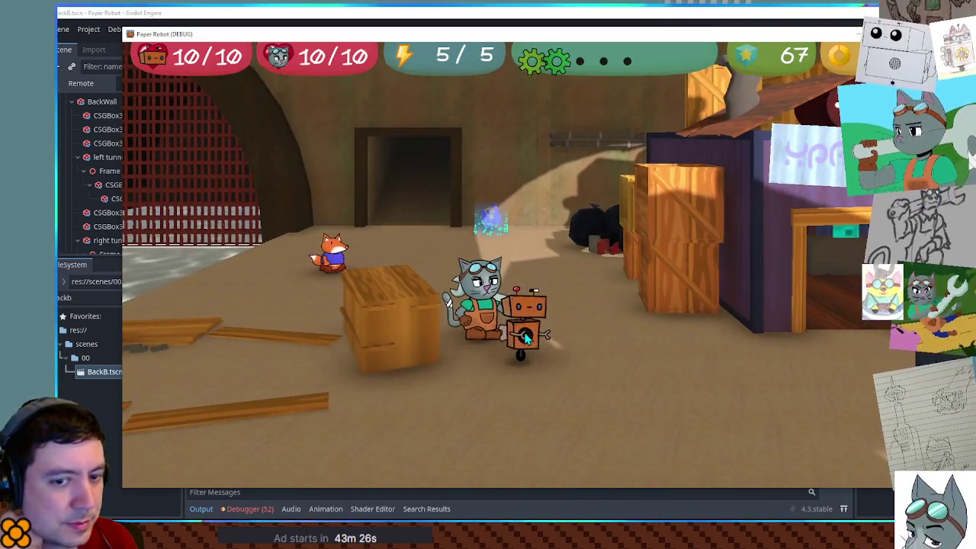
Step: Walk the robot back and forth across the yard past the house and railing
{"action": "key", "text": "a"}
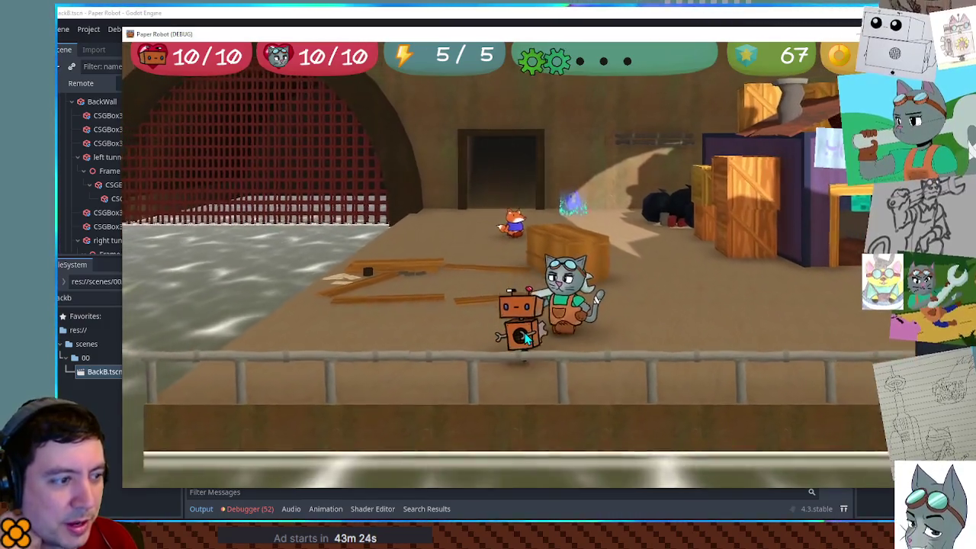
{"action": "key", "text": "d"}
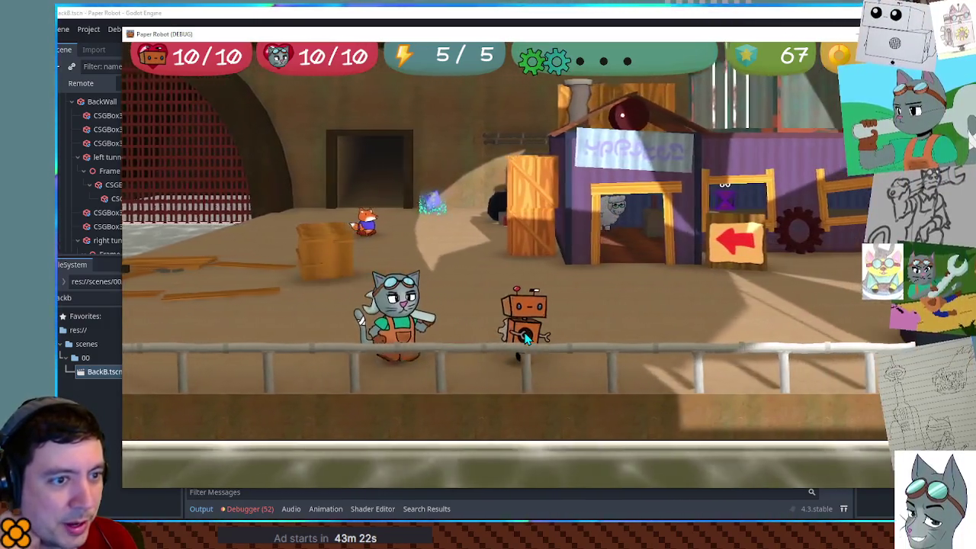
{"action": "key", "text": "d"}
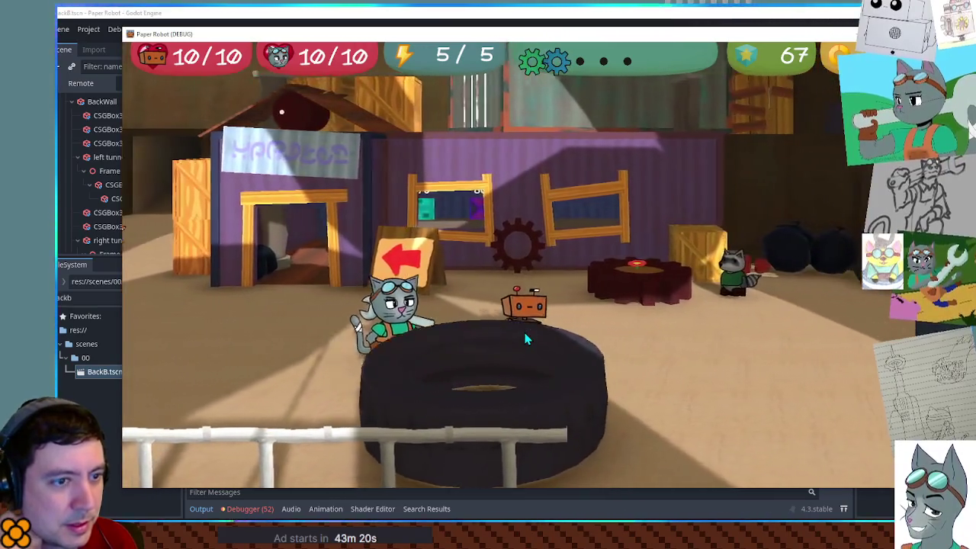
{"action": "key", "text": "d"}
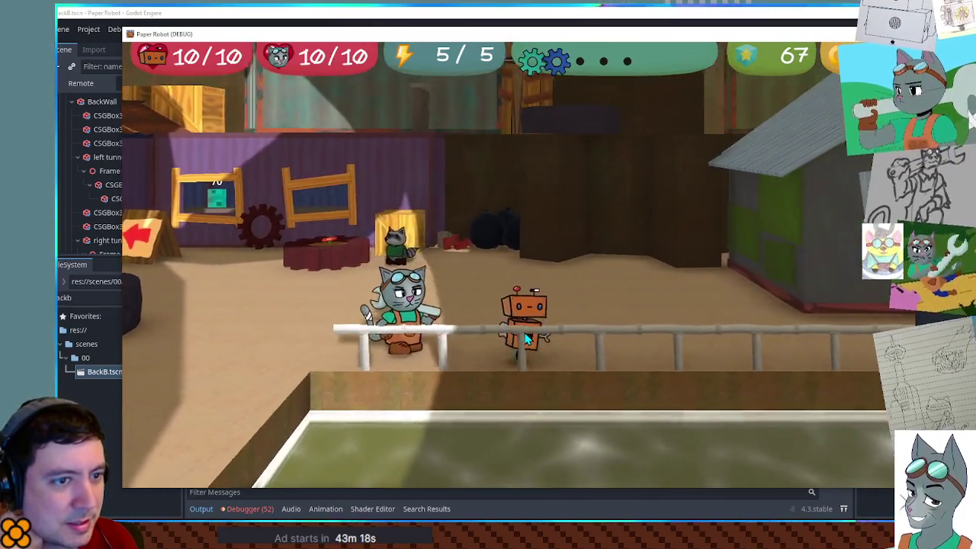
{"action": "key", "text": "d"}
{"action": "key", "text": "a"}
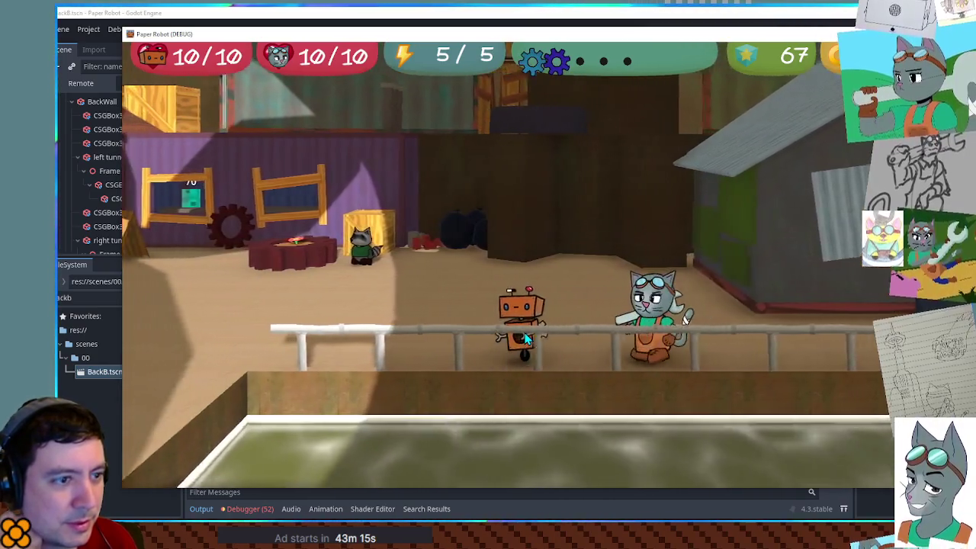
{"action": "key", "text": "a"}
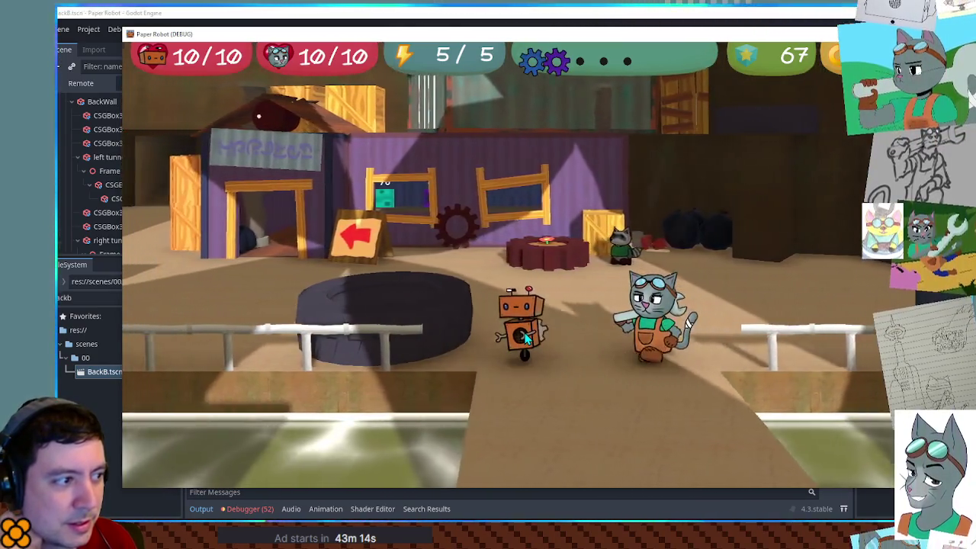
{"action": "key", "text": "w"}
{"action": "key", "text": "a"}
{"action": "key", "text": "s"}
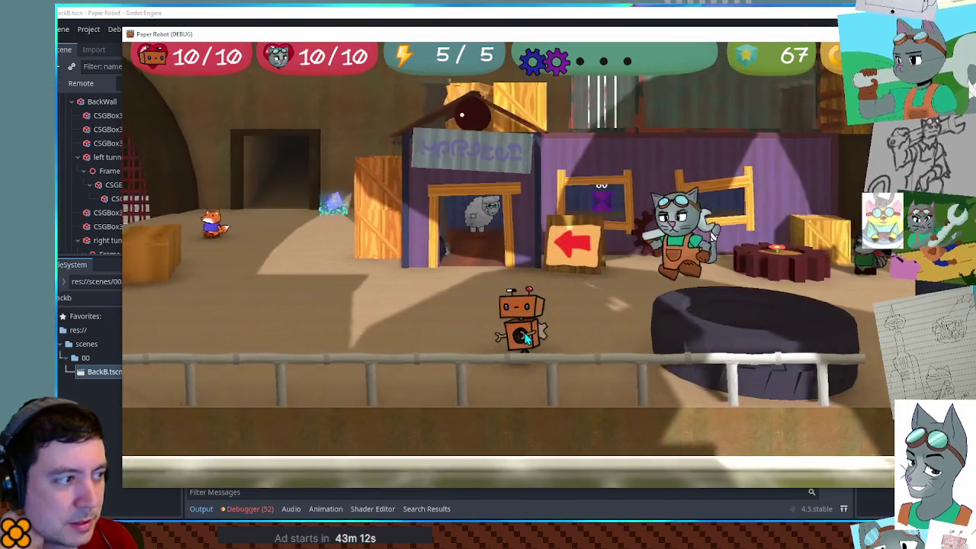
{"action": "key", "text": "a"}
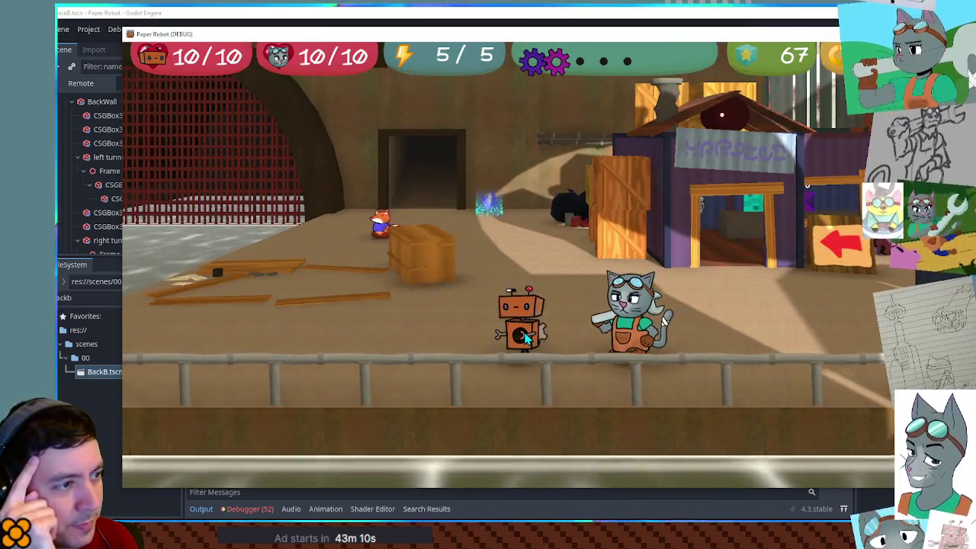
{"action": "key", "text": "d"}
{"action": "key", "text": "w"}
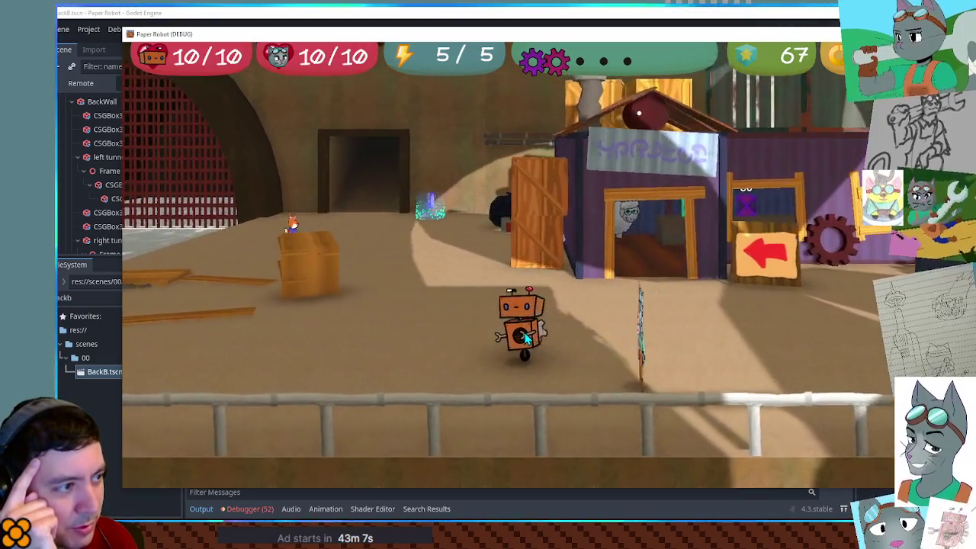
Step: Move the robot around the cat and crates, then steer it toward the tunnel
{"action": "key", "text": "a"}
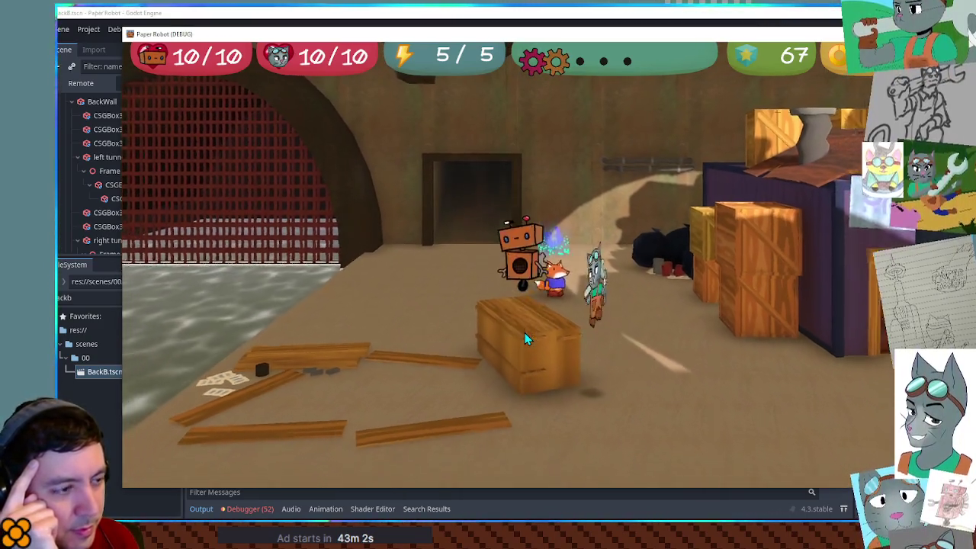
{"action": "key", "text": "s"}
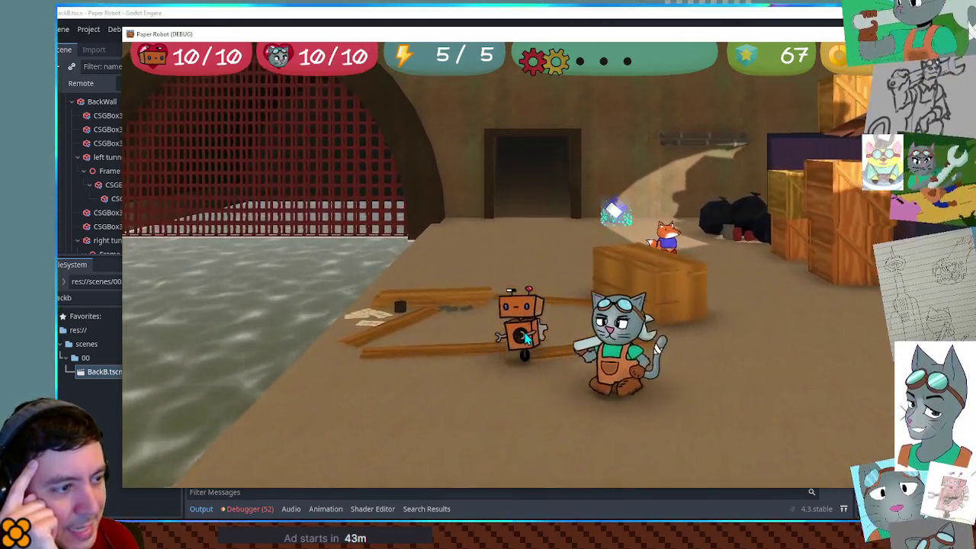
{"action": "key", "text": "d"}
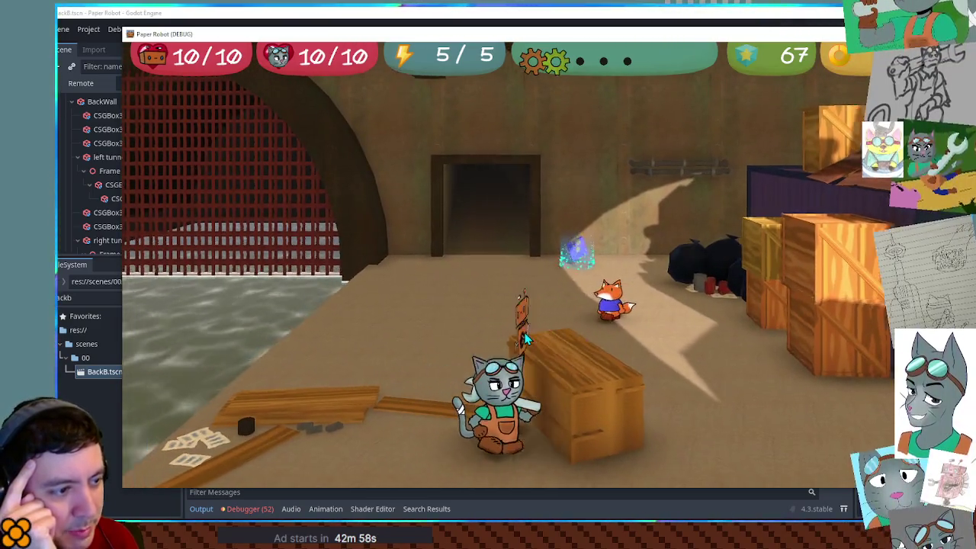
{"action": "key", "text": "a"}
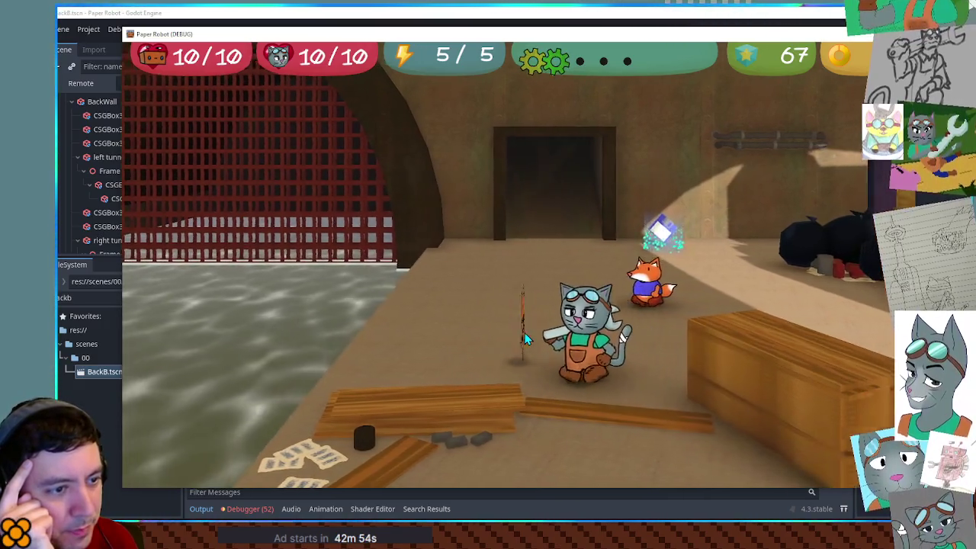
{"action": "key", "text": "d"}
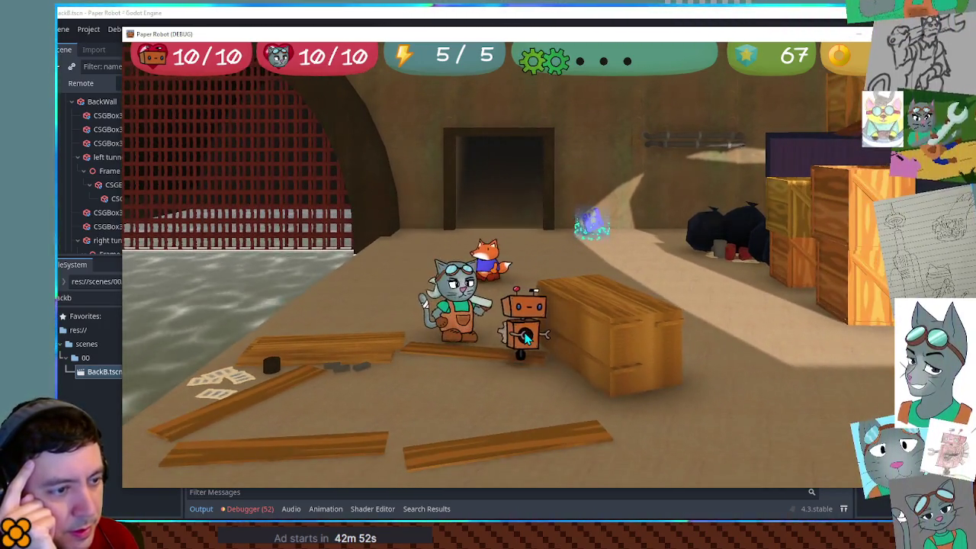
{"action": "key", "text": "s"}
{"action": "key", "text": "a"}
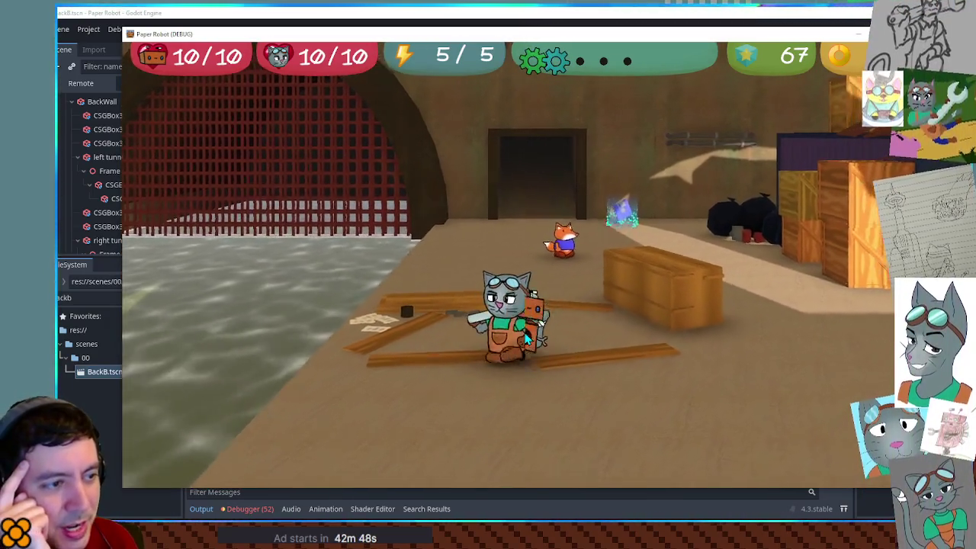
{"action": "key", "text": "w"}
{"action": "key", "text": "a"}
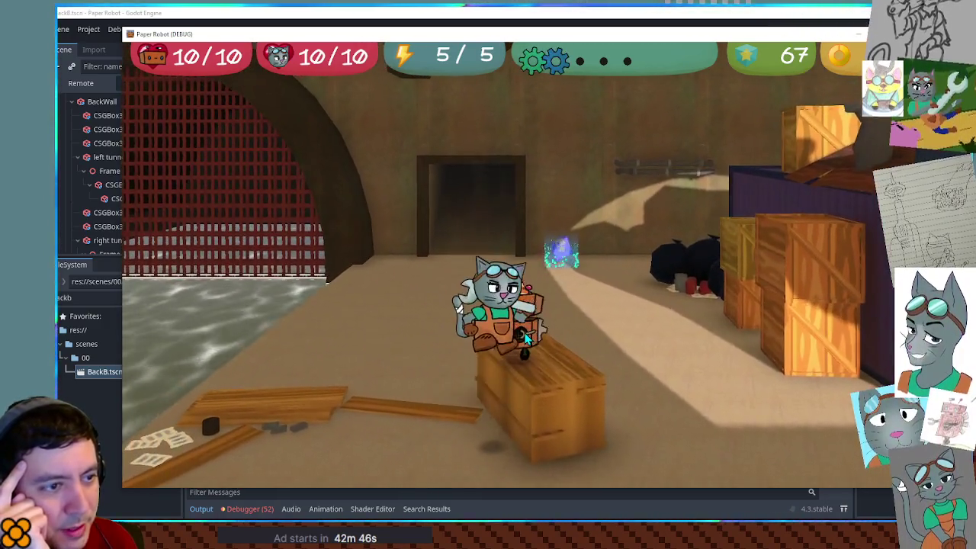
{"action": "key", "text": "a"}
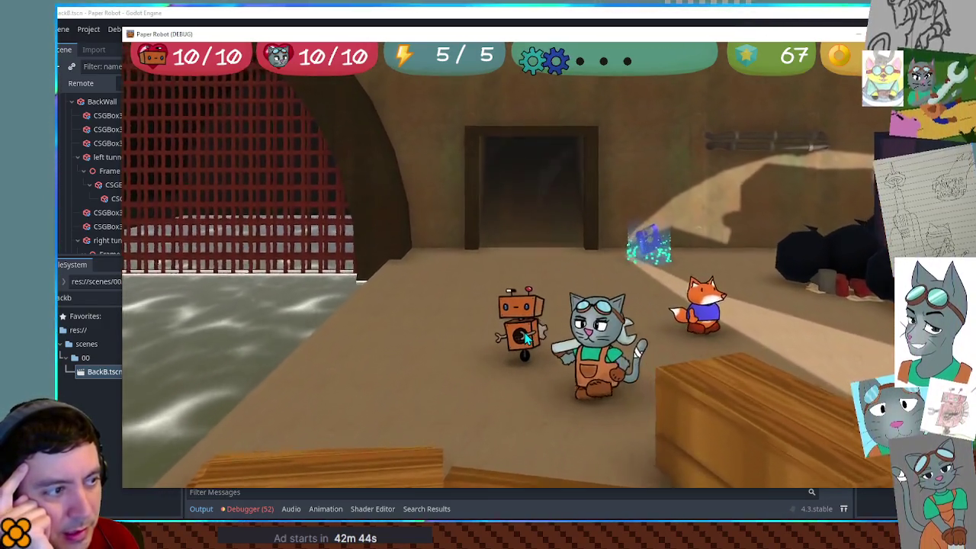
{"action": "key", "text": "d"}
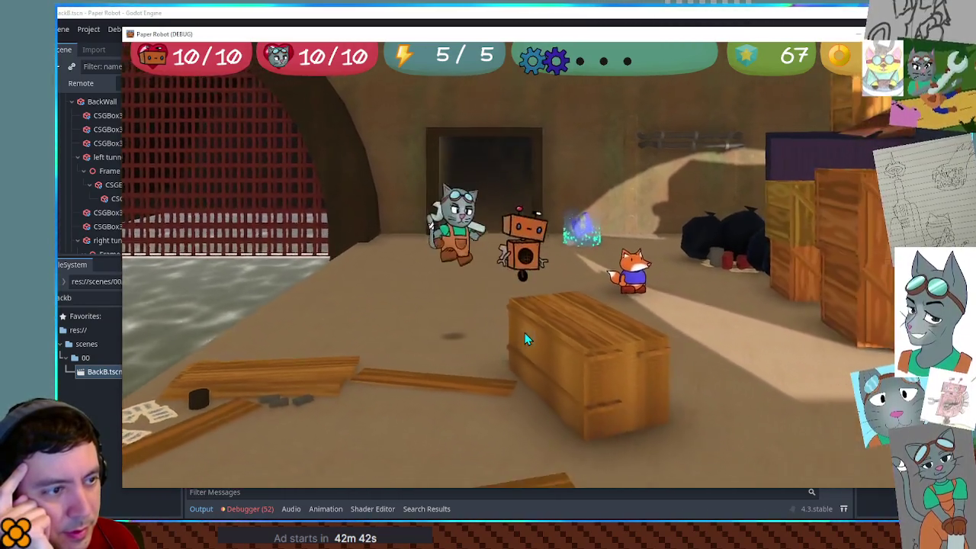
{"action": "key", "text": "d"}
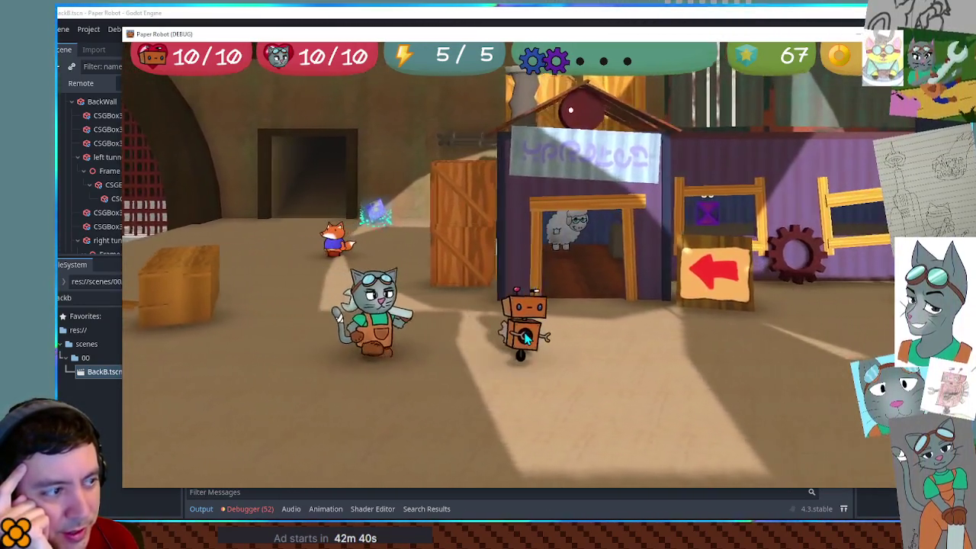
{"action": "key", "text": "a"}
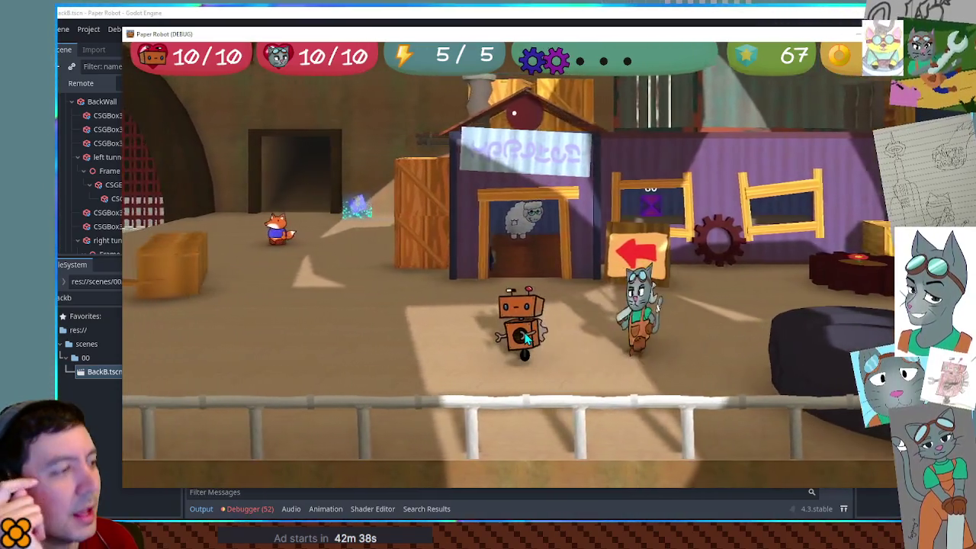
{"action": "key", "text": "w"}
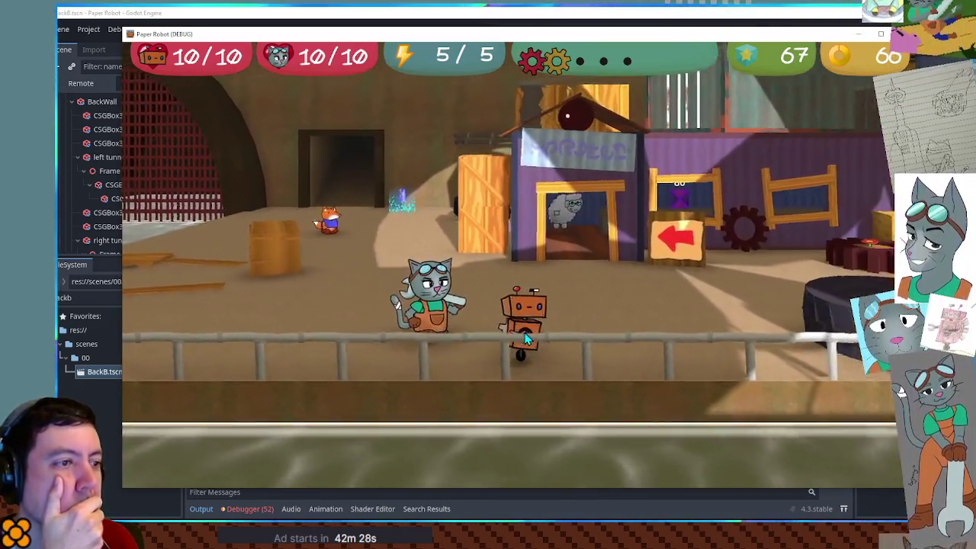
Step: Roll the robot left and right through the level, jumping near the shop
{"action": "key", "text": "d"}
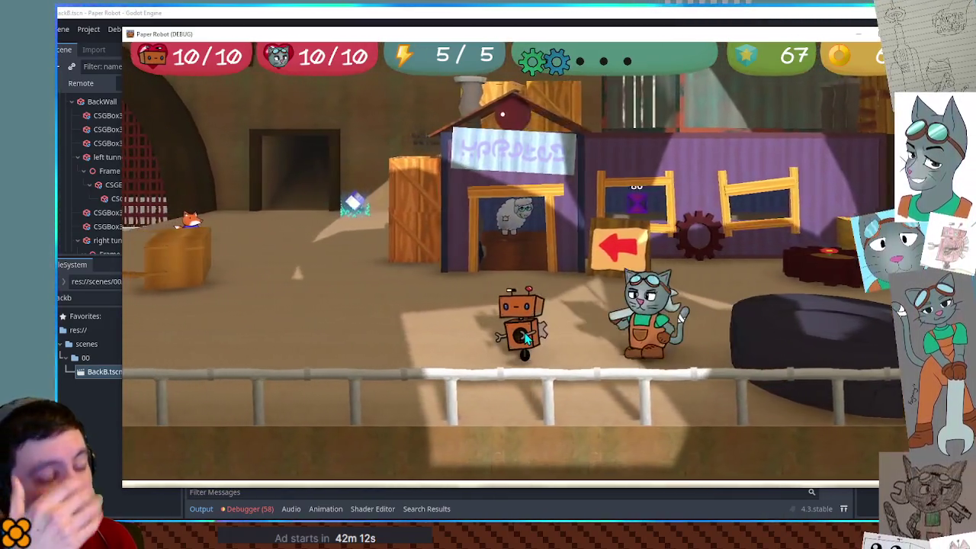
{"action": "key", "text": "a"}
{"action": "key", "text": "Left"}
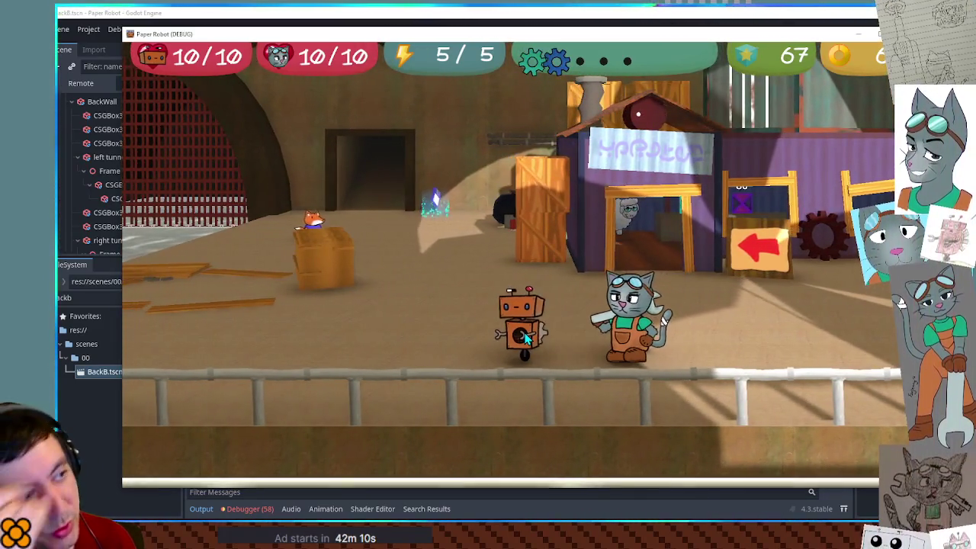
{"action": "key", "text": "Left"}
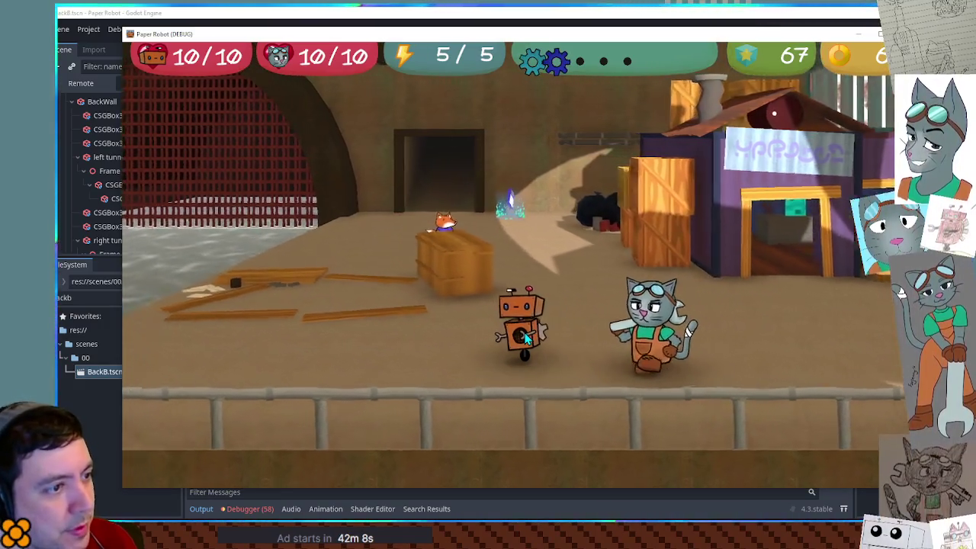
{"action": "key", "text": "Left"}
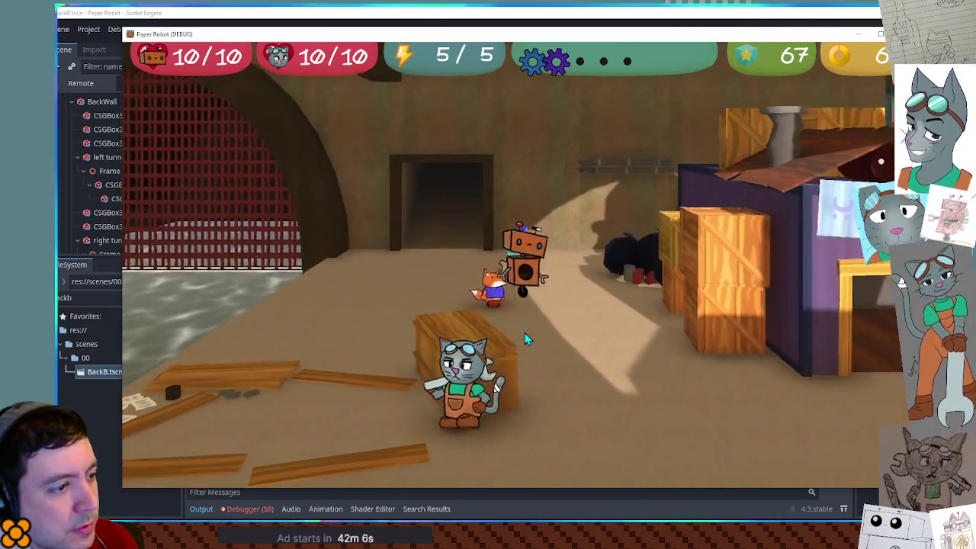
{"action": "key", "text": "Right"}
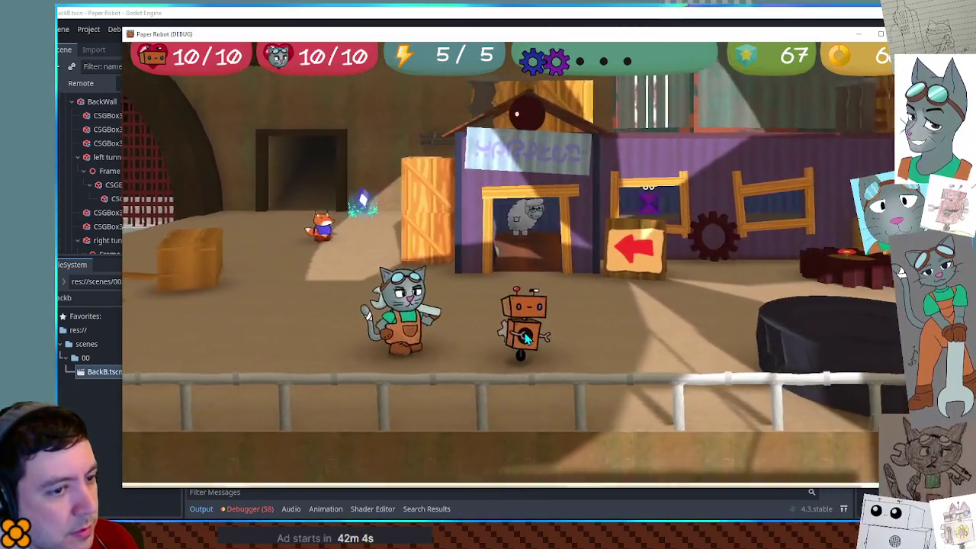
{"action": "key", "text": "Right"}
{"action": "key", "text": "space"}
{"action": "key", "text": "space"}
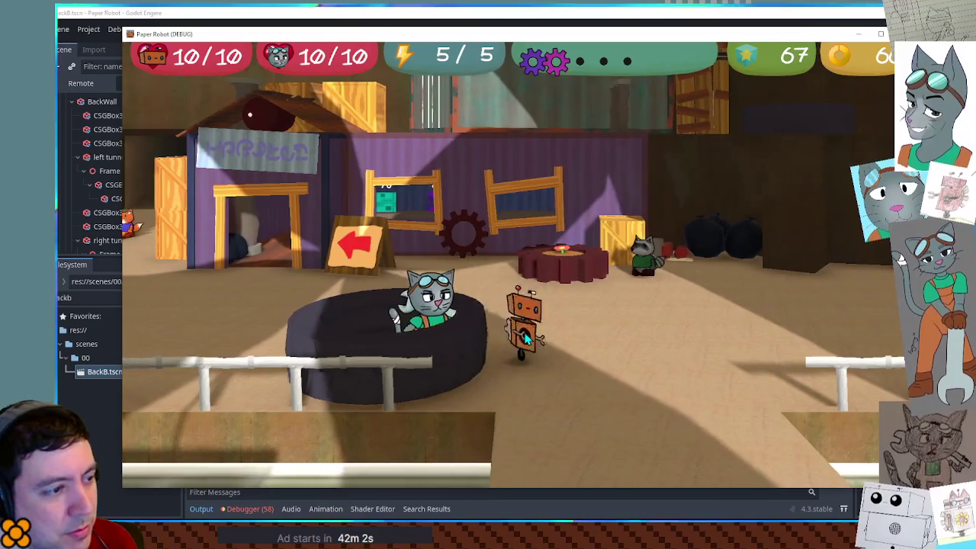
{"action": "key", "text": "Left"}
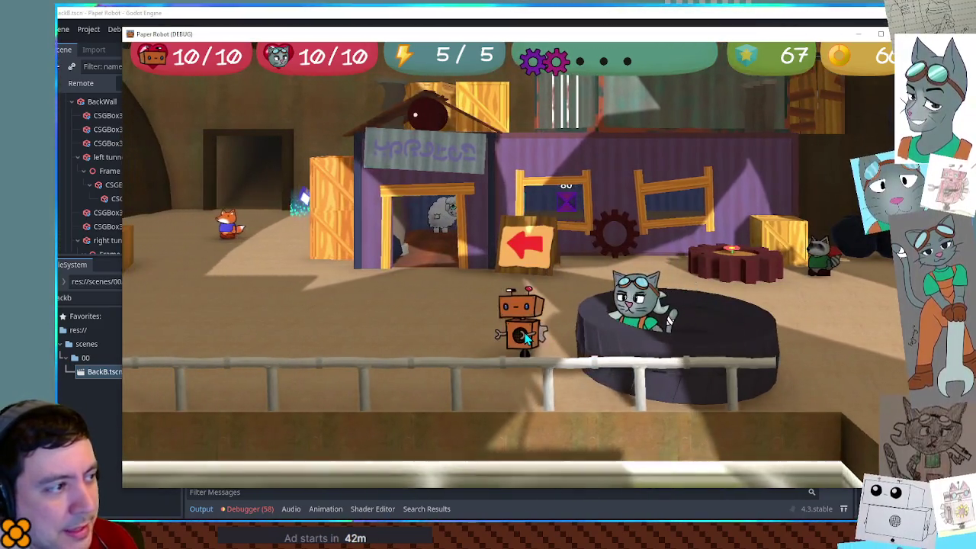
Step: Drive the robot over the tire and along the rail into the tunnel entrance
{"action": "key", "text": "Up"}
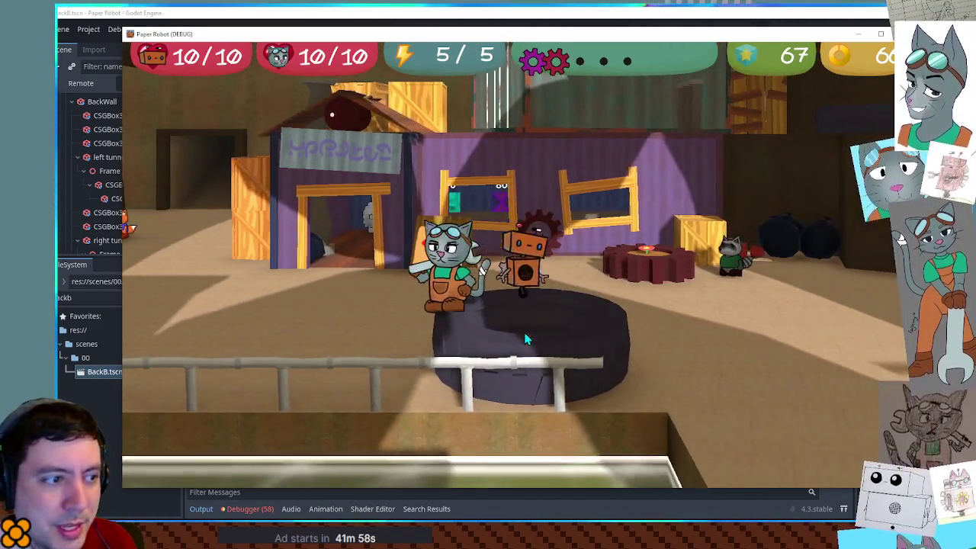
{"action": "key", "text": "Down"}
{"action": "key", "text": "Up"}
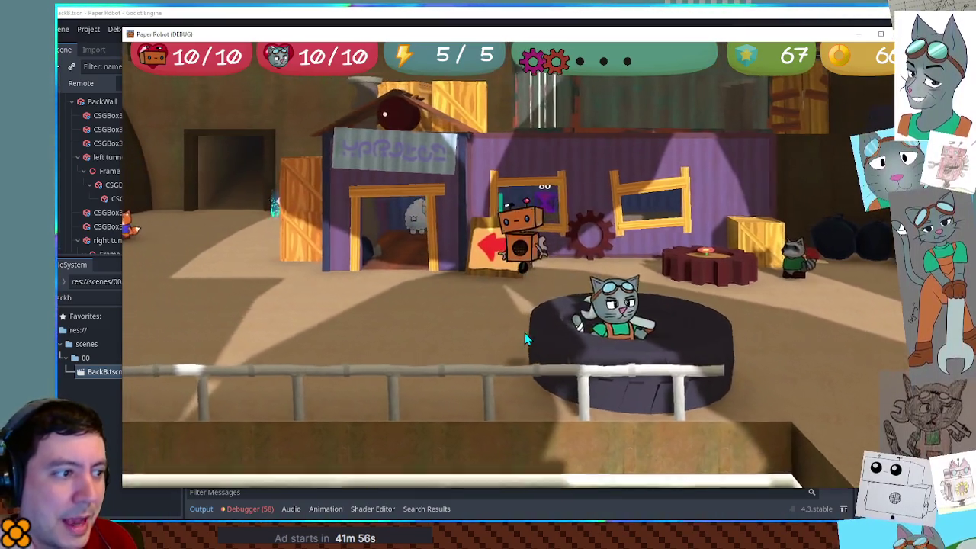
{"action": "key", "text": "Down"}
{"action": "key", "text": "Left"}
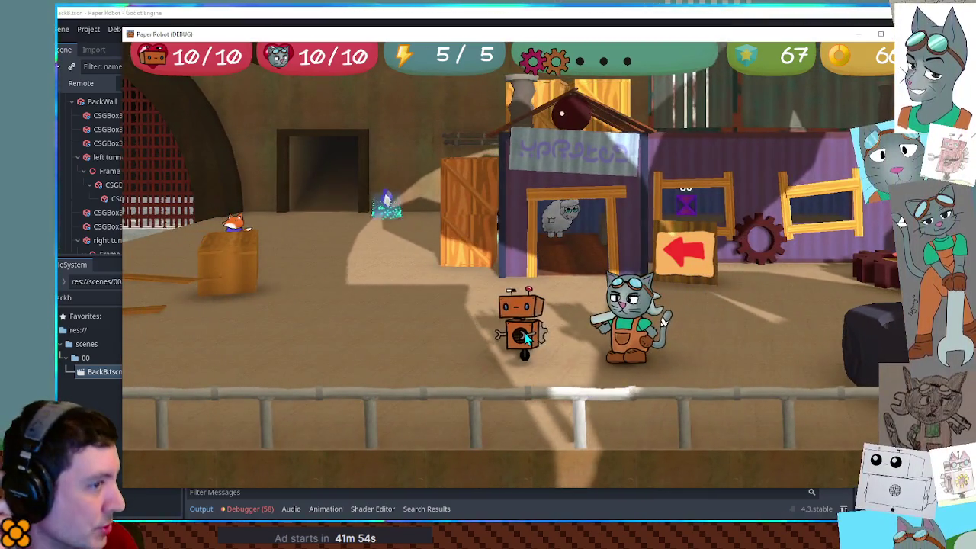
{"action": "key", "text": "Left"}
{"action": "key", "text": "Up"}
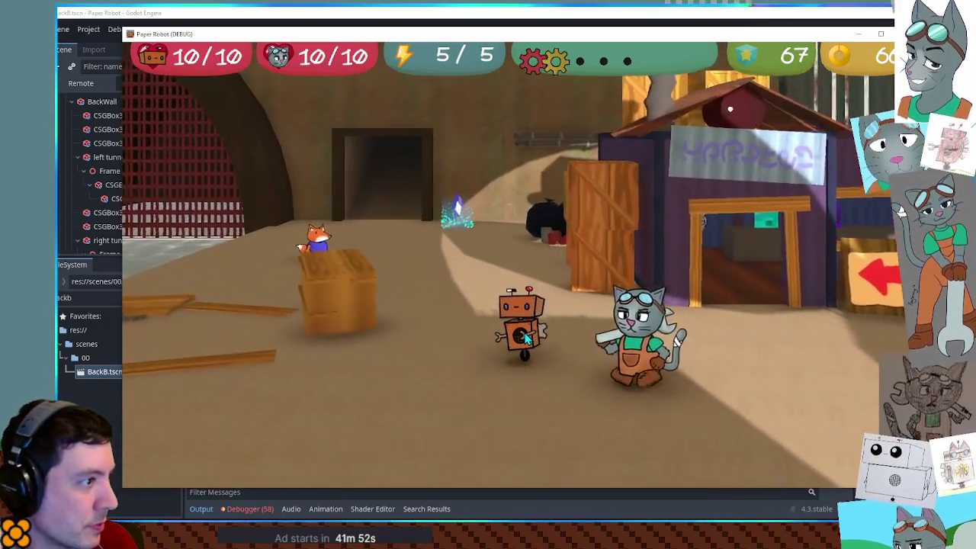
{"action": "key", "text": "Left"}
{"action": "key", "text": "Up"}
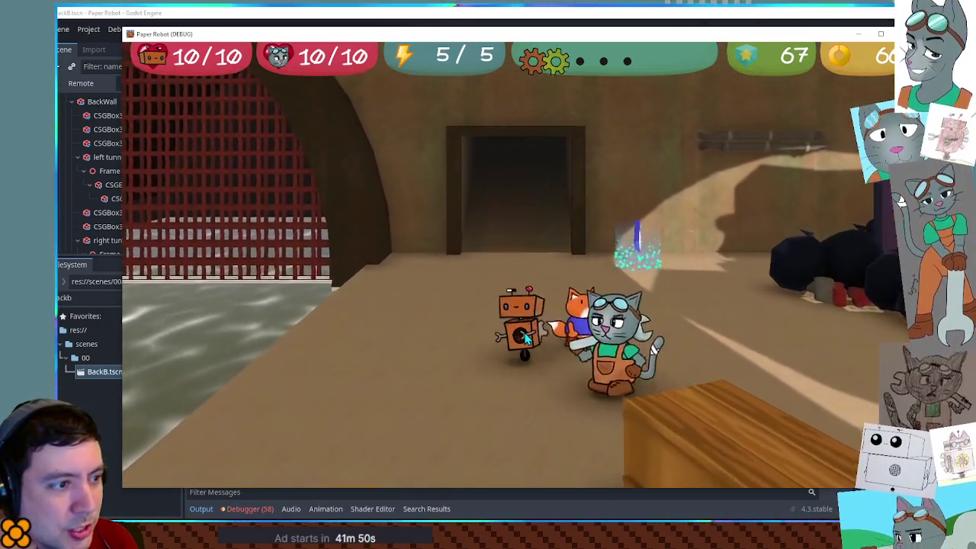
{"action": "key", "text": "Up"}
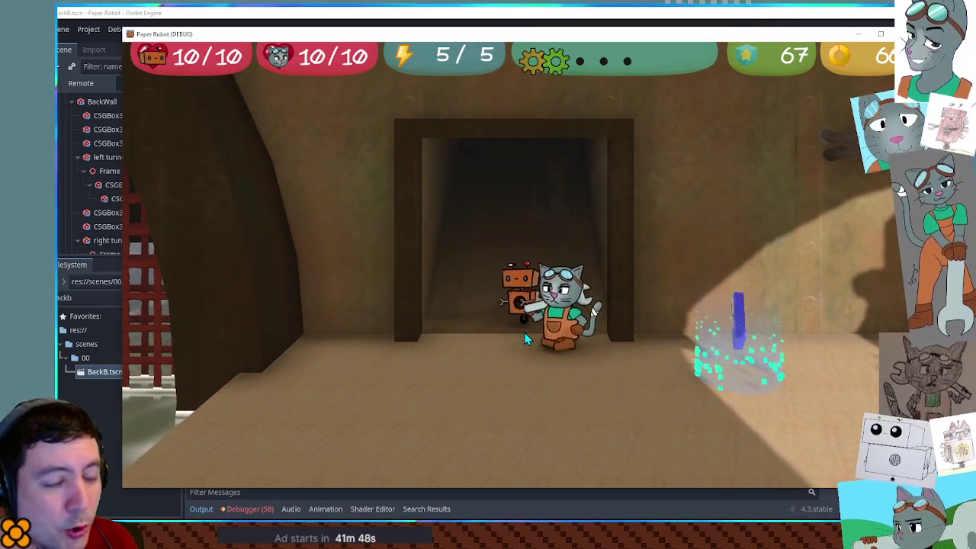
{"action": "key", "text": "Up"}
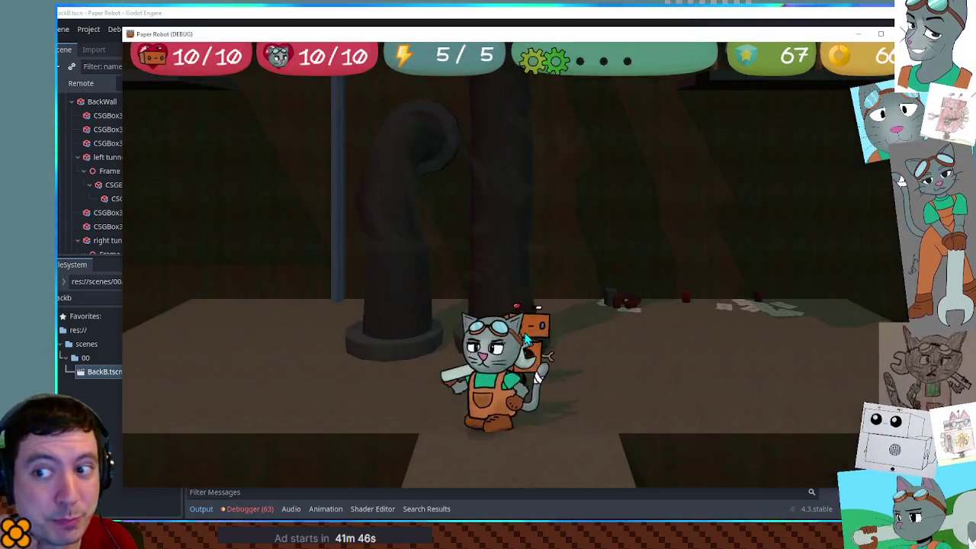
Step: Drive the robot forward past the cages into the pipe room, latching and releasing the cat
{"action": "key", "text": "Up"}
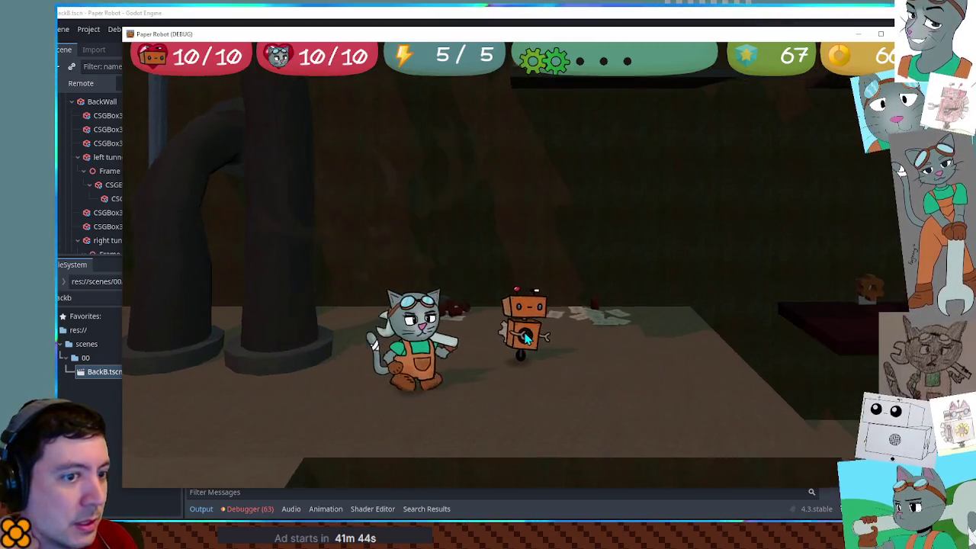
{"action": "key", "text": "Up"}
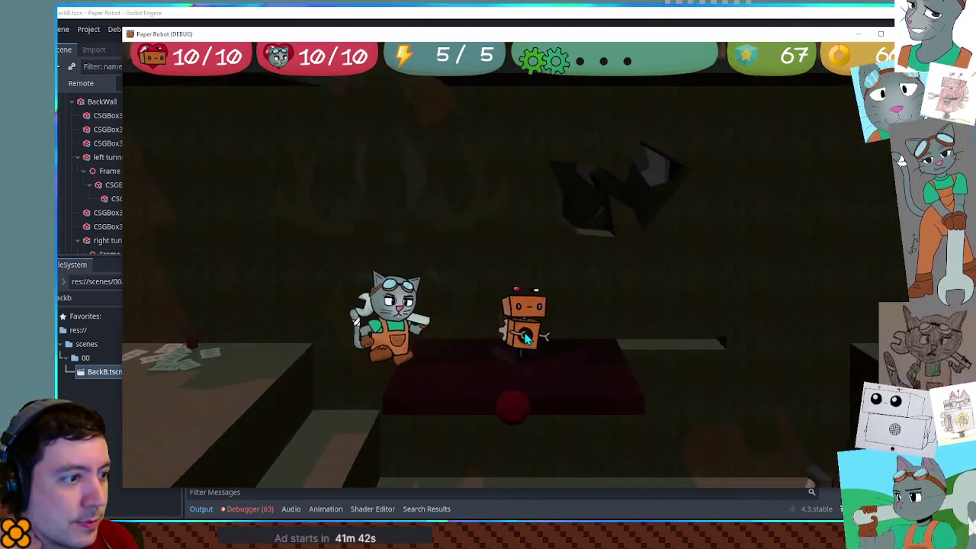
{"action": "key", "text": "d"}
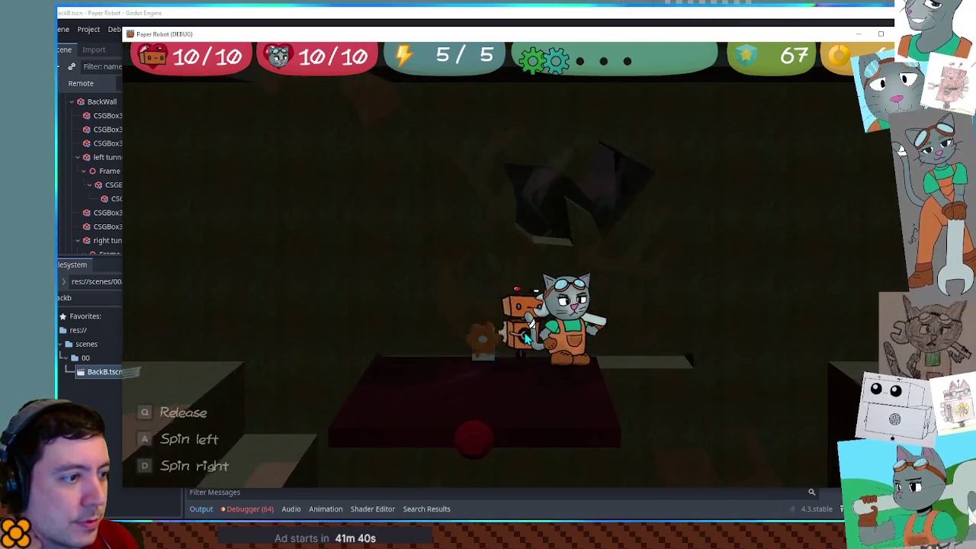
{"action": "key", "text": "q"}
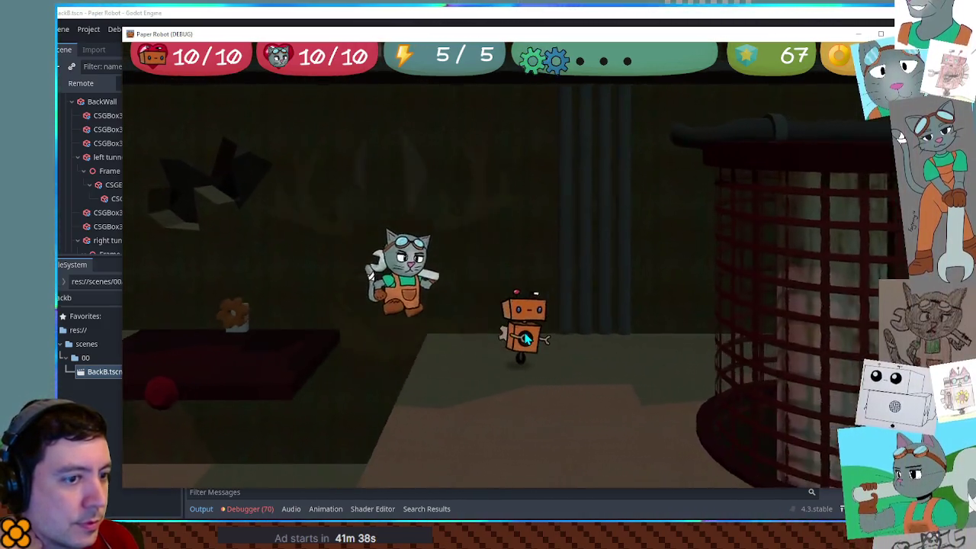
{"action": "key", "text": "Up"}
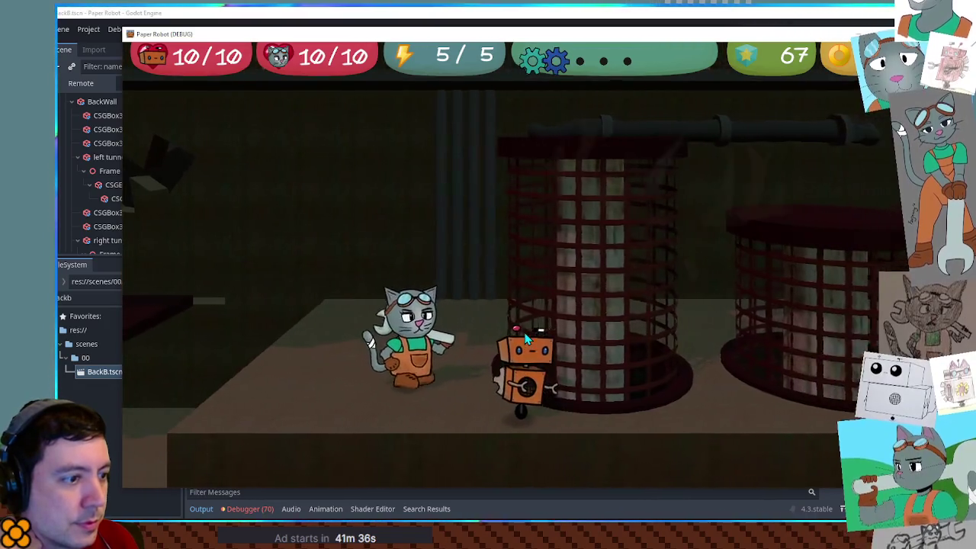
{"action": "key", "text": "Up"}
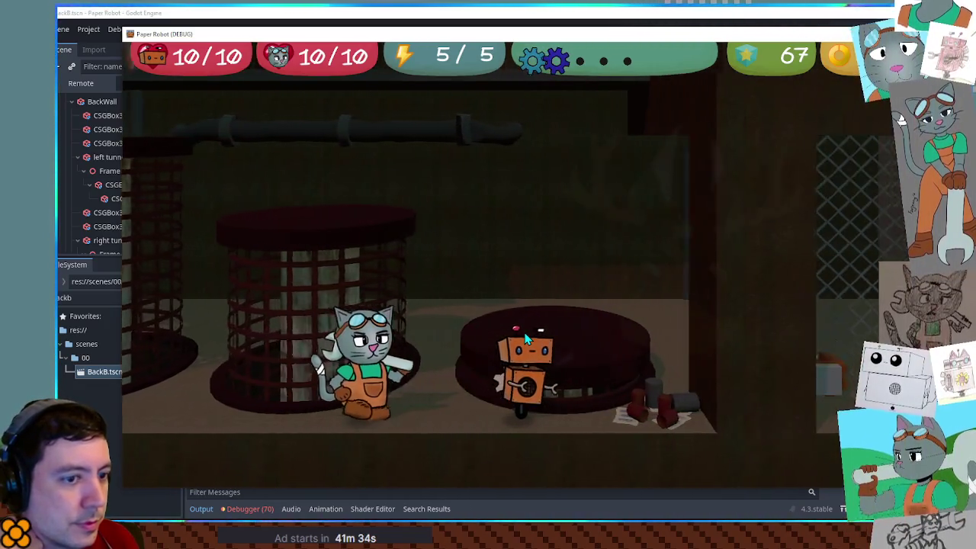
{"action": "key", "text": "Down"}
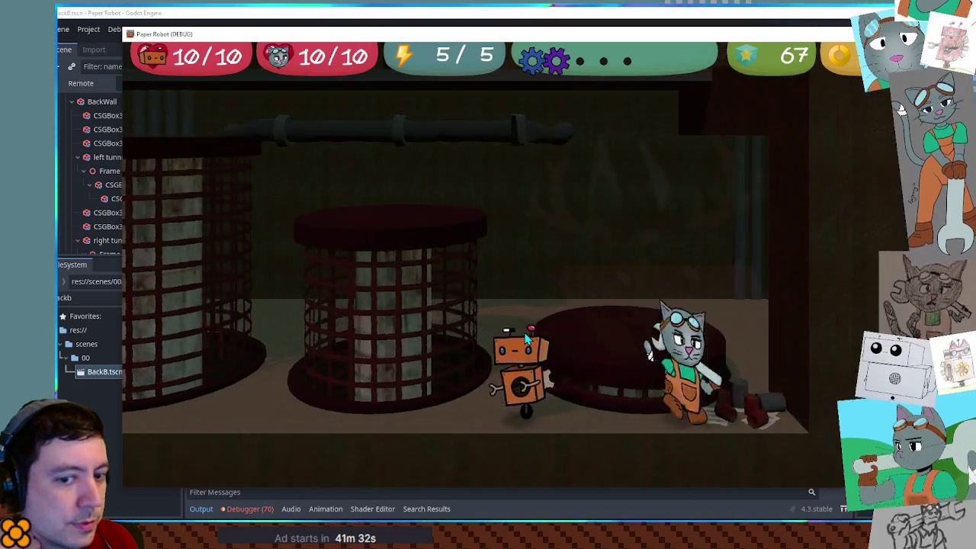
{"action": "key", "text": "Left"}
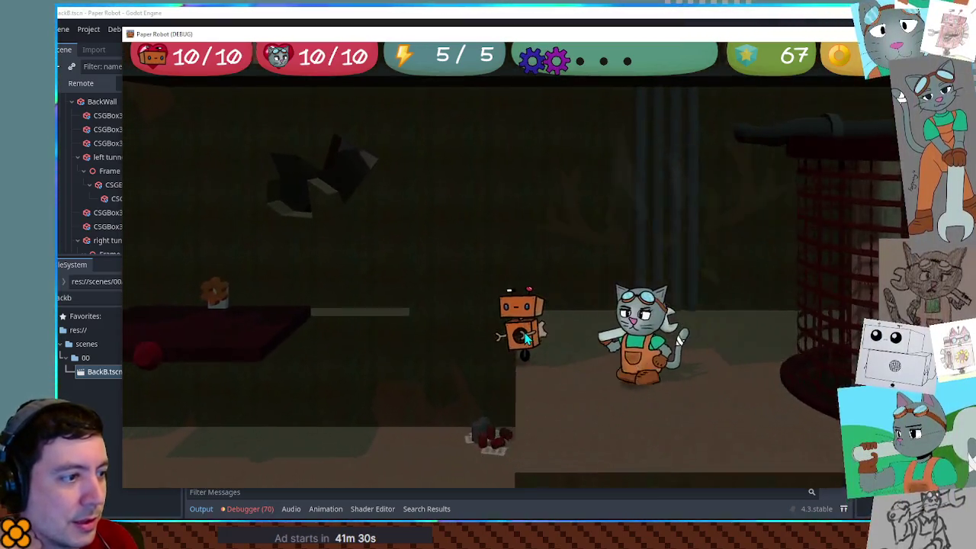
{"action": "key", "text": "Up"}
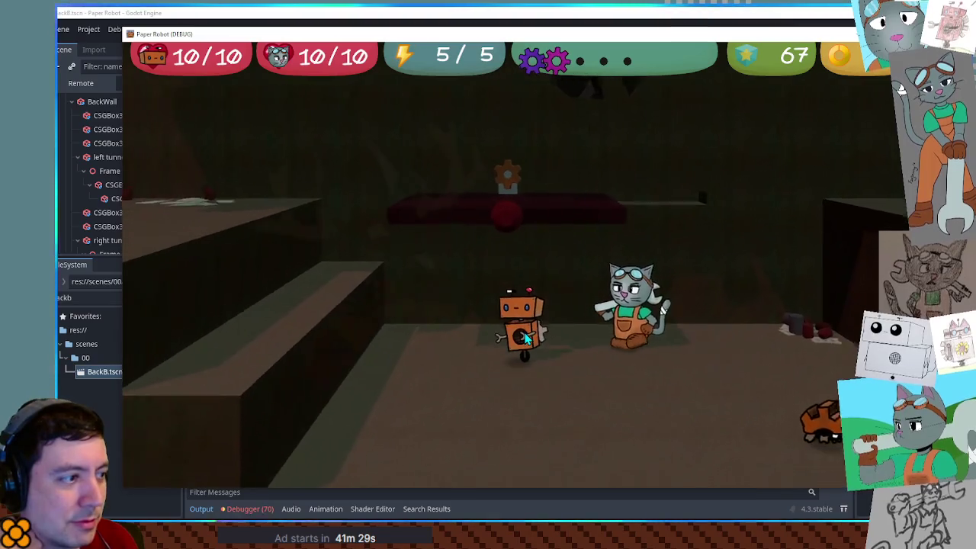
{"action": "key", "text": "Up"}
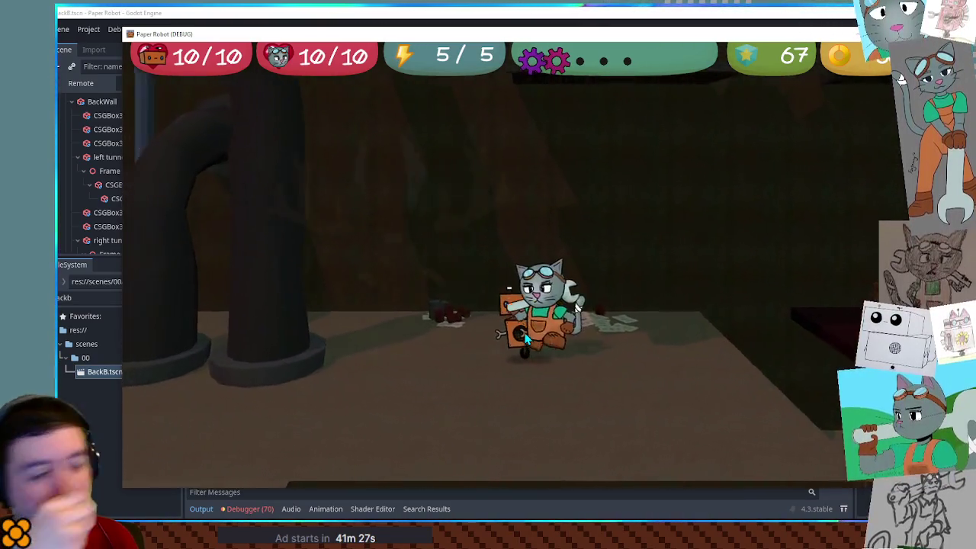
Step: Walk the robot left past the pipes and cat, then jump onto the dark red platform
{"action": "key", "text": "Left"}
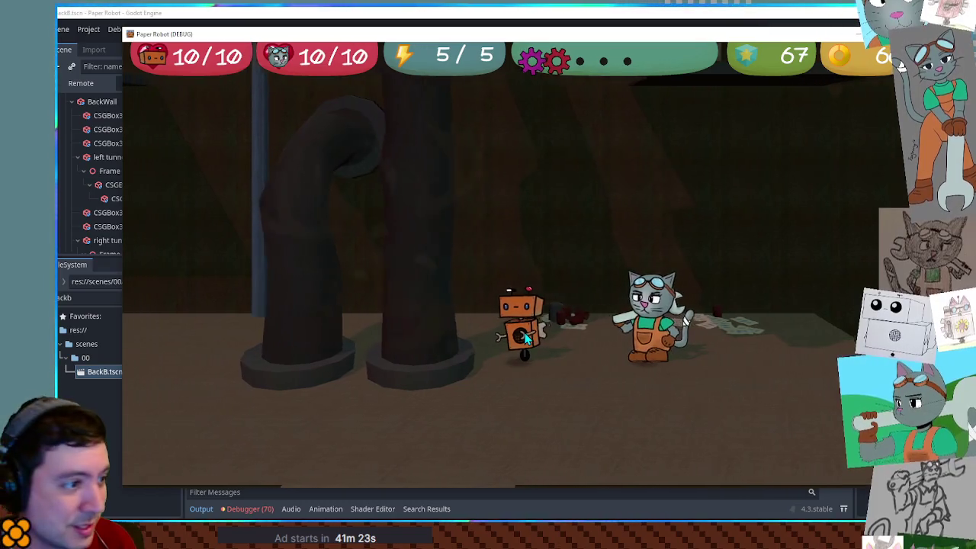
{"action": "key", "text": "Left"}
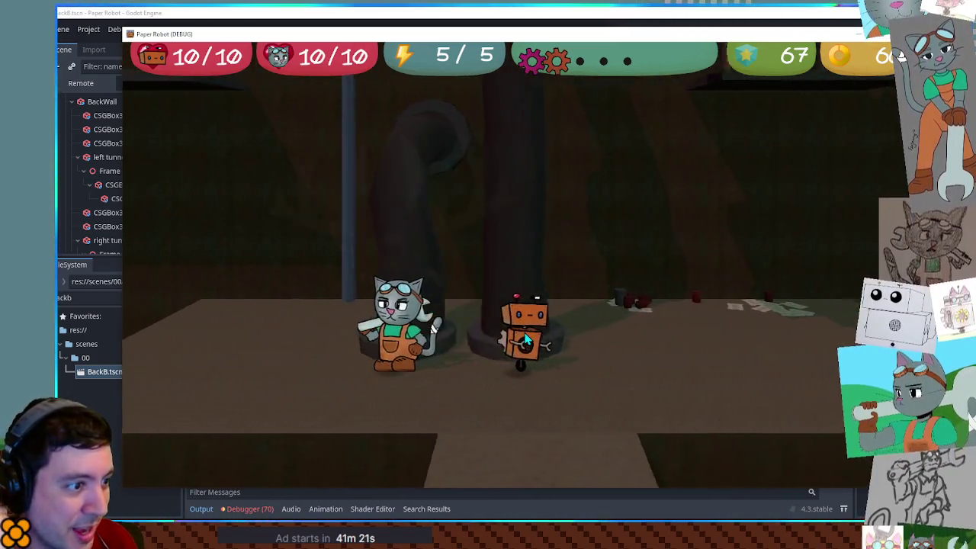
{"action": "key", "text": "Left"}
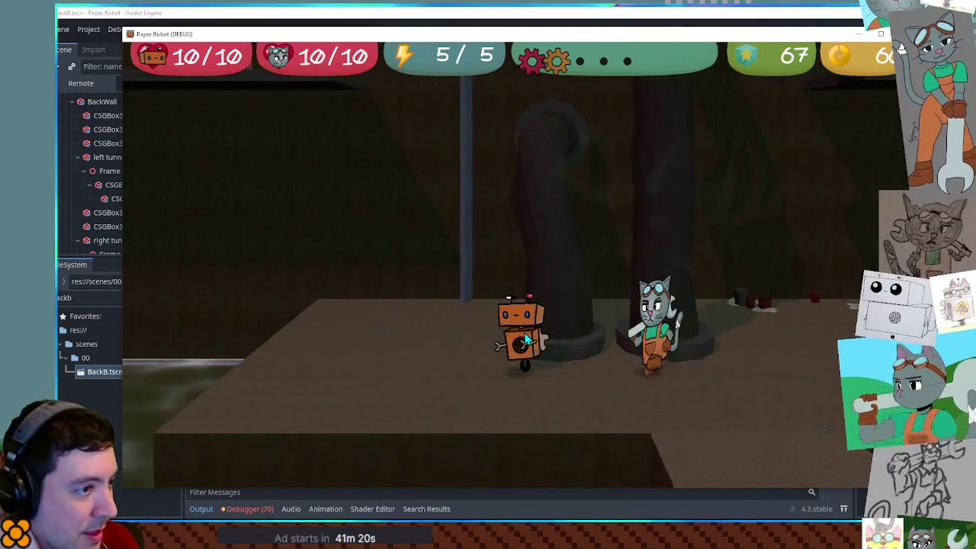
{"action": "key", "text": "Left"}
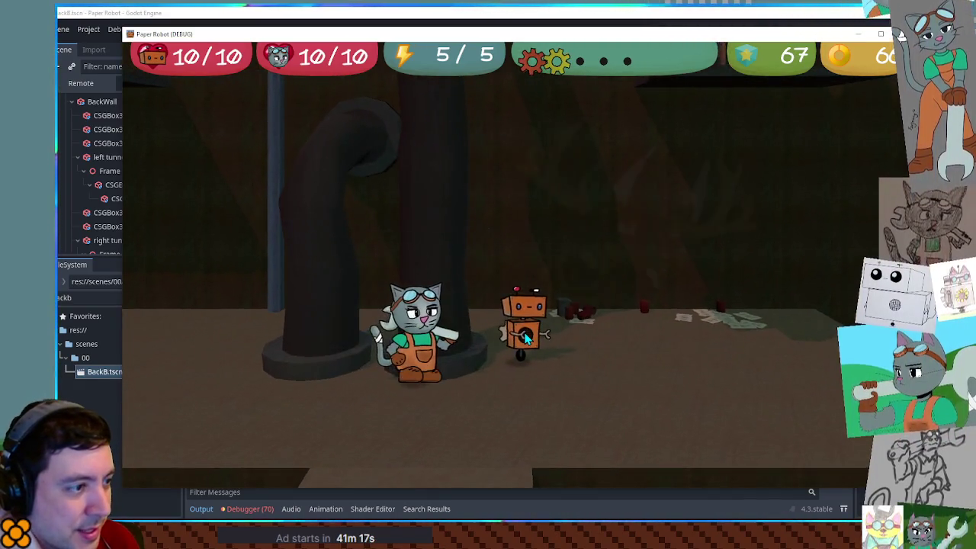
{"action": "key", "text": "Left"}
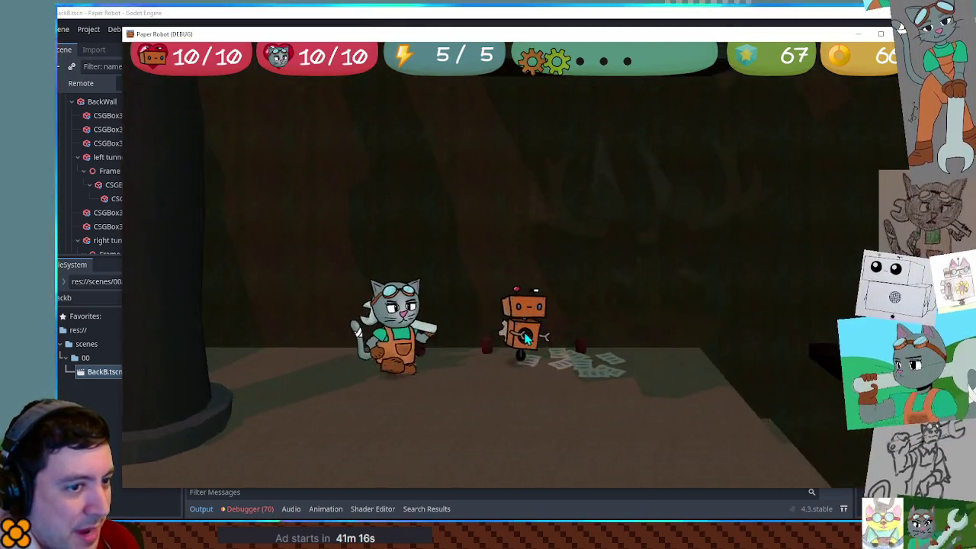
{"action": "key", "text": "Left"}
{"action": "key", "text": "space"}
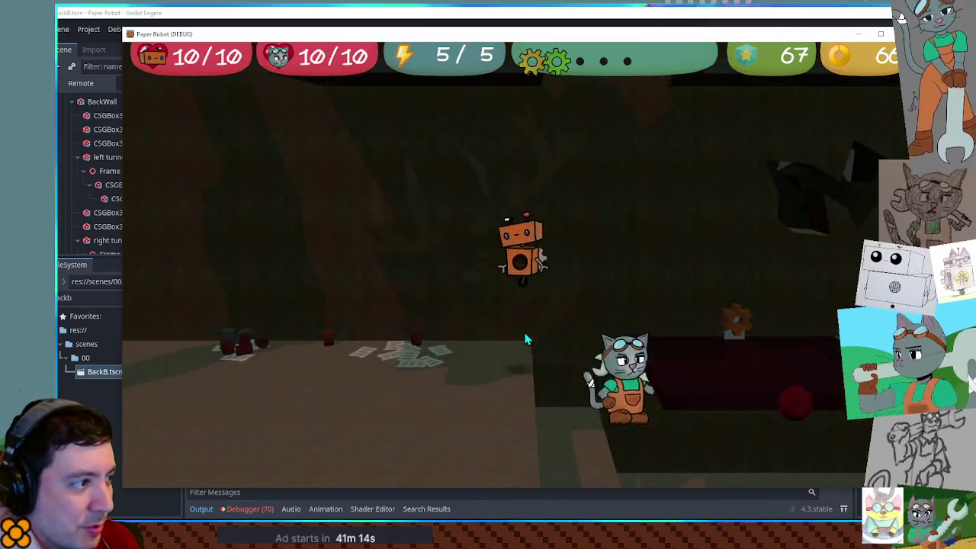
{"action": "key", "text": "Left"}
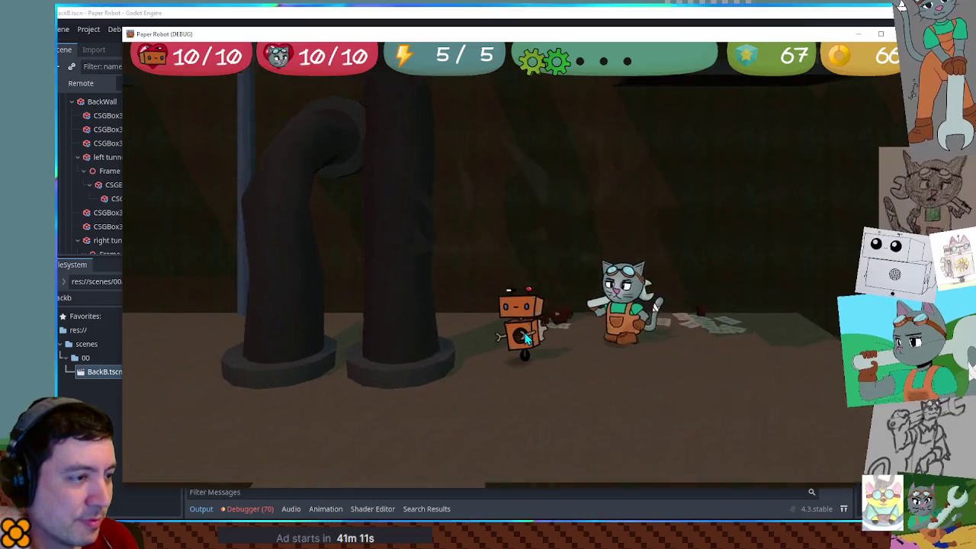
{"action": "key", "text": "Right"}
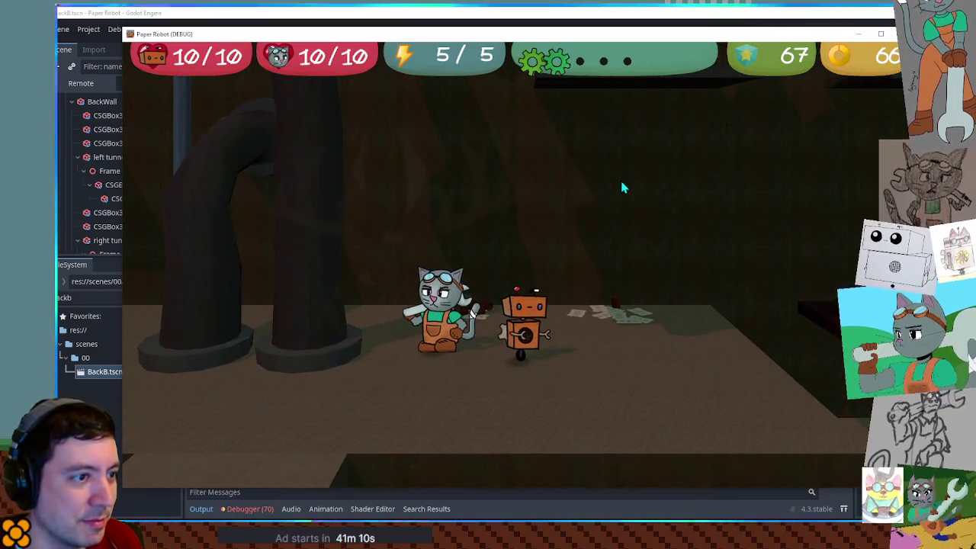
{"action": "key", "text": "Left"}
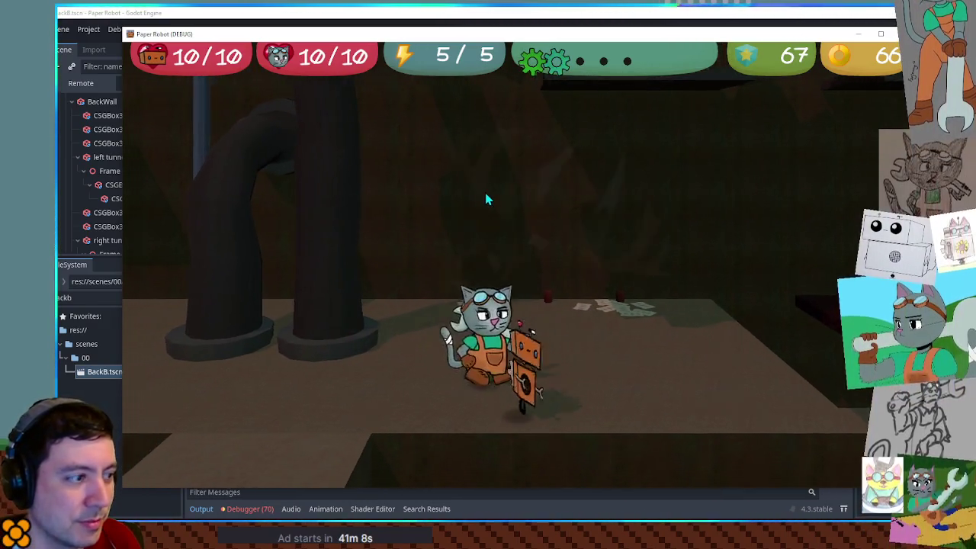
{"action": "key", "text": "Right"}
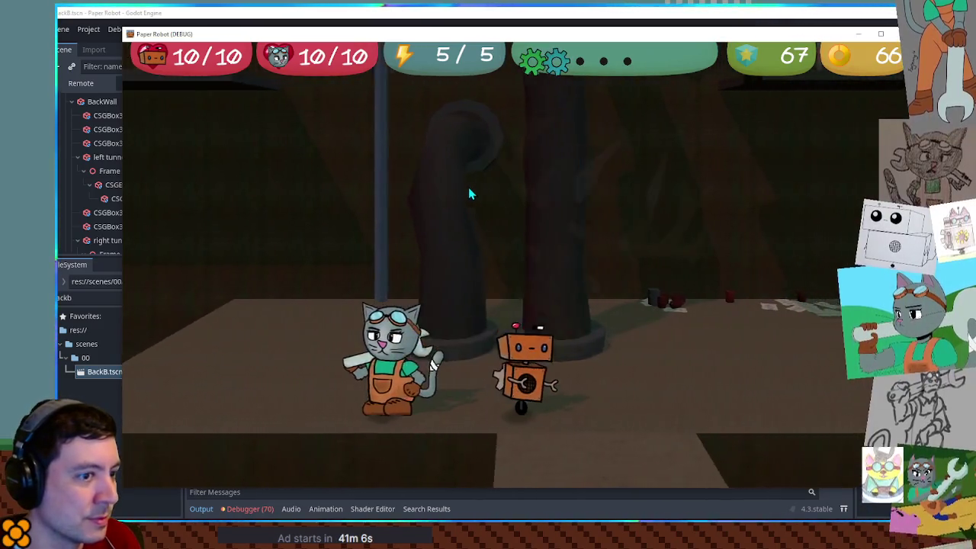
{"action": "key", "text": "Up"}
{"action": "key", "text": "Right"}
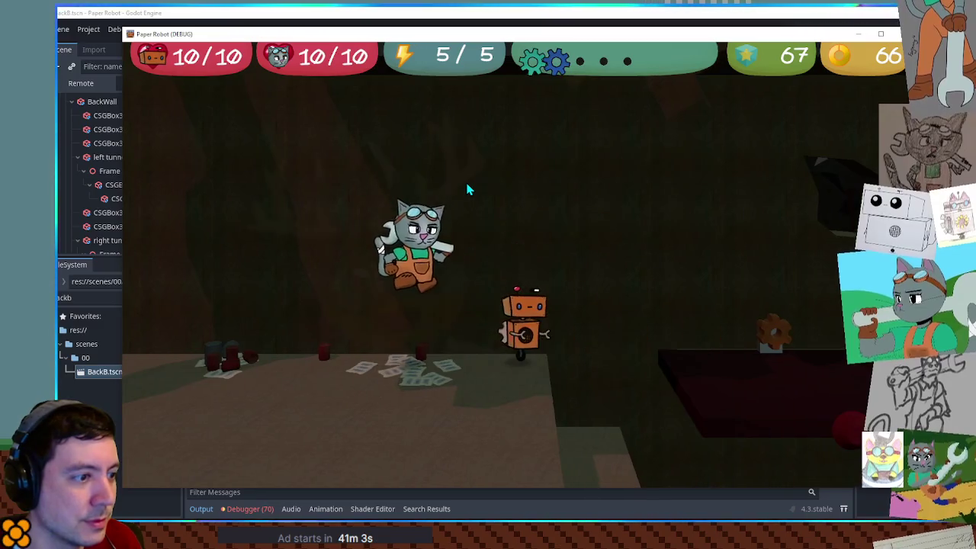
{"action": "key", "text": "Right"}
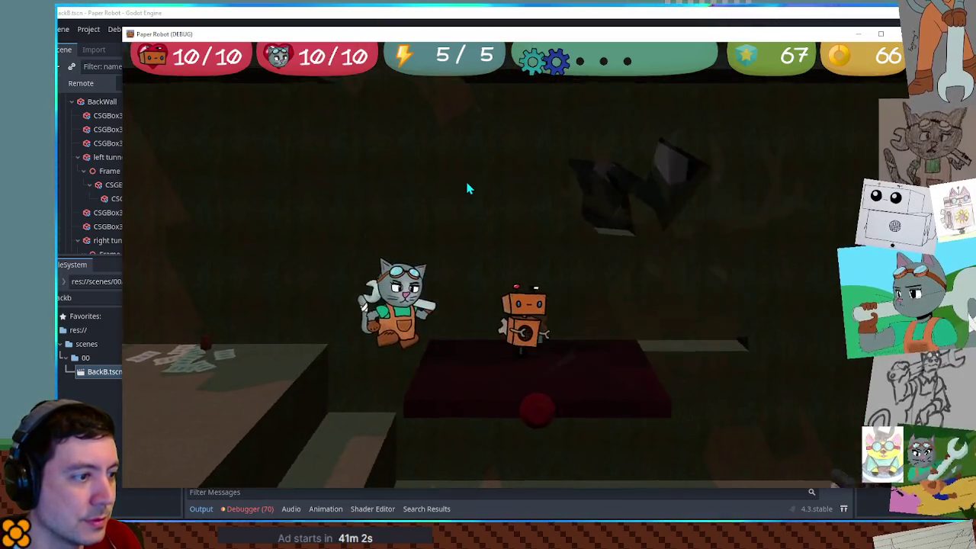
{"action": "key", "text": "Left"}
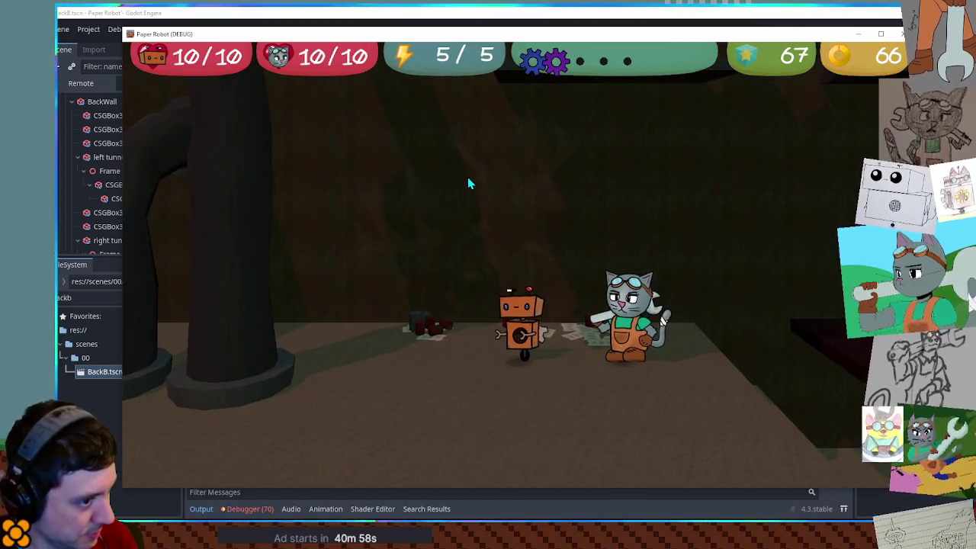
{"action": "key", "text": "Right"}
{"action": "key", "text": "Right"}
{"action": "key", "text": "space"}
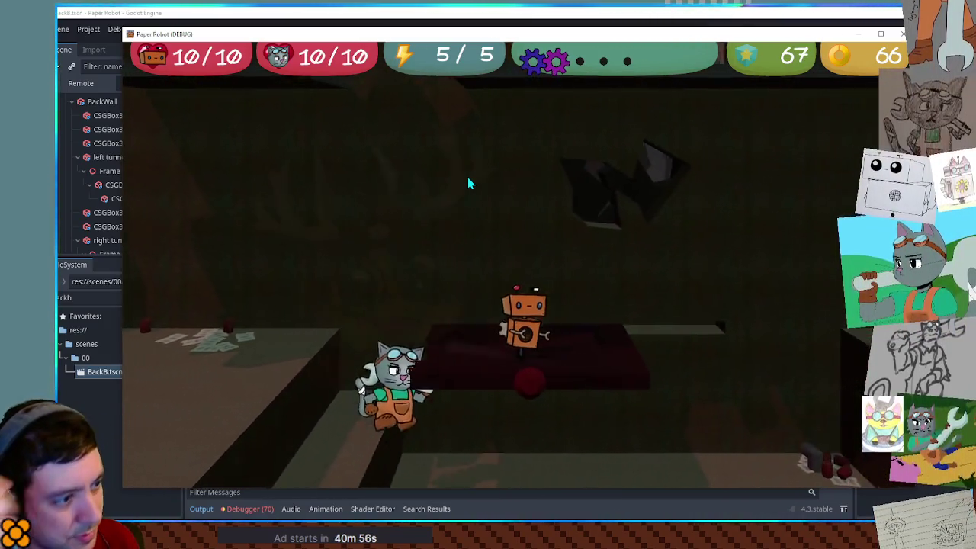
Step: Walk the robot around the red platform and pillars, then stop the game with F8
{"action": "key", "text": "Left"}
{"action": "key", "text": "space"}
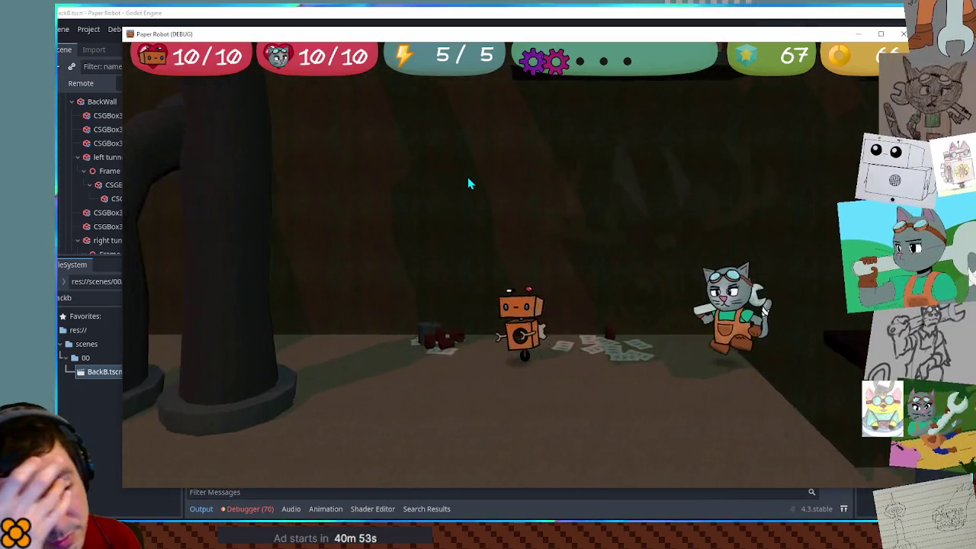
{"action": "key", "text": "Left"}
{"action": "key", "text": "Down"}
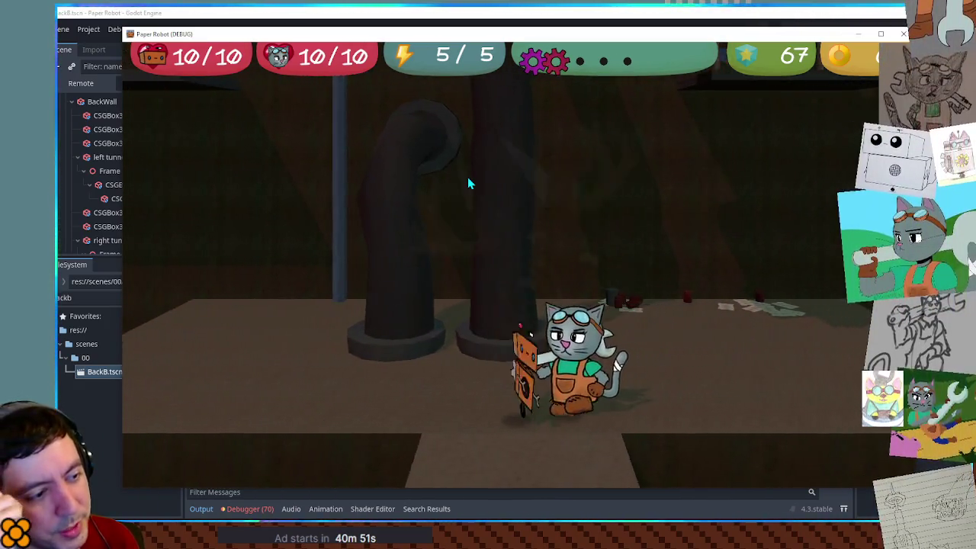
{"action": "key", "text": "Right"}
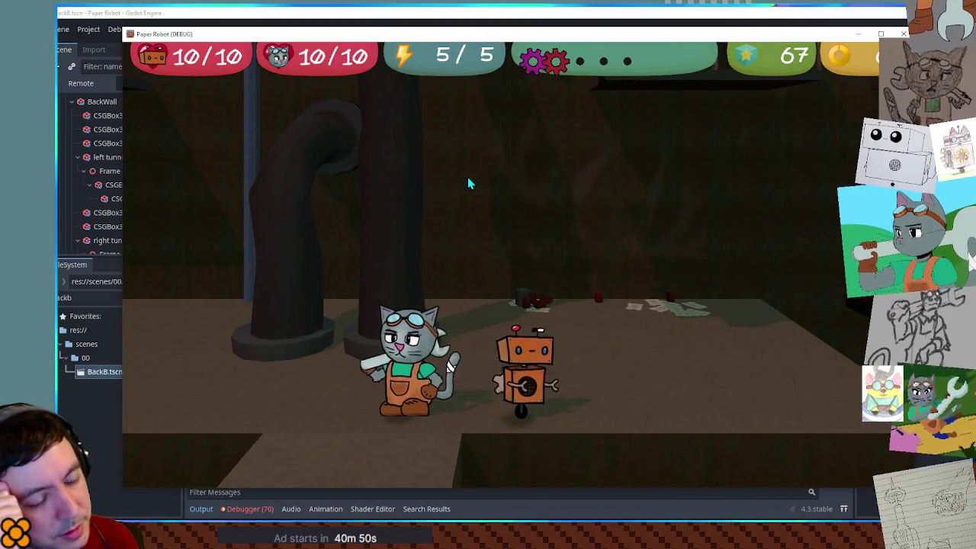
{"action": "key", "text": "Up"}
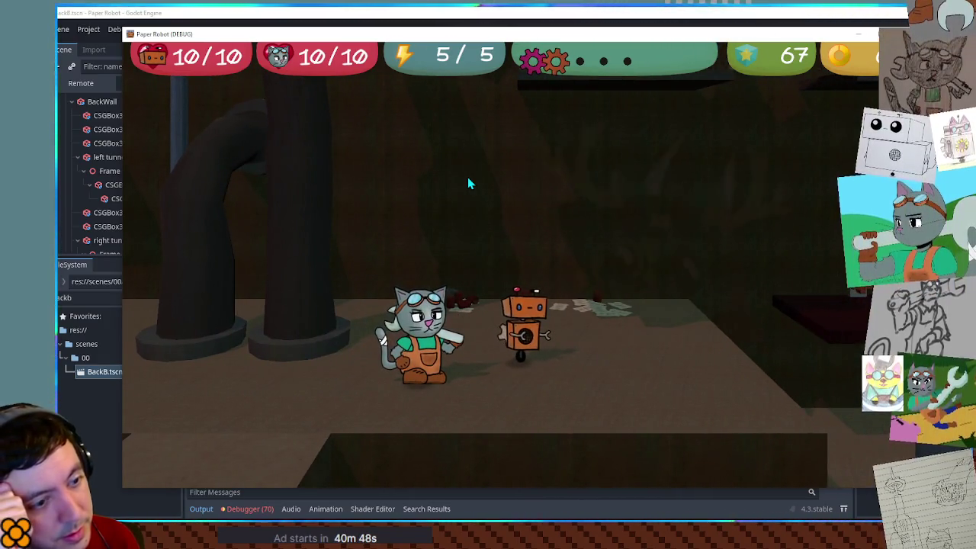
{"action": "key", "text": "Right"}
{"action": "key", "text": "Left"}
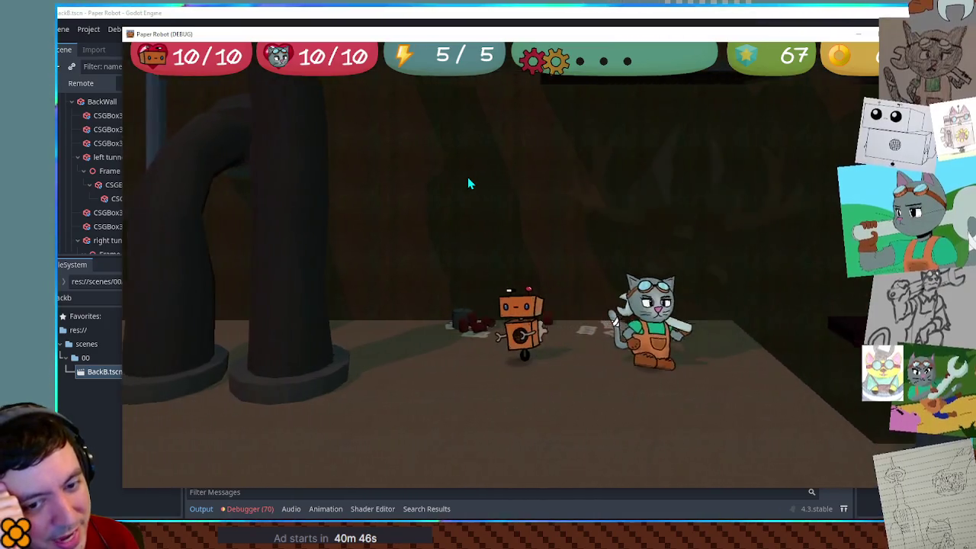
{"action": "key", "text": "Left"}
{"action": "key", "text": "Right"}
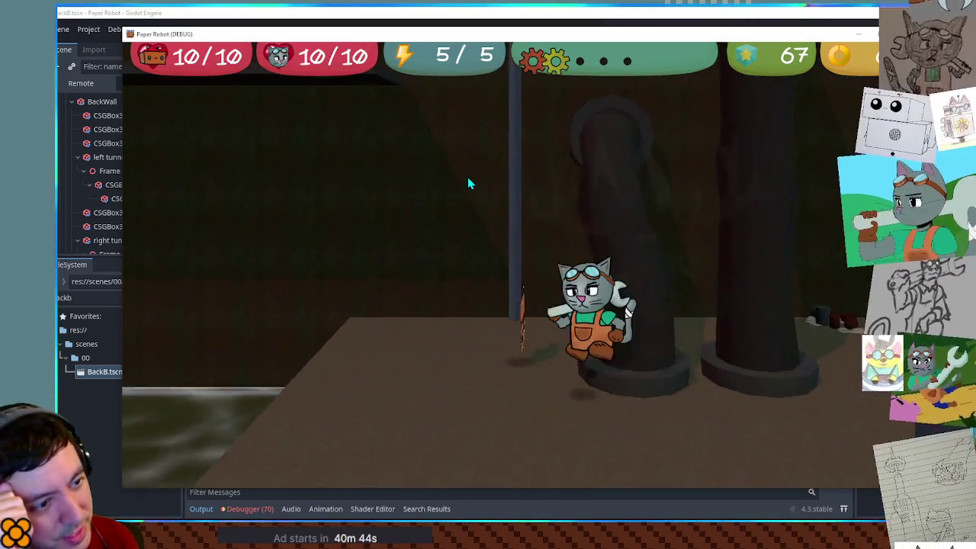
{"action": "key", "text": "Right"}
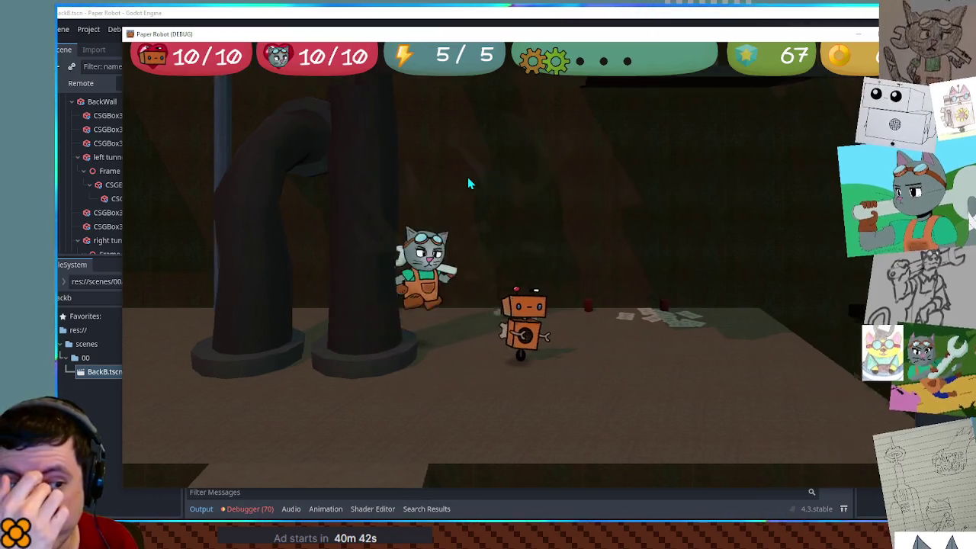
{"action": "key", "text": "Right"}
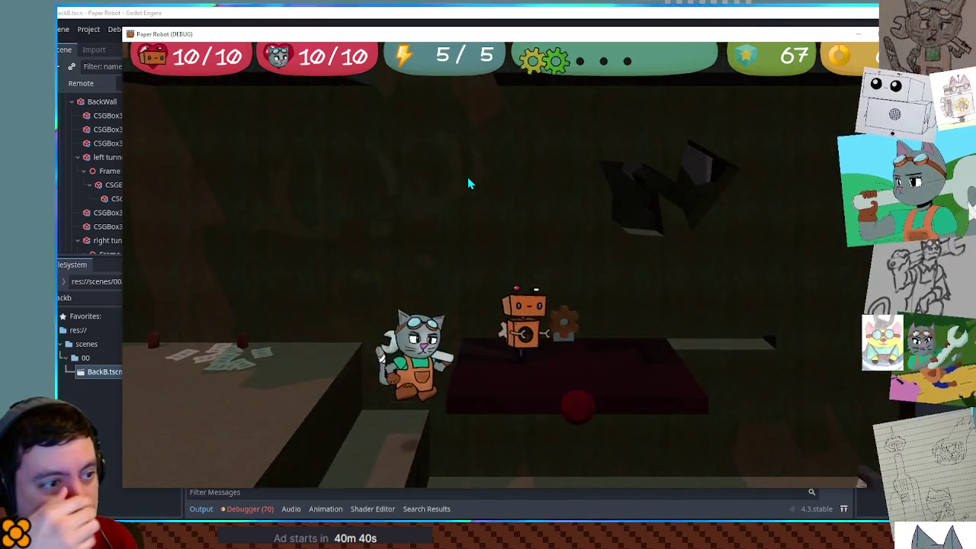
{"action": "key", "text": "Left"}
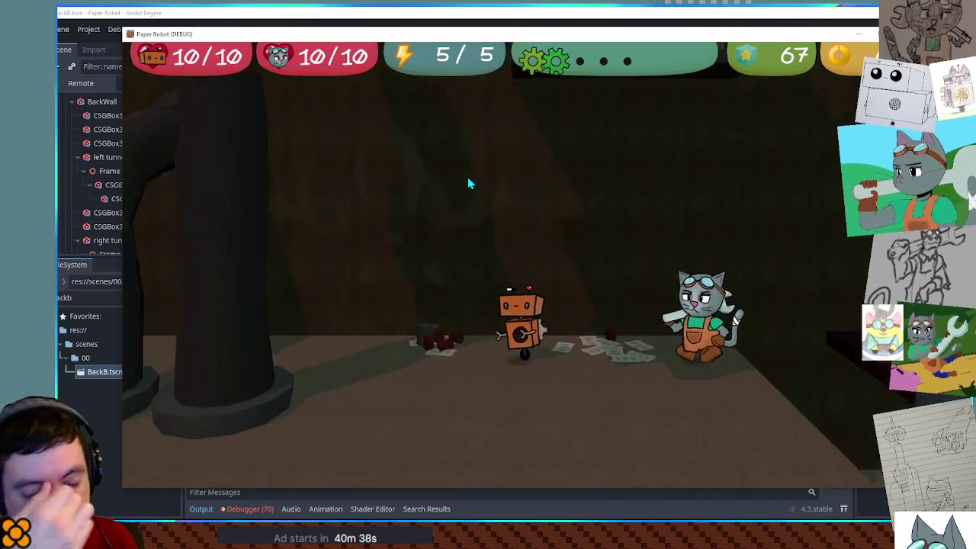
{"action": "key", "text": "Left"}
{"action": "key", "text": "Down"}
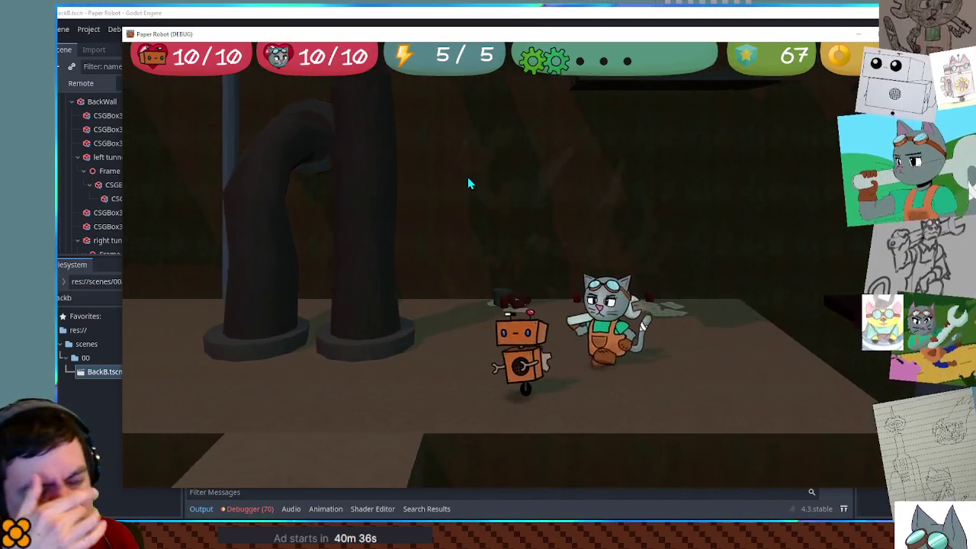
{"action": "key", "text": "Left"}
{"action": "key", "text": "Right"}
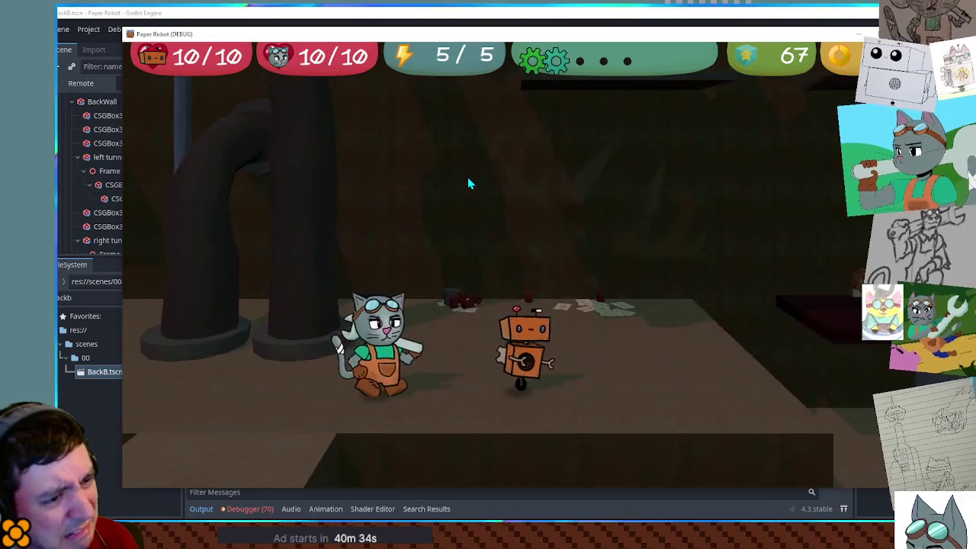
{"action": "key", "text": "Up"}
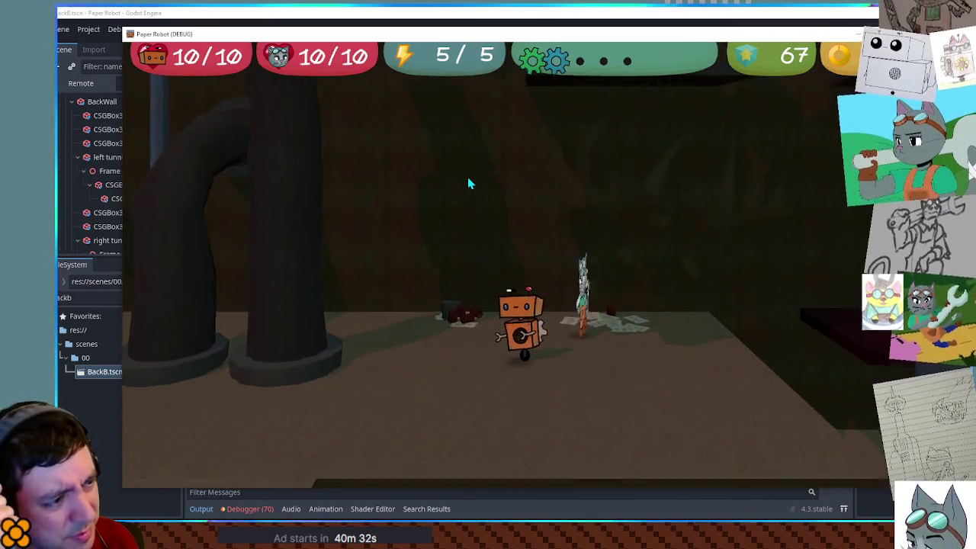
{"action": "key", "text": "Left"}
{"action": "key", "text": "Down"}
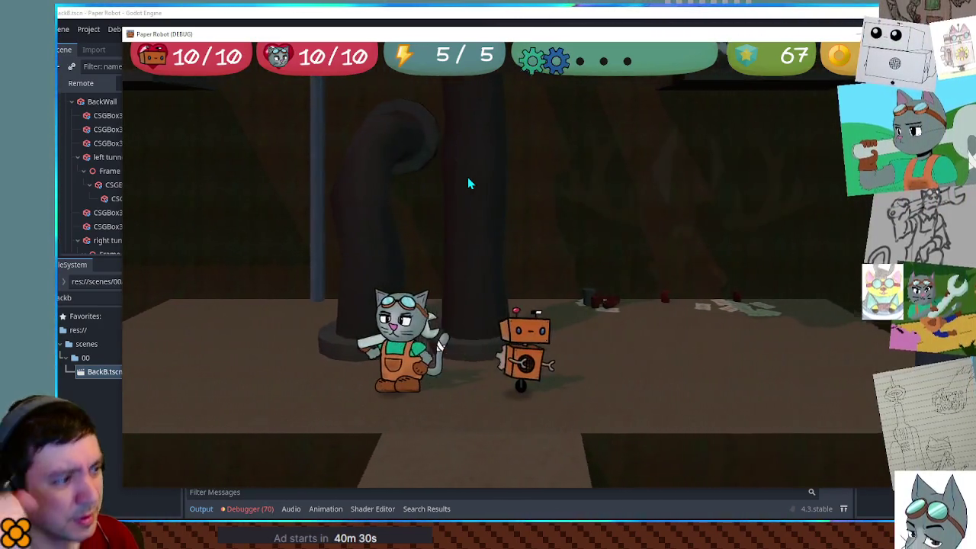
{"action": "key", "text": "F8"}
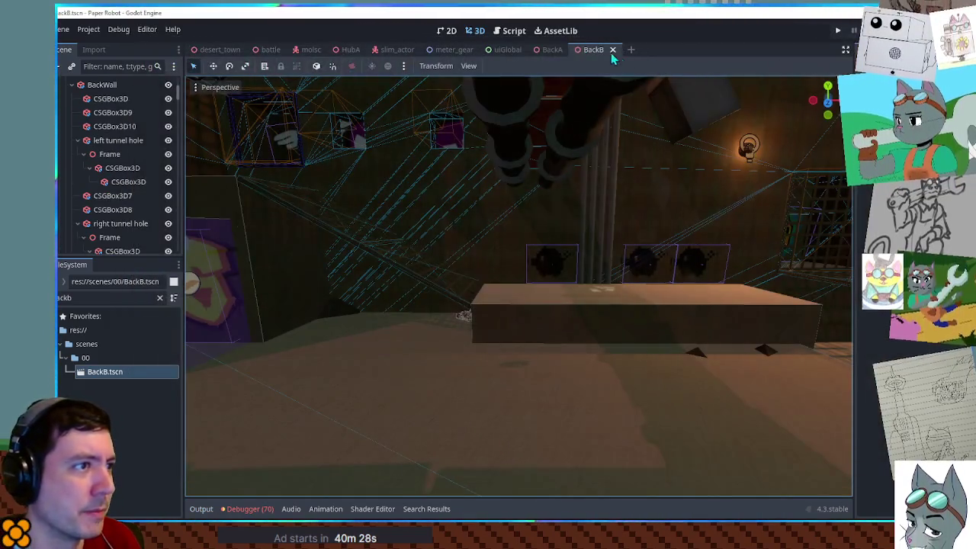
Step: Open TODO.txt in the script editor and close the debug_menu.gd script
{"action": "left_click", "coordinate": [513, 31]}
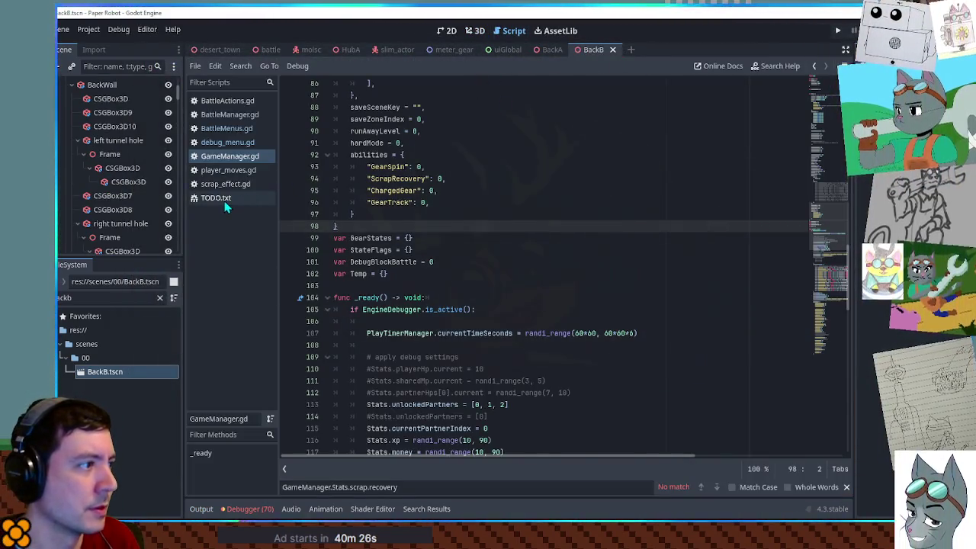
{"action": "left_click", "coordinate": [221, 198]}
{"action": "middle_click", "coordinate": [221, 142]}
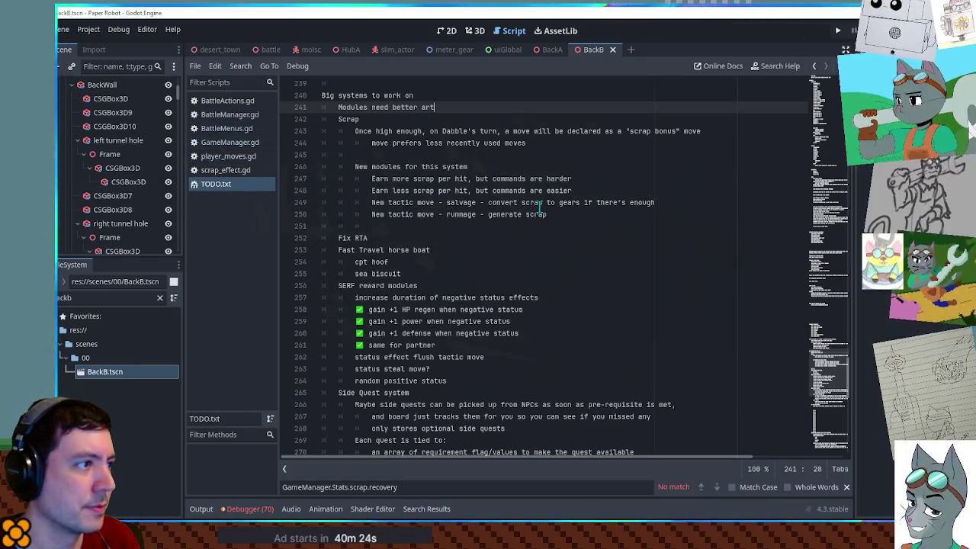
Step: Delete the outdated scrap-bonus note lines under Scrap
{"action": "left_click", "coordinate": [548, 214]}
{"action": "left_click_drag", "start_coordinate": [518, 154], "coordinate": [522, 119]}
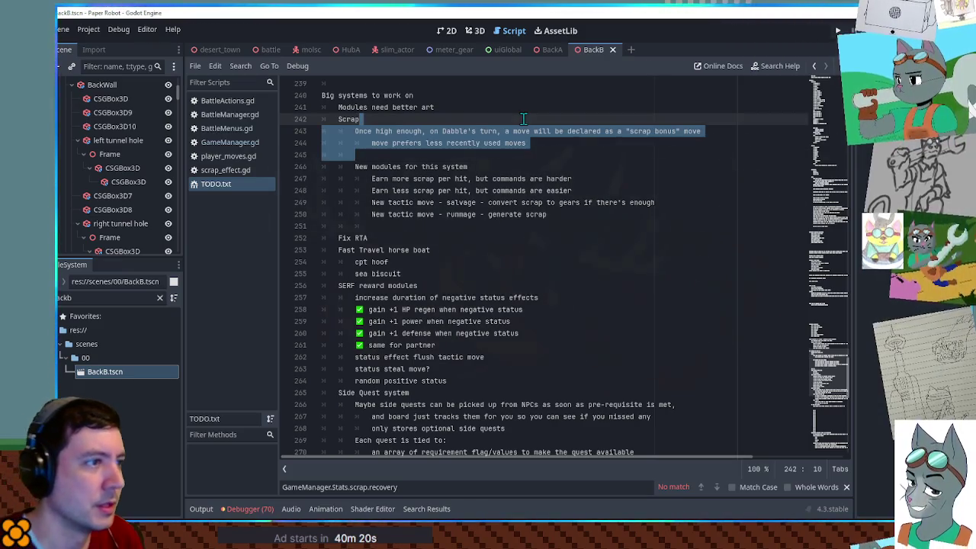
{"action": "key", "text": "Delete"}
Step: Add new lines for a Tutorial item with an indented BackA entry beneath it
{"action": "key", "text": "Down"}
{"action": "key", "text": "Down"}
{"action": "key", "text": "Down"}
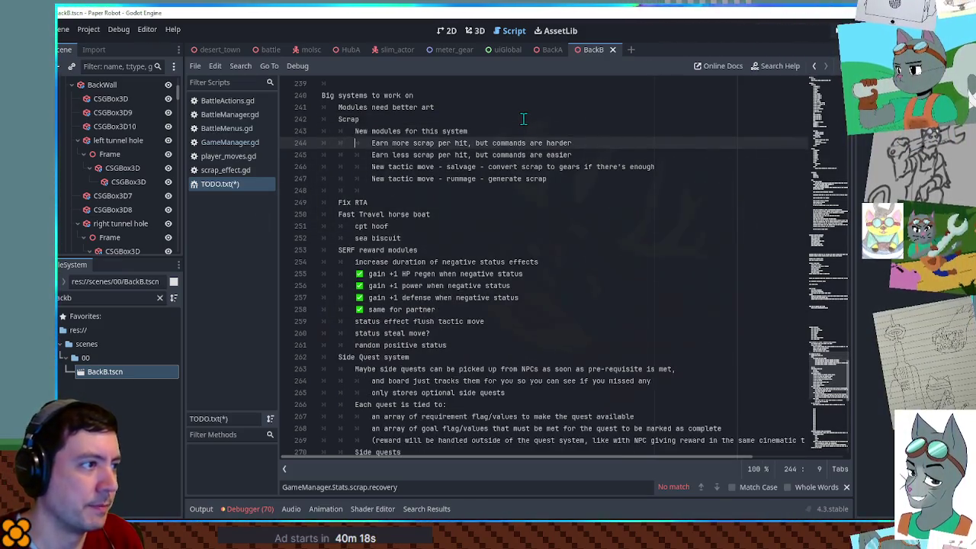
{"action": "key", "text": "End"}
{"action": "key", "text": "Return"}
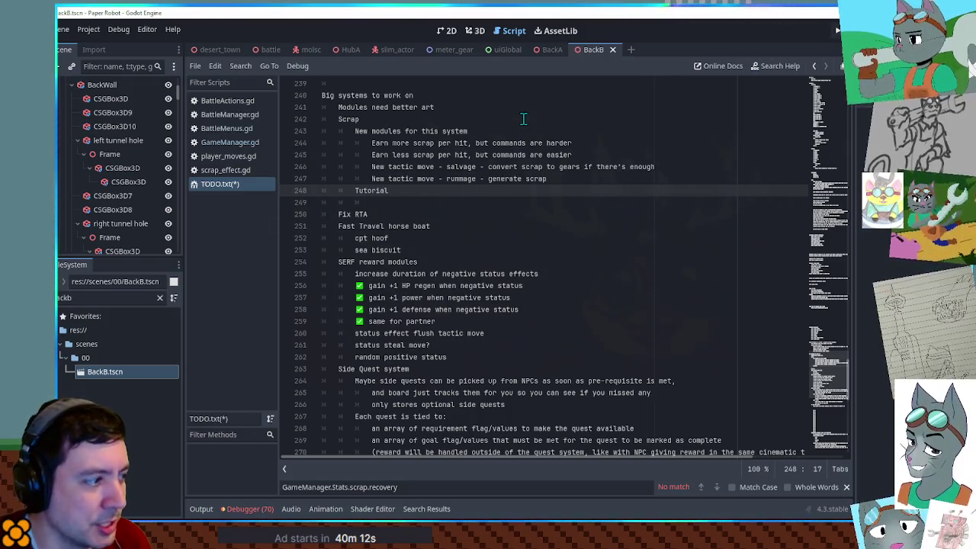
{"action": "key", "text": "Return"}
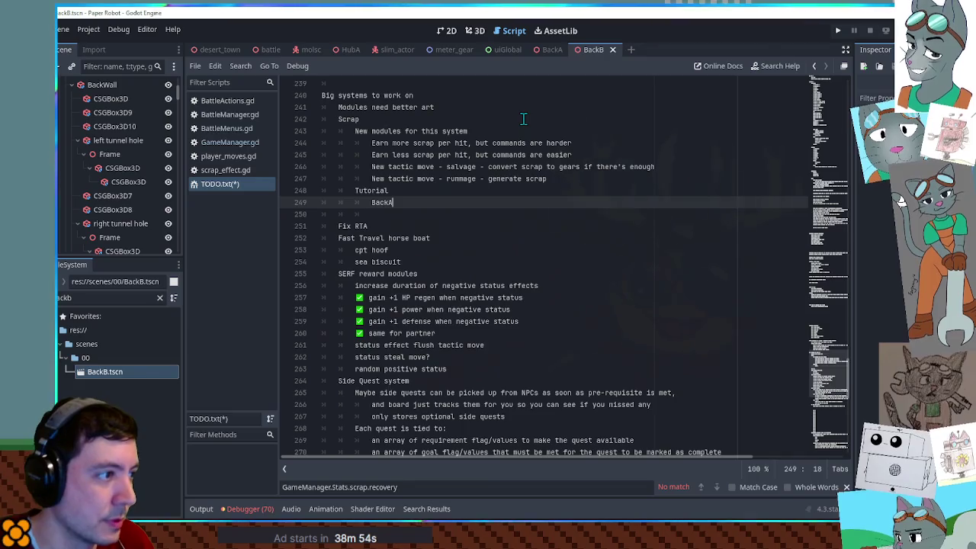
Step: Add the note 'Character can later upgrade your special moves' below BackA and save TODO.txt
{"action": "key", "text": "Return"}
{"action": "type", "text": "Character can lat"}
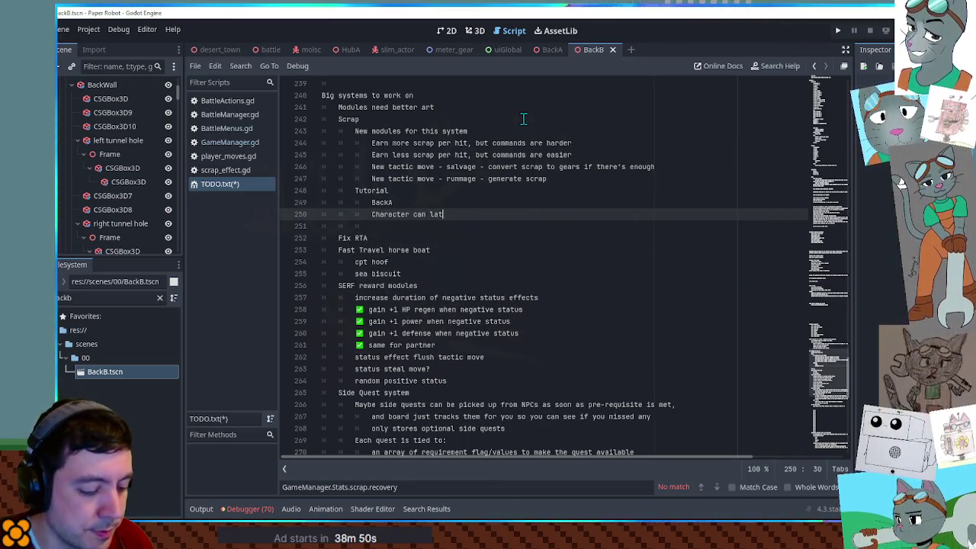
{"action": "type", "text": "er upgrade you"}
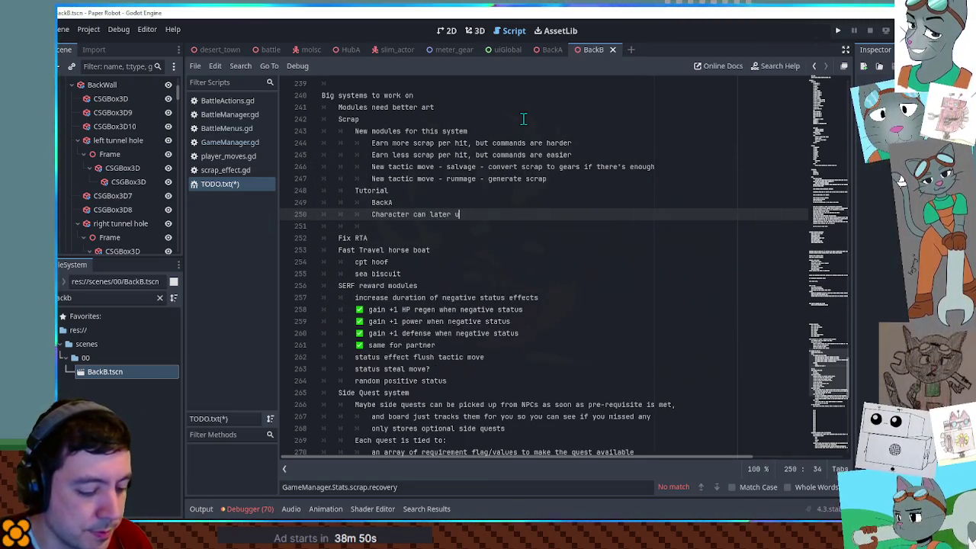
{"action": "type", "text": "r spe"}
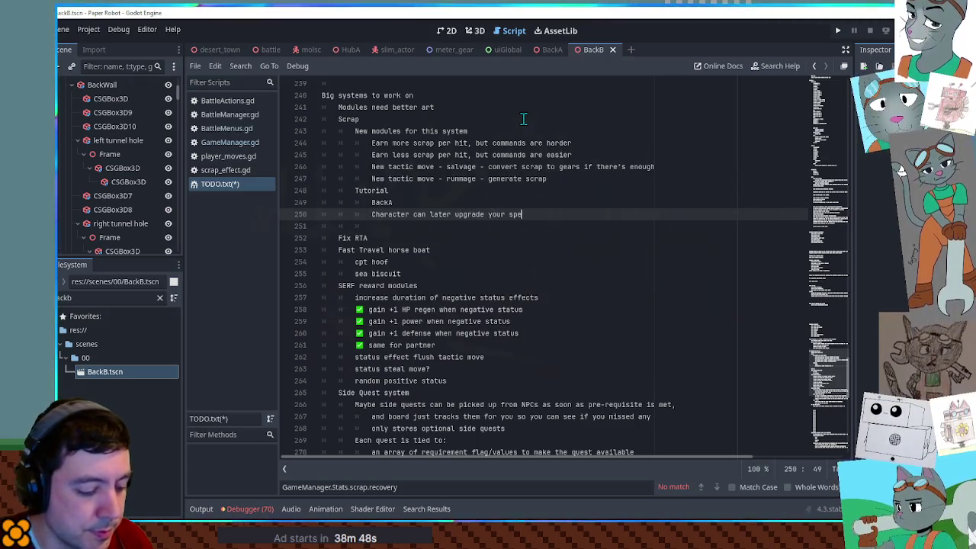
{"action": "type", "text": "cial moves"}
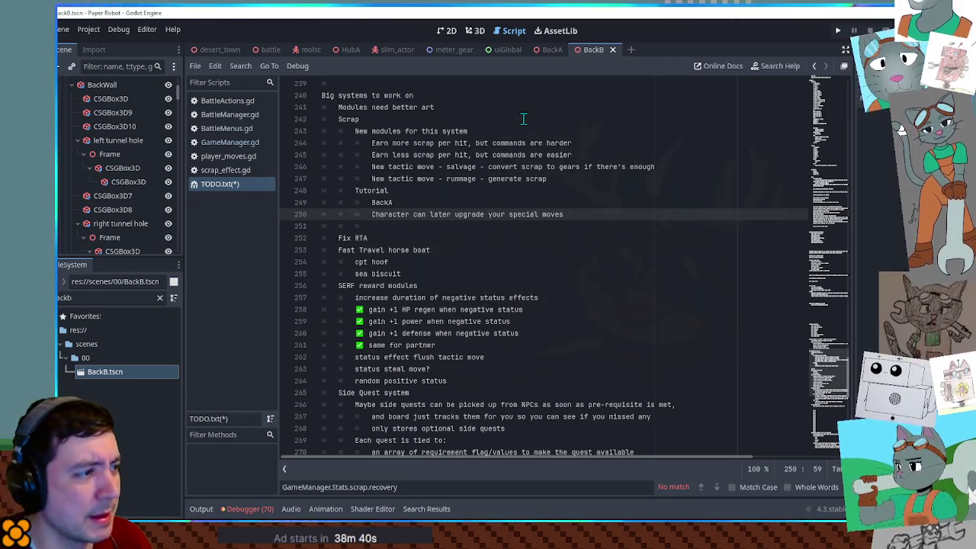
{"action": "key", "text": "ctrl+s"}
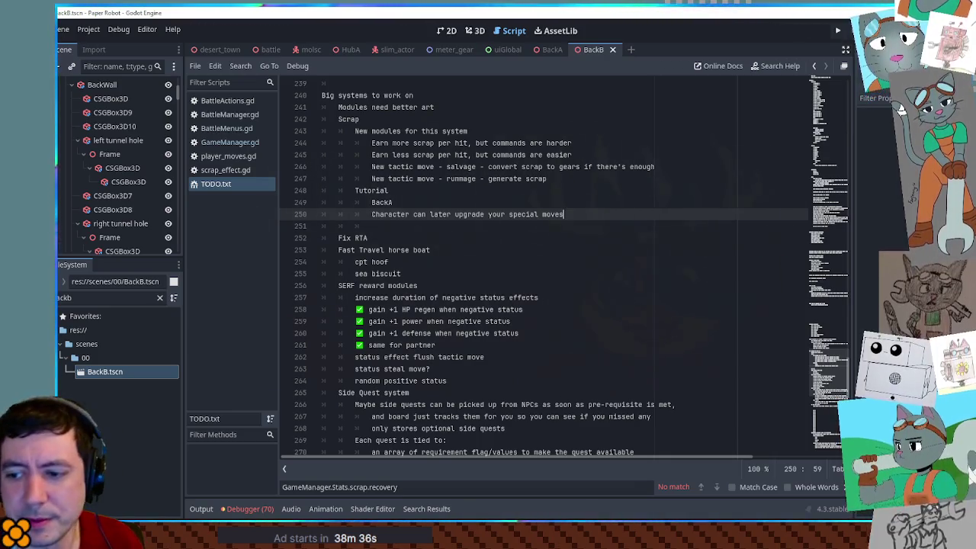
Step: Check the Tutorial and BackA lines, then open the BackA level in 3D
{"action": "key", "text": "alt+Tab"}
{"action": "key", "text": "alt+Tab"}
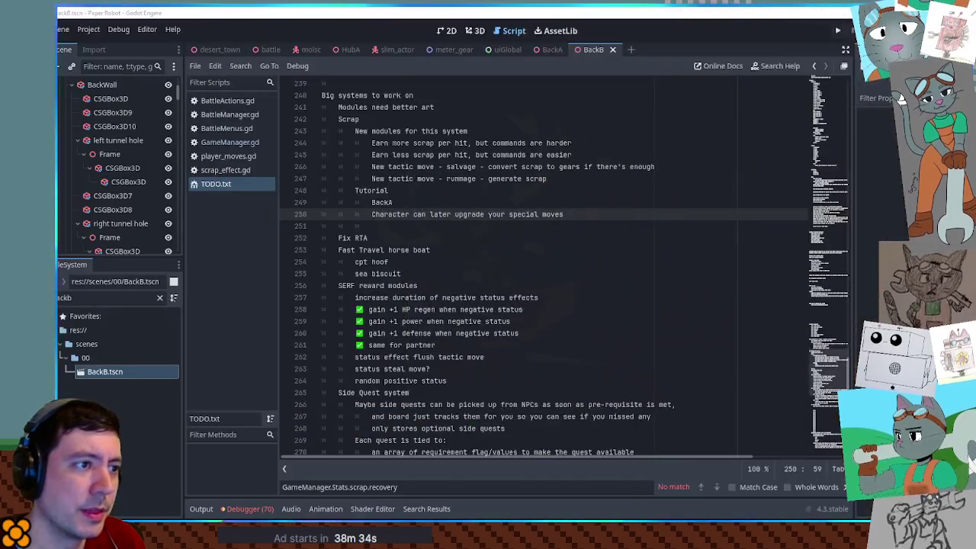
{"action": "left_click_drag", "start_coordinate": [404, 204], "coordinate": [366, 182]}
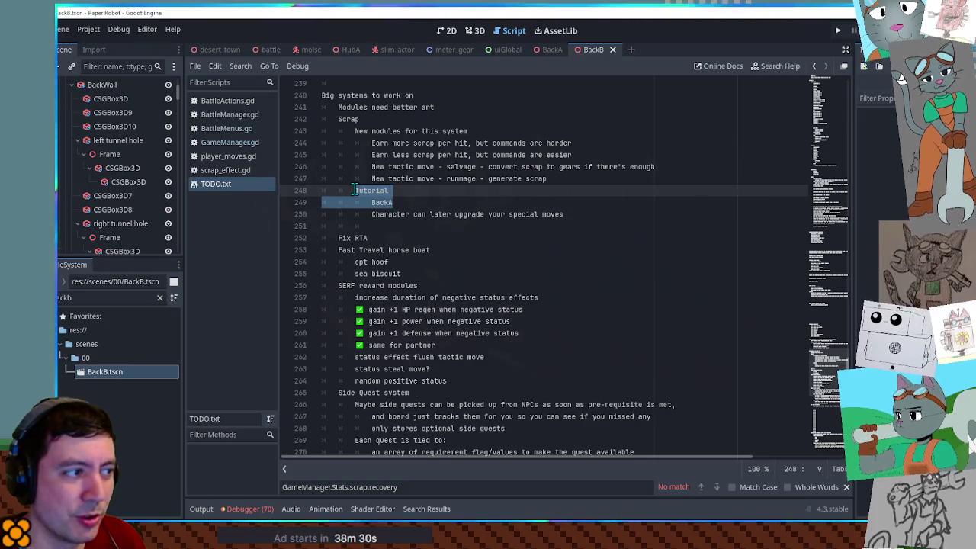
{"action": "left_click", "coordinate": [431, 206]}
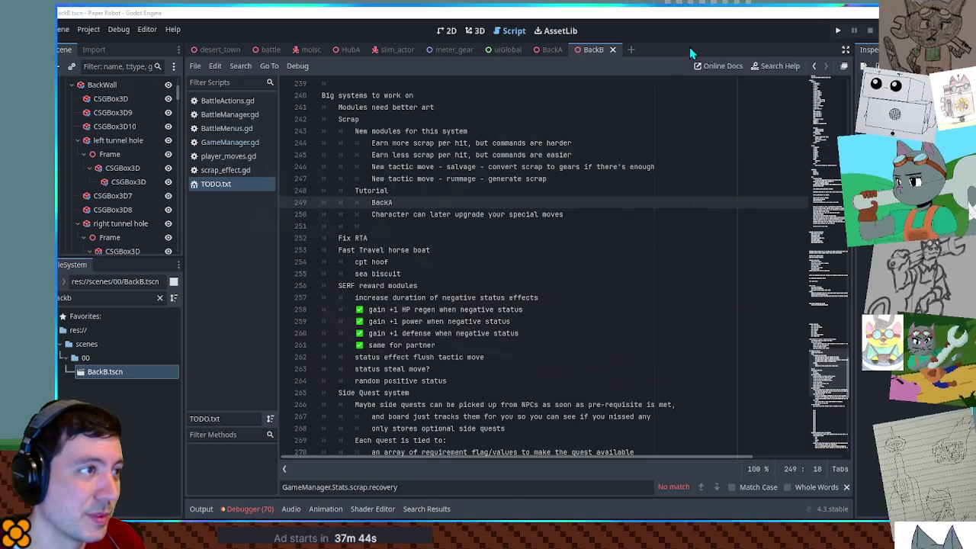
{"action": "left_click", "coordinate": [549, 49]}
Step: Show BackA in 3D and orbit around the purple box and cylinders
{"action": "left_click", "coordinate": [477, 32]}
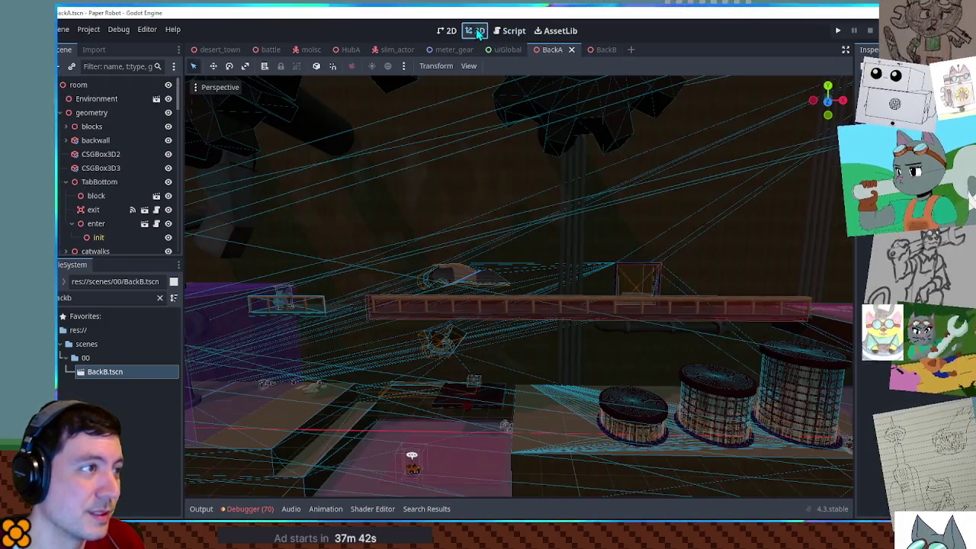
{"action": "scroll", "coordinate": [671, 440], "scroll_direction": "down", "scroll_amount": 6}
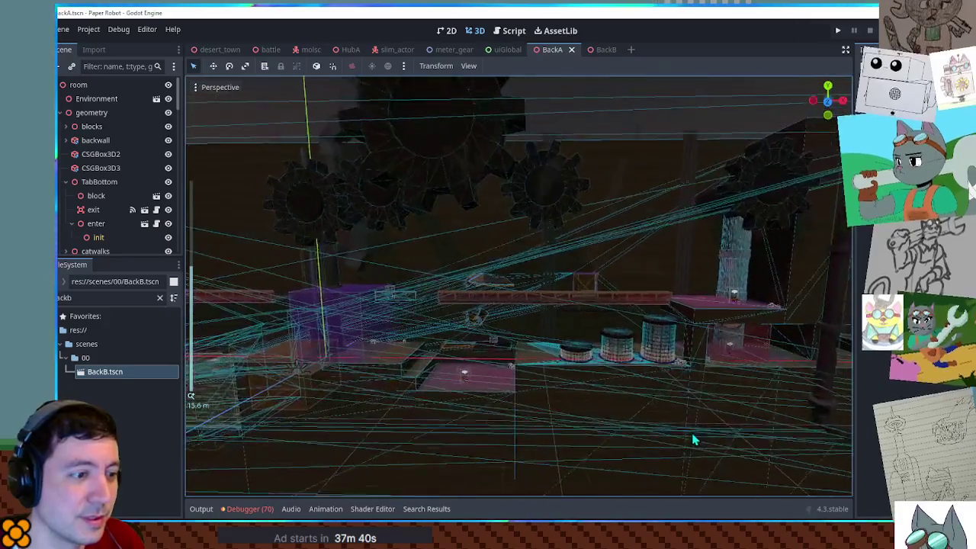
{"action": "scroll", "coordinate": [558, 265], "scroll_direction": "up", "scroll_amount": 10}
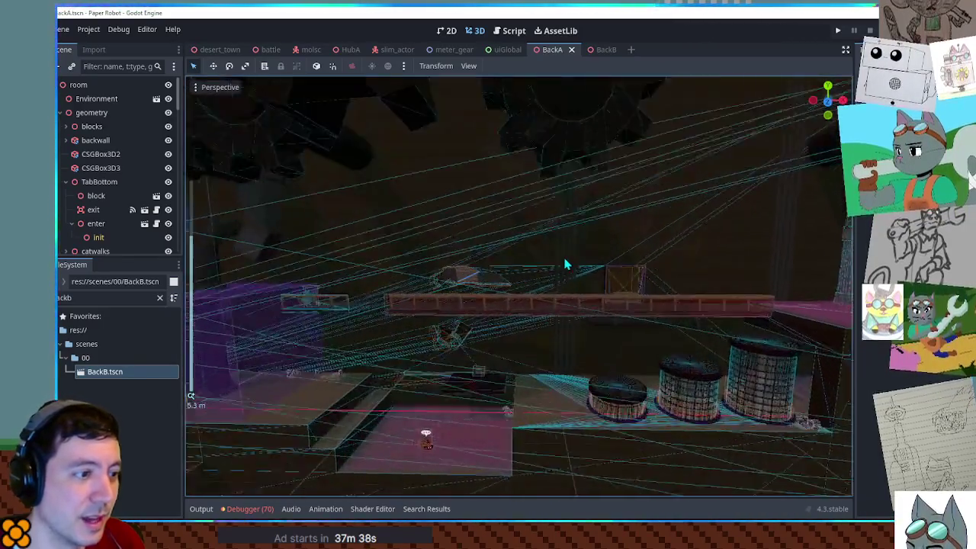
{"action": "mouse_move", "coordinate": [511, 300]}
{"action": "left_mouse_down"}
{"action": "mouse_move", "coordinate": [331, 179]}
{"action": "mouse_move", "coordinate": [425, 186]}
{"action": "left_mouse_up"}
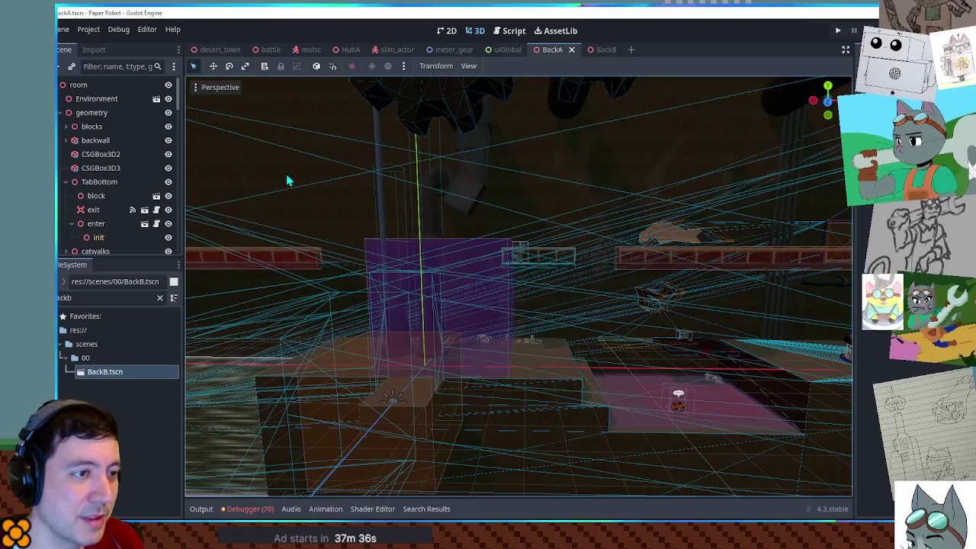
{"action": "left_click_drag", "start_coordinate": [736, 208], "coordinate": [738, 125]}
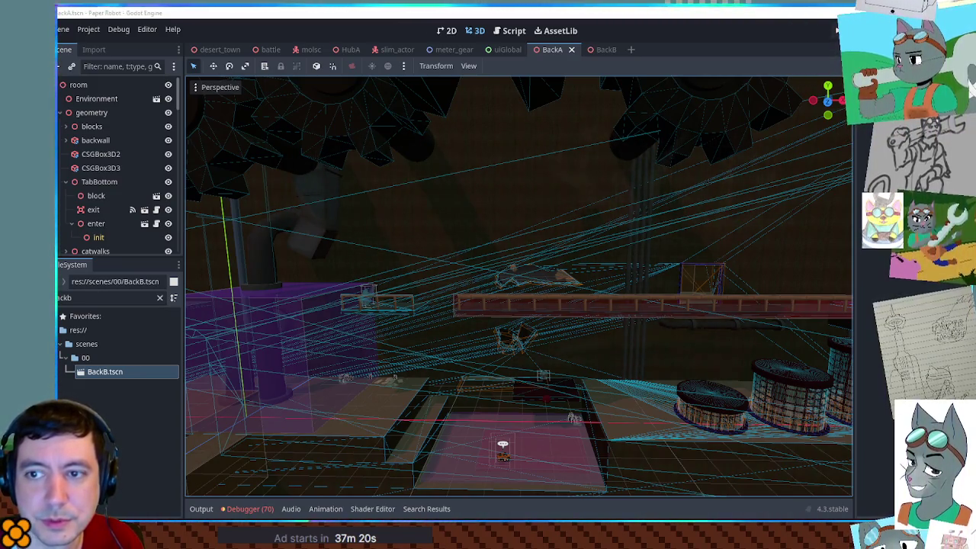
Step: Return to Krita and pan horse.png to bring the horse head into view
{"action": "key", "text": "alt+Tab"}
{"action": "scroll", "coordinate": [361, 205], "scroll_direction": "up", "scroll_amount": 2}
{"action": "mouse_move", "coordinate": [361, 205]}
{"action": "left_mouse_down"}
{"action": "mouse_move", "coordinate": [734, 319]}
{"action": "mouse_move", "coordinate": [734, 288]}
{"action": "left_mouse_up"}
{"action": "left_click_drag", "start_coordinate": [572, 231], "coordinate": [560, 239]}
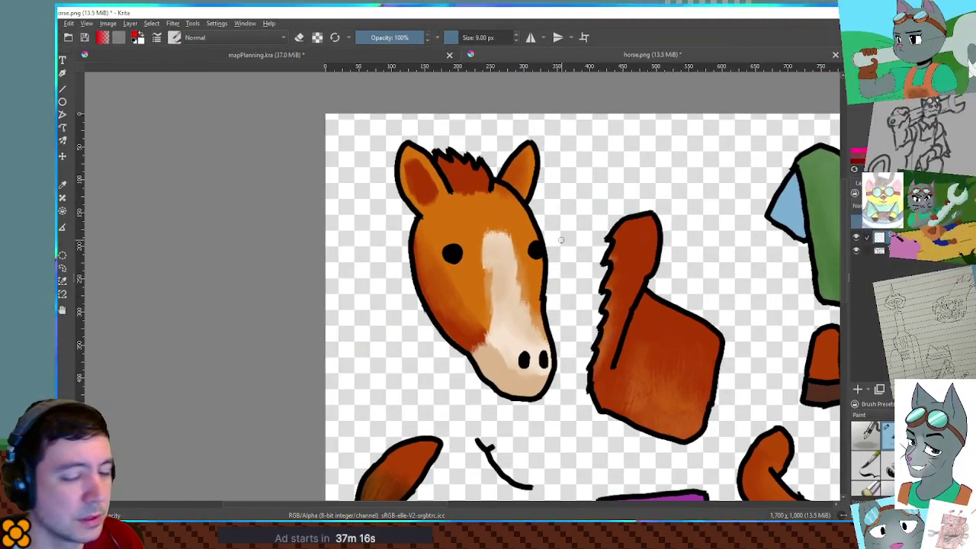
{"action": "mouse_move", "coordinate": [896, 256]}
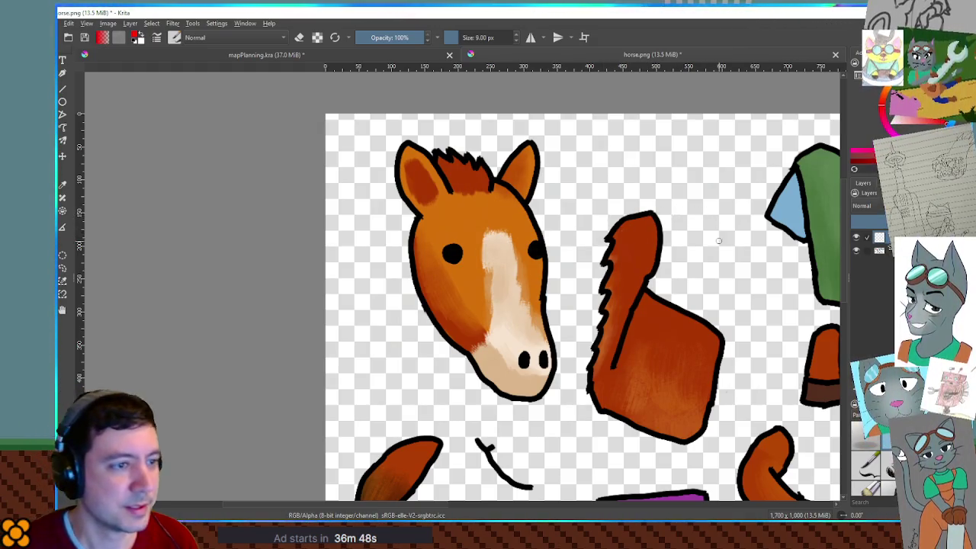
{"action": "key", "text": "bracketleft"}
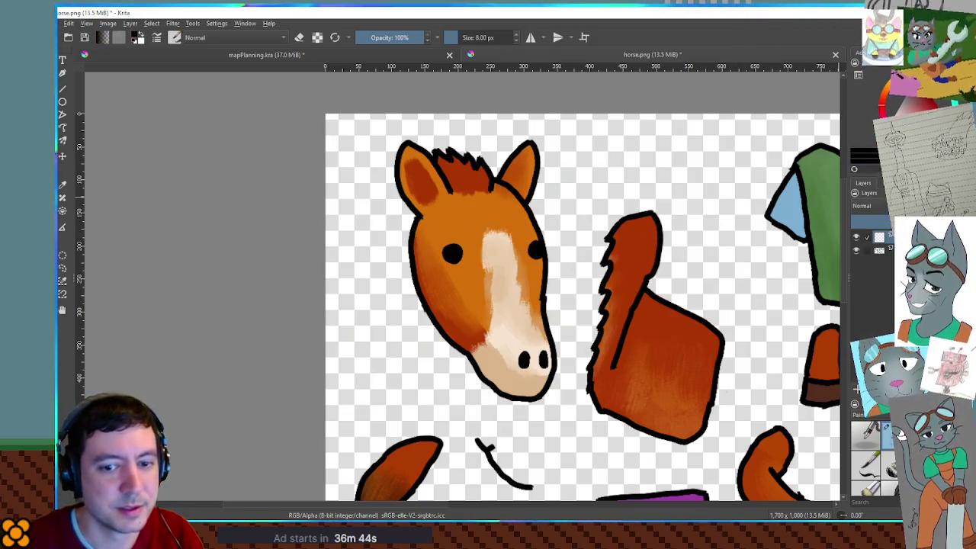
{"action": "left_click_drag", "start_coordinate": [549, 244], "coordinate": [546, 241]}
{"action": "key", "text": "ctrl+z"}
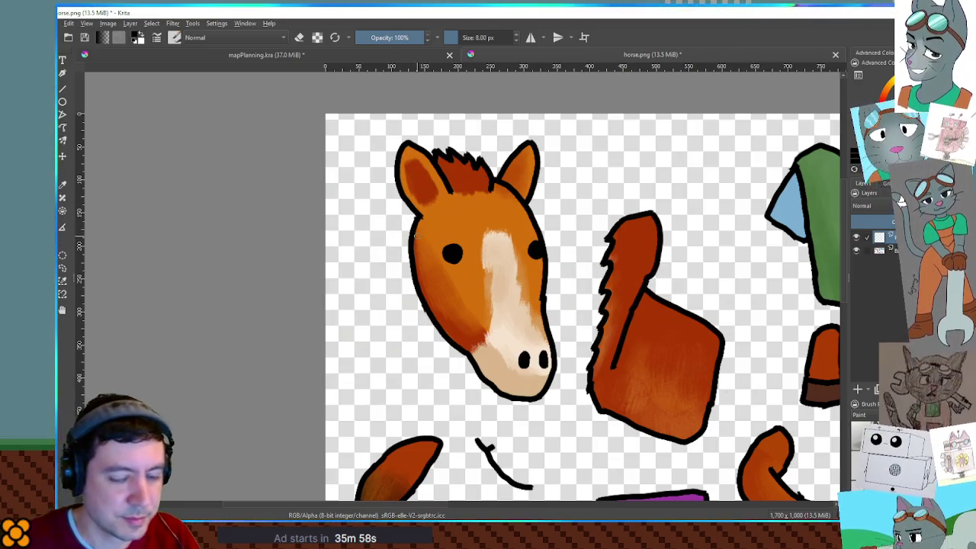
{"action": "key", "text": "bracketright"}
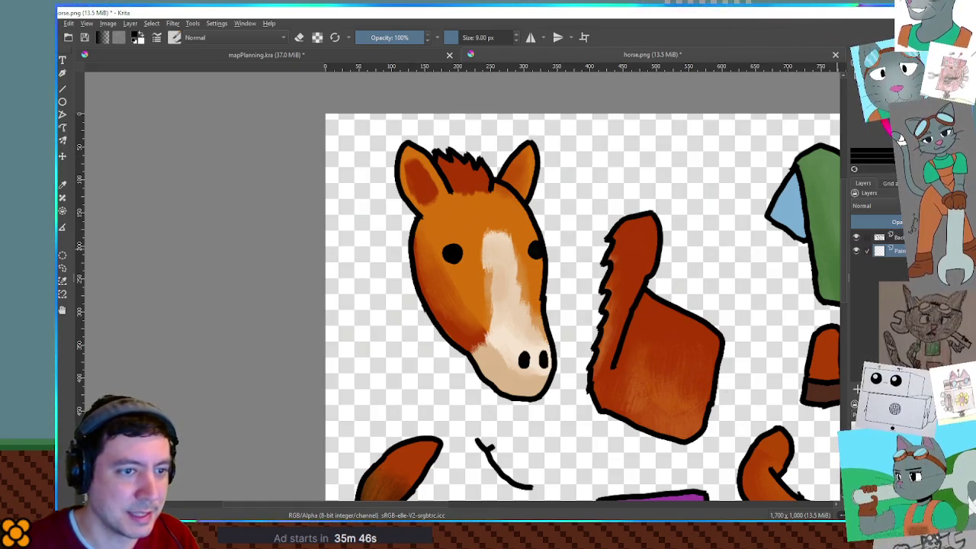
{"action": "mouse_move", "coordinate": [399, 145]}
{"action": "left_mouse_down"}
{"action": "mouse_move", "coordinate": [460, 128]}
{"action": "mouse_move", "coordinate": [526, 142]}
{"action": "left_mouse_up"}
Step: Try curved strokes beside the horse's left ear, undoing each attempt
{"action": "mouse_move", "coordinate": [421, 215]}
{"action": "left_mouse_down"}
{"action": "mouse_move", "coordinate": [390, 228]}
{"action": "mouse_move", "coordinate": [381, 183]}
{"action": "mouse_move", "coordinate": [389, 176]}
{"action": "left_mouse_up"}
{"action": "key", "text": "ctrl+z"}
{"action": "key", "text": "ctrl+z"}
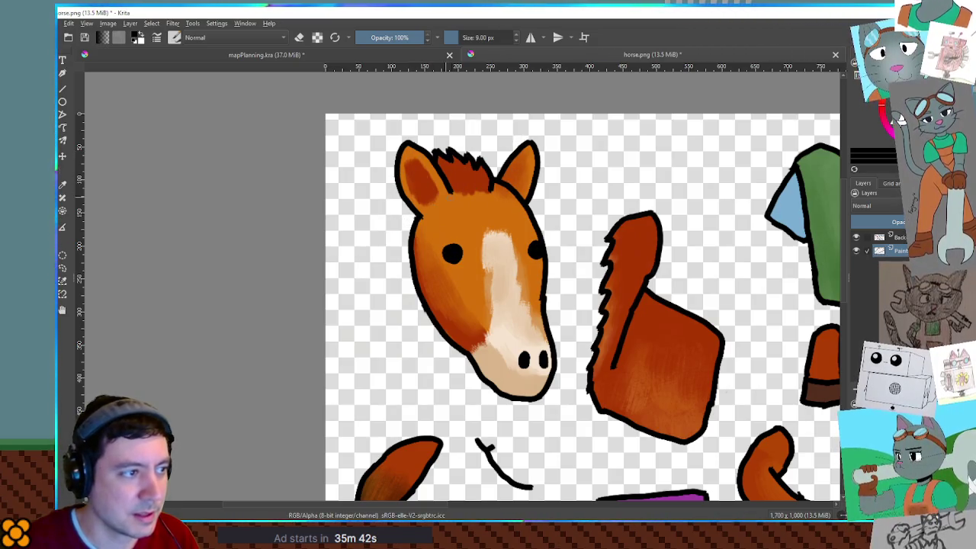
{"action": "mouse_move", "coordinate": [404, 234]}
{"action": "left_mouse_down"}
{"action": "mouse_move", "coordinate": [393, 190]}
{"action": "mouse_move", "coordinate": [515, 149]}
{"action": "left_mouse_up"}
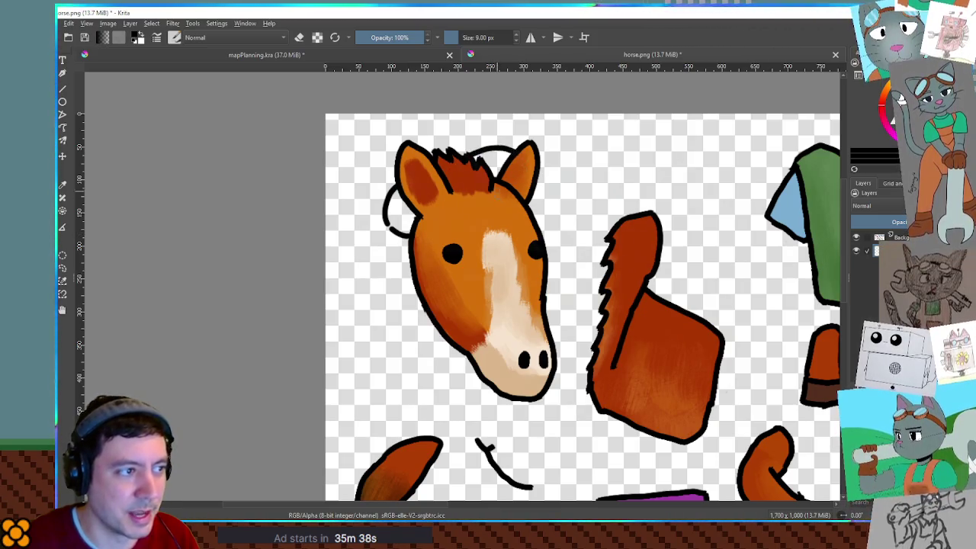
{"action": "key", "text": "ctrl+z"}
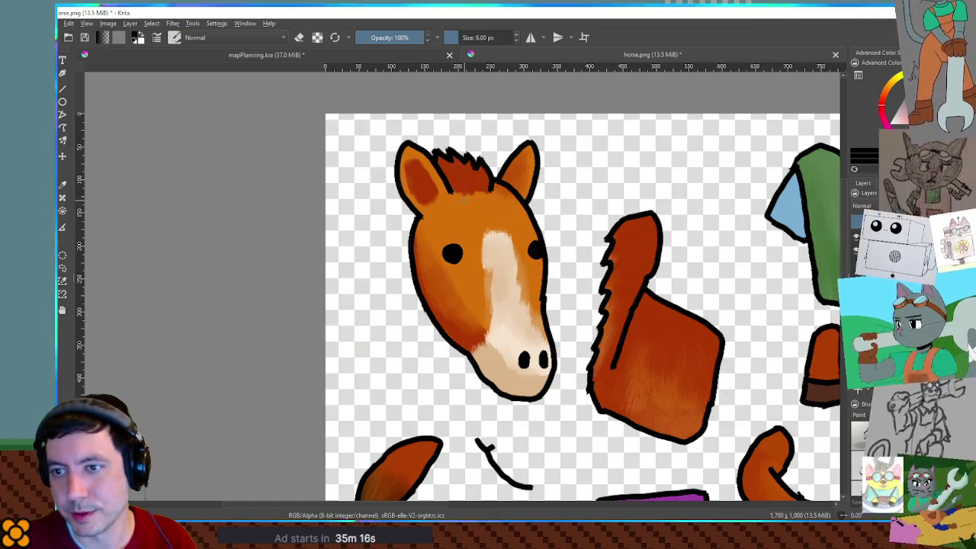
Step: Draw an arc across the mane, redrawing it until it runs along the mane
{"action": "left_click_drag", "start_coordinate": [450, 194], "coordinate": [490, 185]}
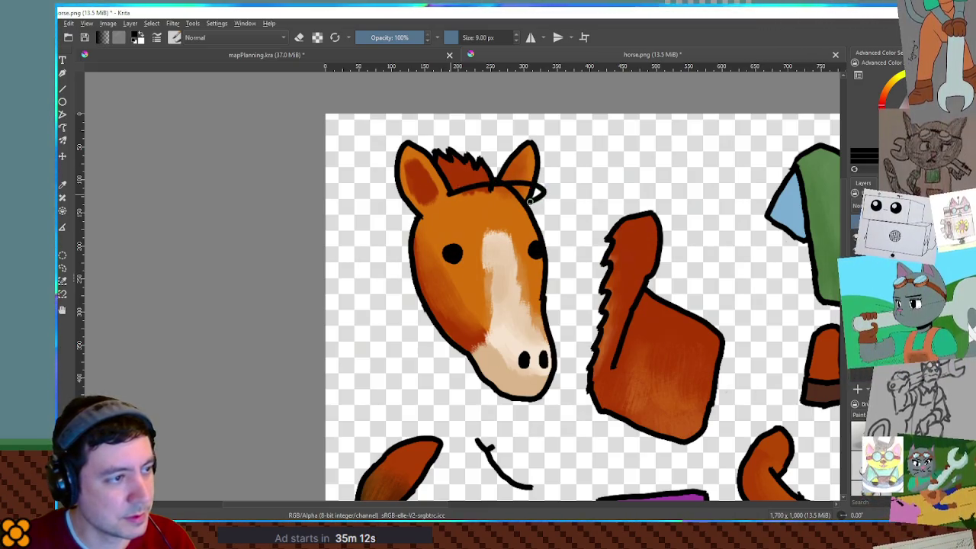
{"action": "left_click_drag", "start_coordinate": [473, 196], "coordinate": [518, 202]}
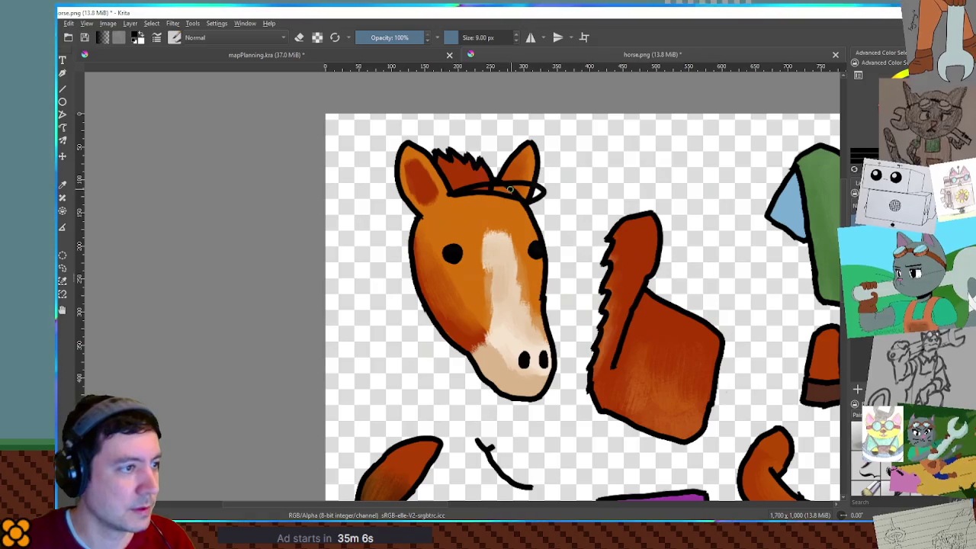
{"action": "key", "text": "ctrl+z"}
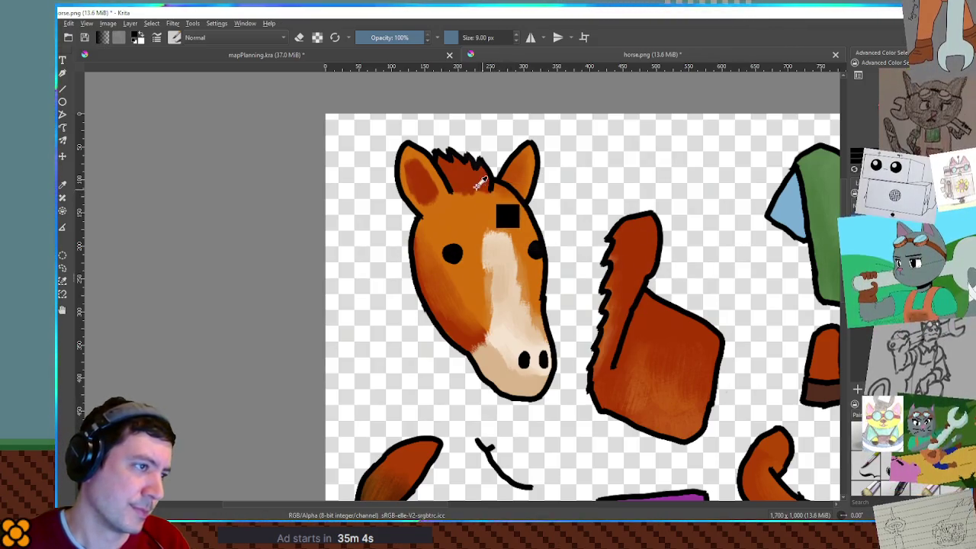
{"action": "left_click_drag", "start_coordinate": [475, 177], "coordinate": [548, 164]}
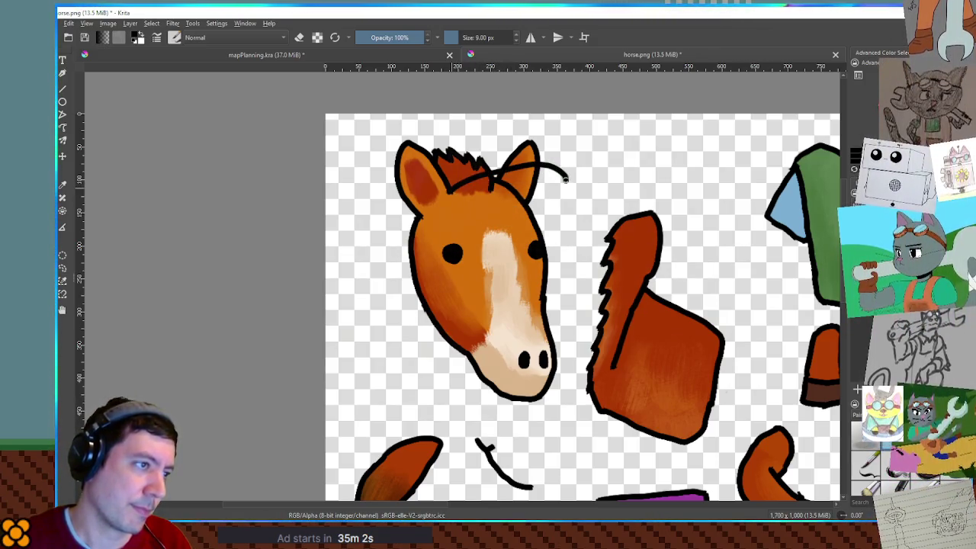
{"action": "key", "text": "ctrl+z"}
{"action": "mouse_move", "coordinate": [446, 192]}
{"action": "left_mouse_down"}
{"action": "mouse_move", "coordinate": [473, 177]}
{"action": "mouse_move", "coordinate": [522, 173]}
{"action": "mouse_move", "coordinate": [536, 182]}
{"action": "mouse_move", "coordinate": [534, 197]}
{"action": "left_mouse_up"}
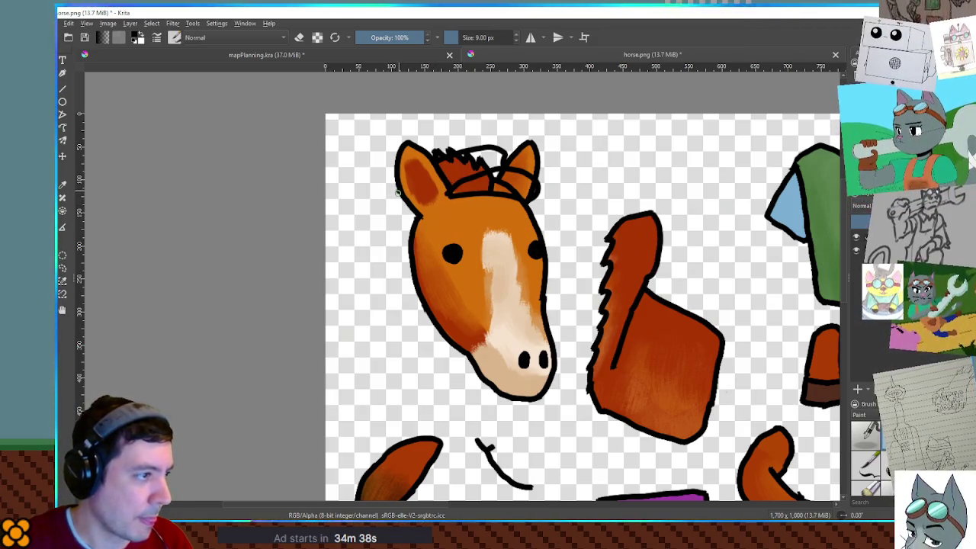
Step: Sketch short curves at the left ear base, then add a new paint layer for the hat
{"action": "key", "text": "ctrl+z"}
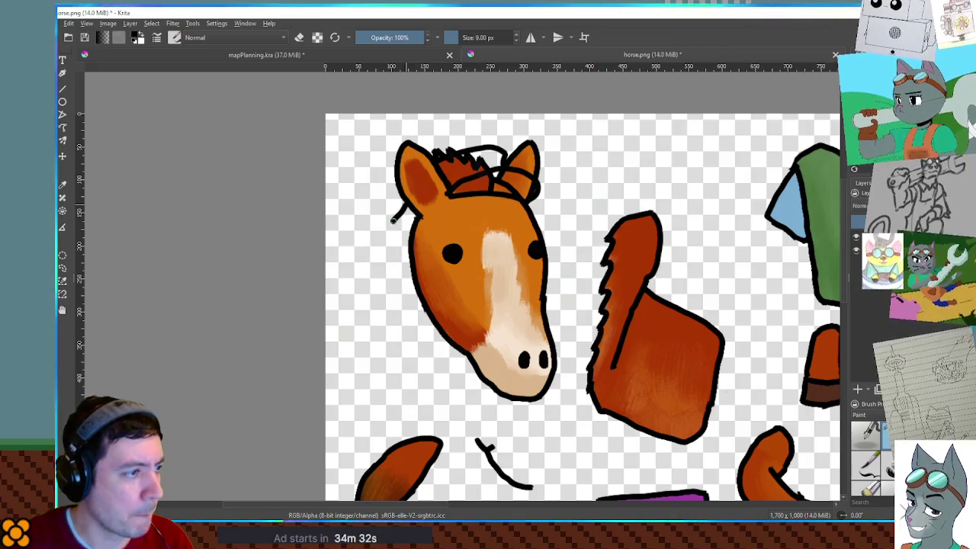
{"action": "left_click_drag", "start_coordinate": [416, 210], "coordinate": [405, 244]}
{"action": "key", "text": "ctrl+z"}
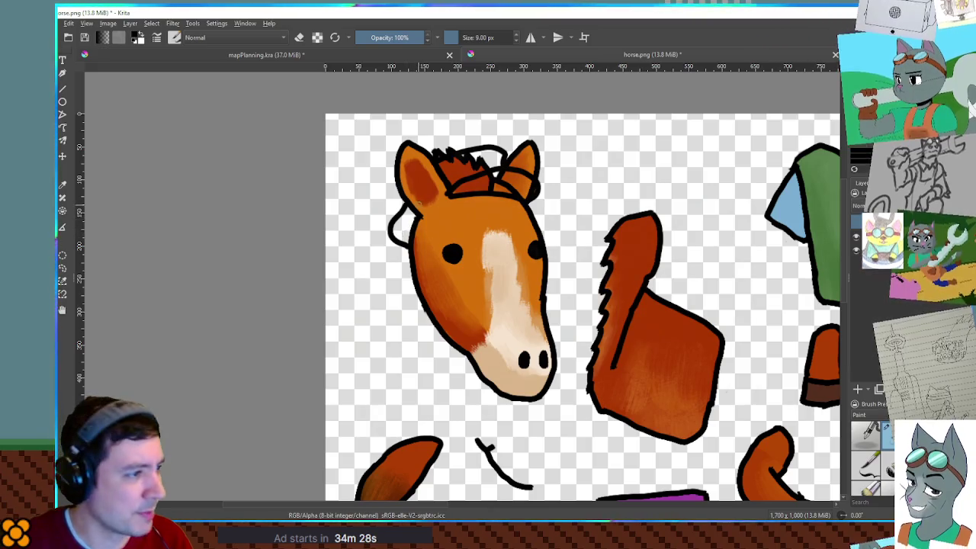
{"action": "left_click_drag", "start_coordinate": [403, 202], "coordinate": [413, 214]}
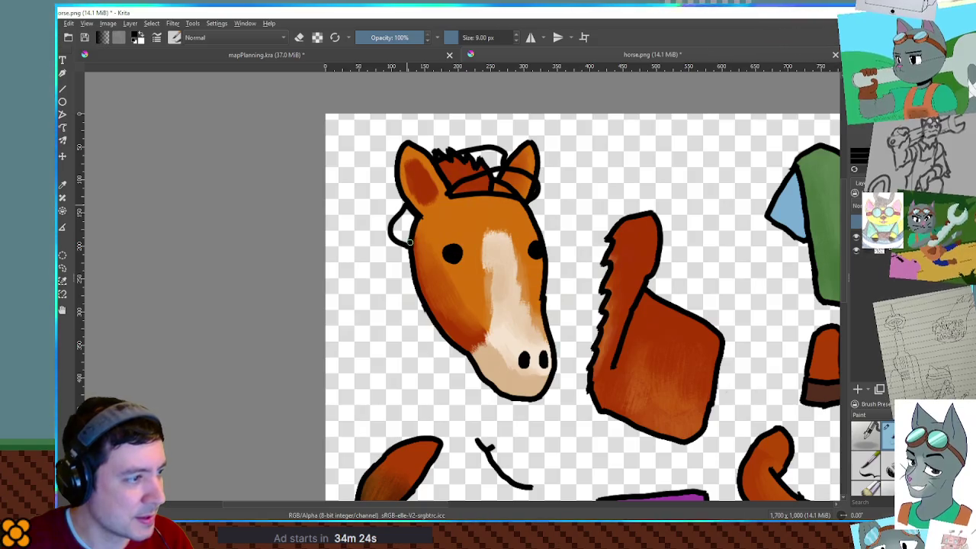
{"action": "key", "text": "ctrl+z"}
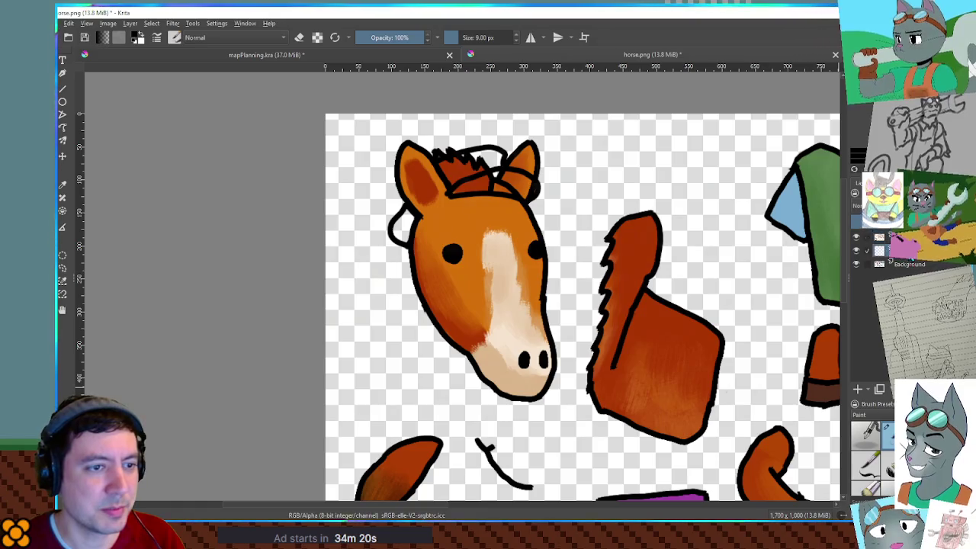
{"action": "key", "text": "ctrl+shift+j"}
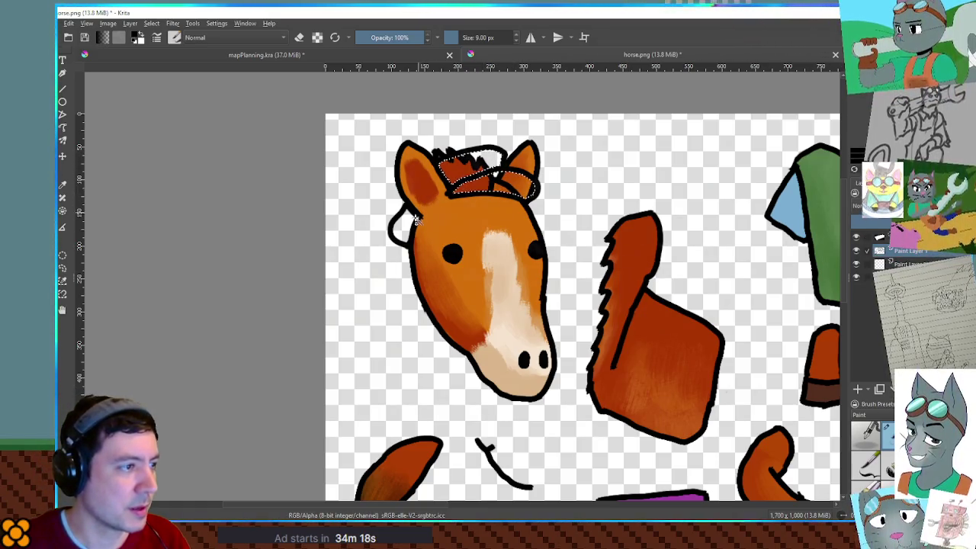
Step: Grow the selection by 5 px and paint the hat area white
{"action": "type", "text": "5"}
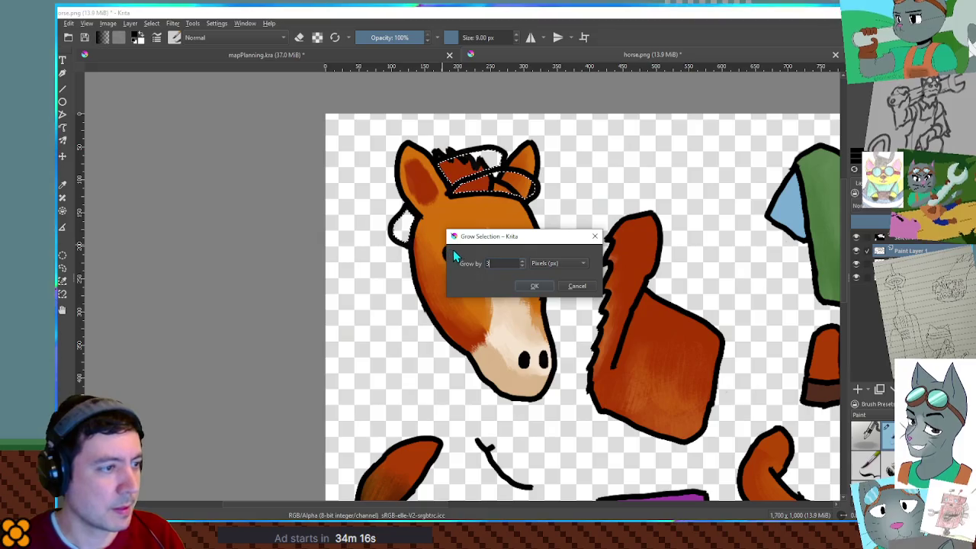
{"action": "key", "text": "Return"}
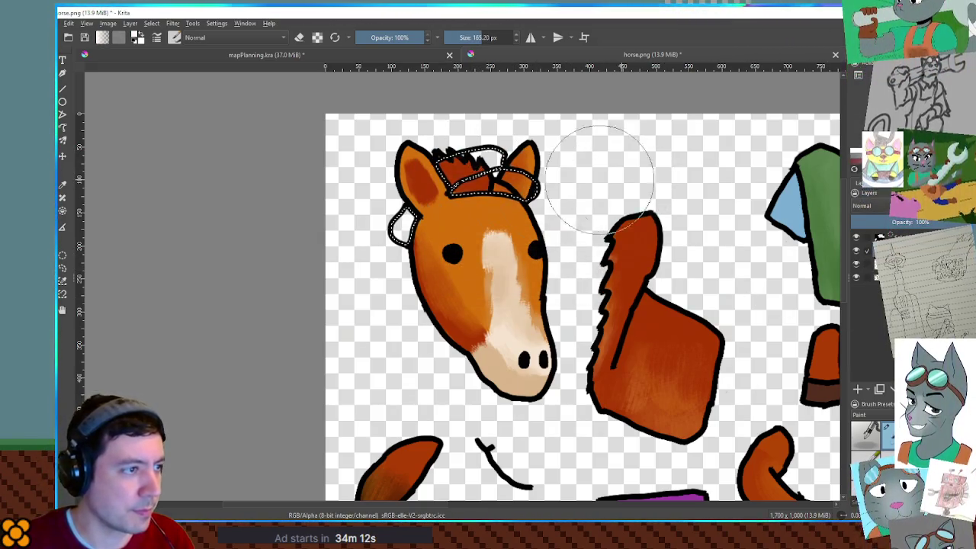
{"action": "left_click_drag", "start_coordinate": [488, 176], "coordinate": [534, 217]}
{"action": "key", "text": "ctrl+z"}
{"action": "key", "text": "ctrl+shift+z"}
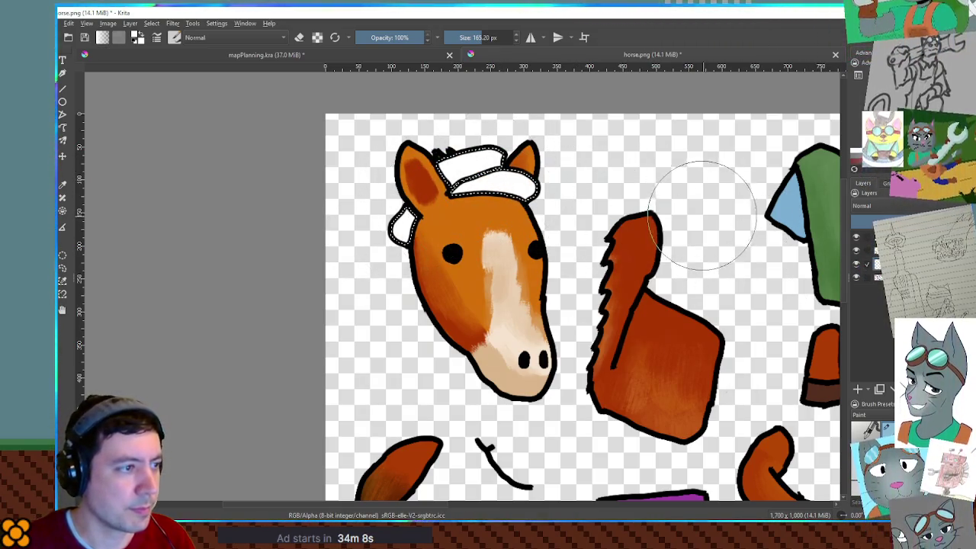
Step: Paint the hat's brim dark navy, deselect, and shrink the brush
{"action": "key", "text": "ctrl+z"}
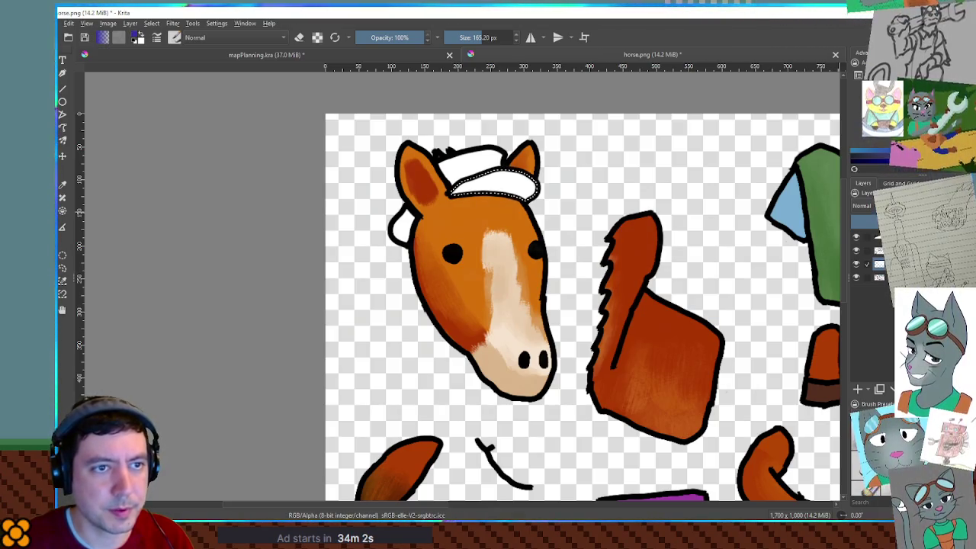
{"action": "left_click", "coordinate": [486, 169]}
{"action": "key", "text": "ctrl+shift+a"}
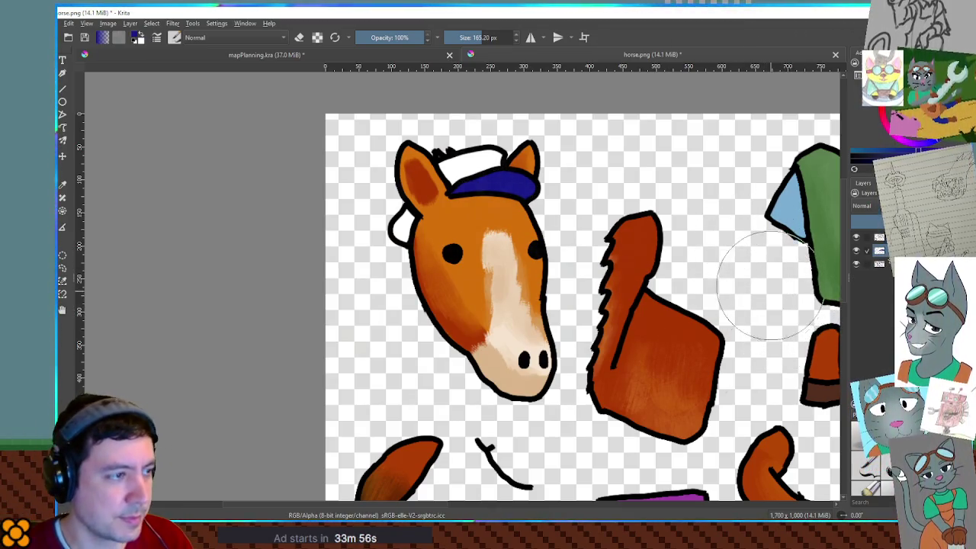
{"action": "left_click_drag", "start_coordinate": [457, 190], "coordinate": [513, 186]}
{"action": "key", "text": "ctrl+z"}
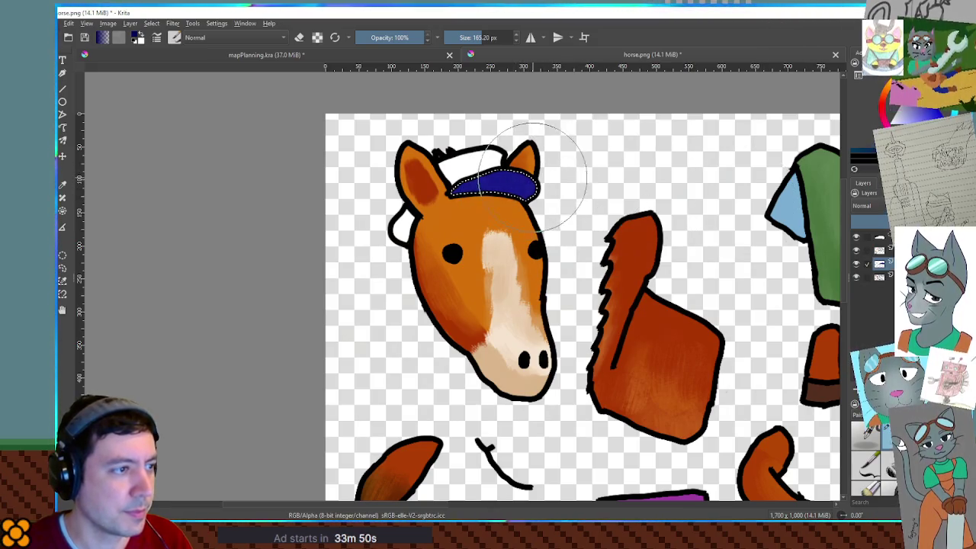
{"action": "left_click", "coordinate": [496, 183]}
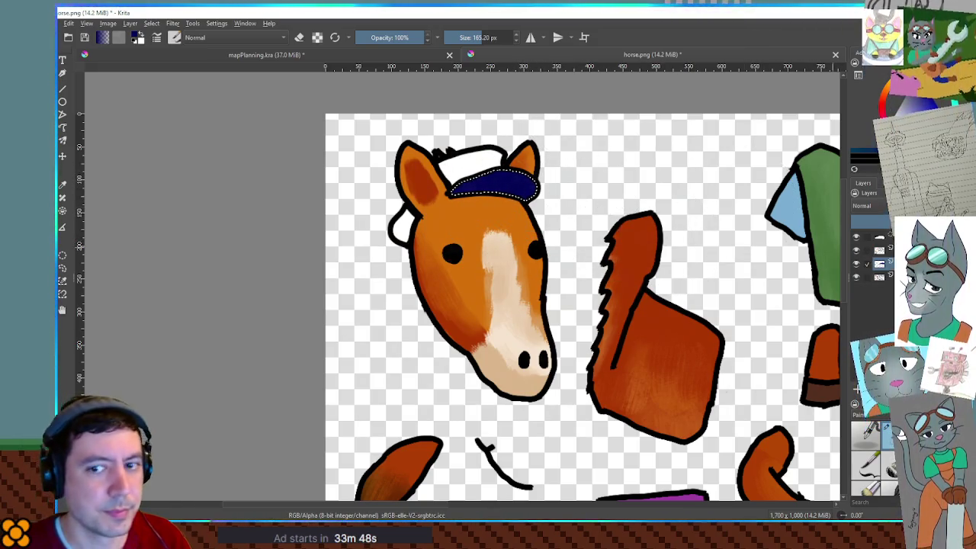
{"action": "key", "text": "ctrl+shift+a"}
{"action": "key", "text": "bracketleft"}
{"action": "key", "text": "bracketleft"}
{"action": "key", "text": "bracketleft"}
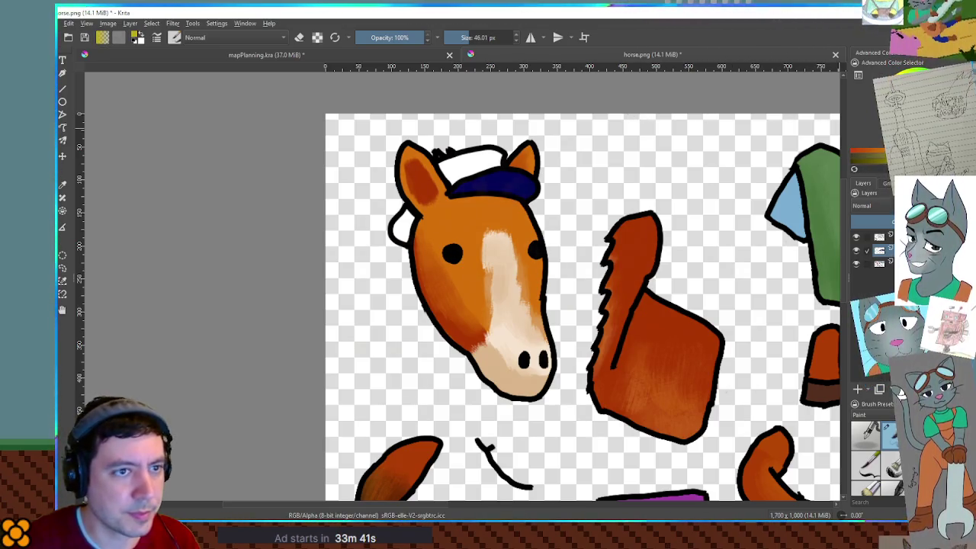
{"action": "key", "text": "bracketleft"}
{"action": "key", "text": "bracketleft"}
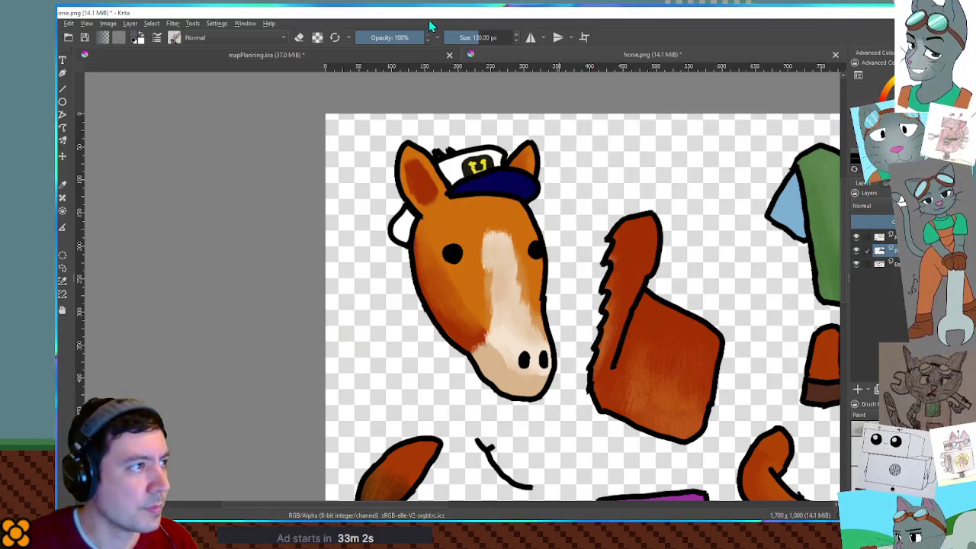
Step: Shade the hat's white crown with a 25% opacity, roughly 72 px brush, then deselect
{"action": "left_click", "coordinate": [372, 37]}
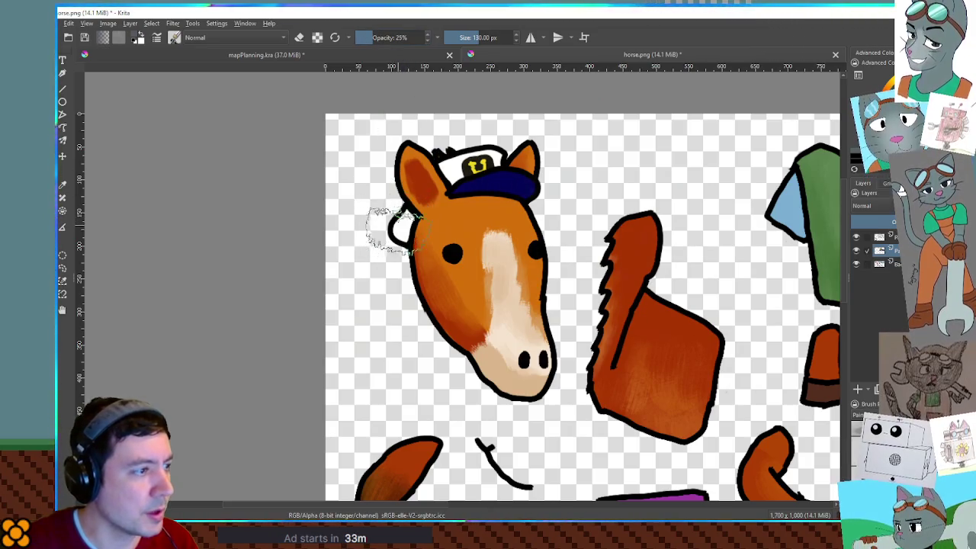
{"action": "left_click_drag", "start_coordinate": [408, 236], "coordinate": [385, 236]}
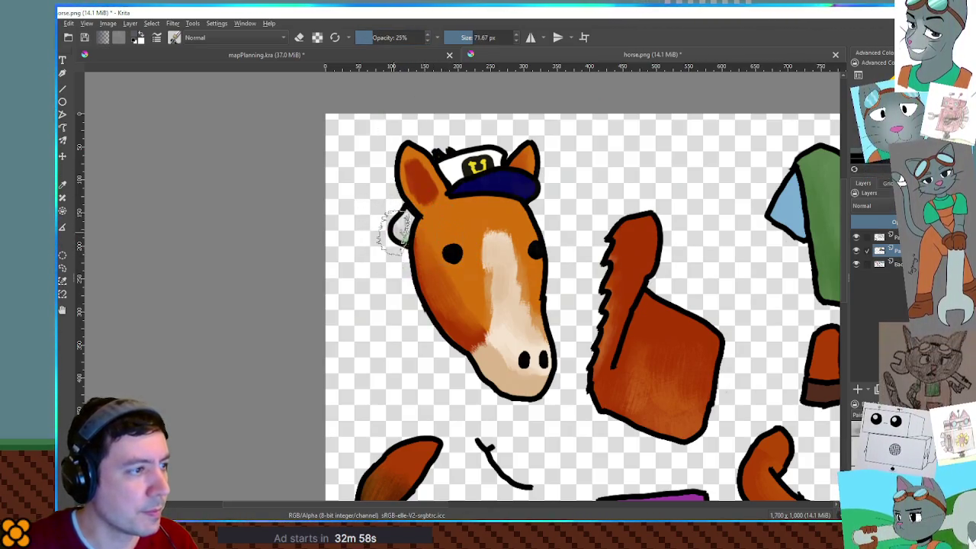
{"action": "mouse_move", "coordinate": [452, 169]}
{"action": "left_mouse_down"}
{"action": "mouse_move", "coordinate": [469, 175]}
{"action": "mouse_move", "coordinate": [495, 163]}
{"action": "mouse_move", "coordinate": [427, 200]}
{"action": "left_mouse_up"}
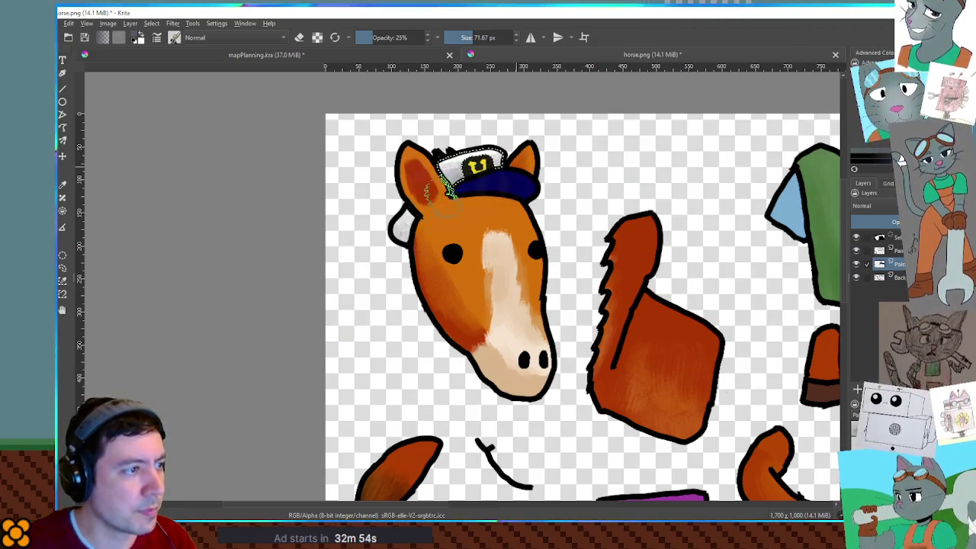
{"action": "key", "text": "ctrl+shift+a"}
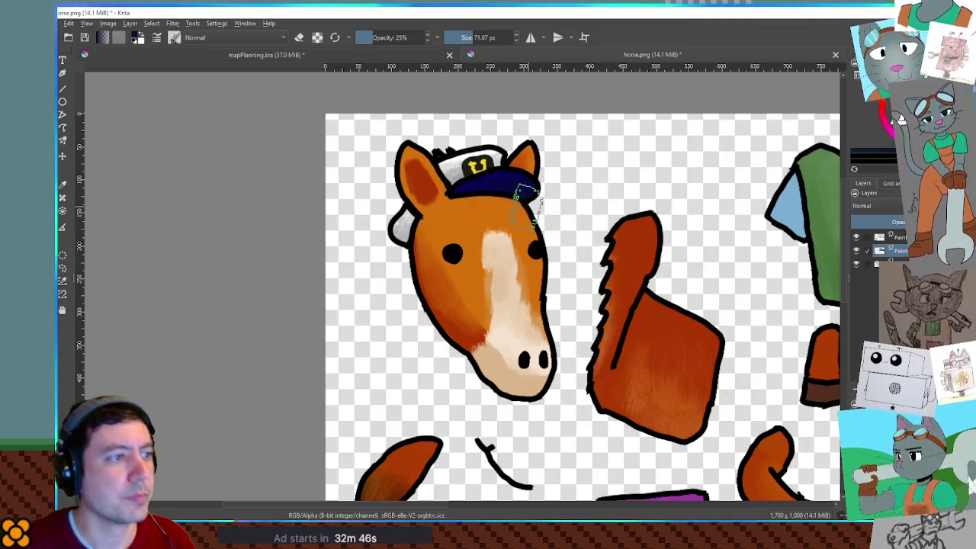
{"action": "scroll", "coordinate": [766, 256], "scroll_direction": "down", "scroll_amount": 3}
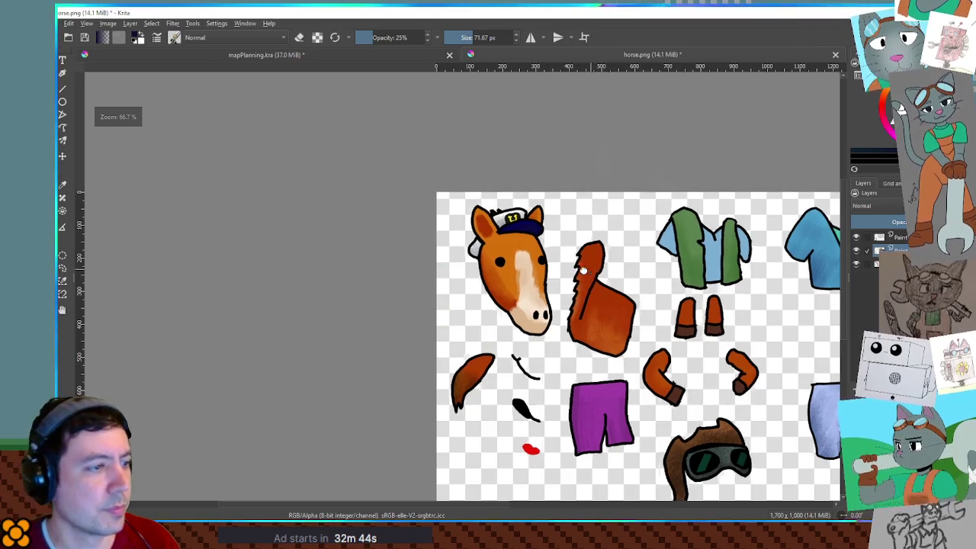
Step: Switch to a 9 px opaque brush and draw a black eye patch with its strap
{"action": "scroll", "coordinate": [466, 267], "scroll_direction": "up", "scroll_amount": 2}
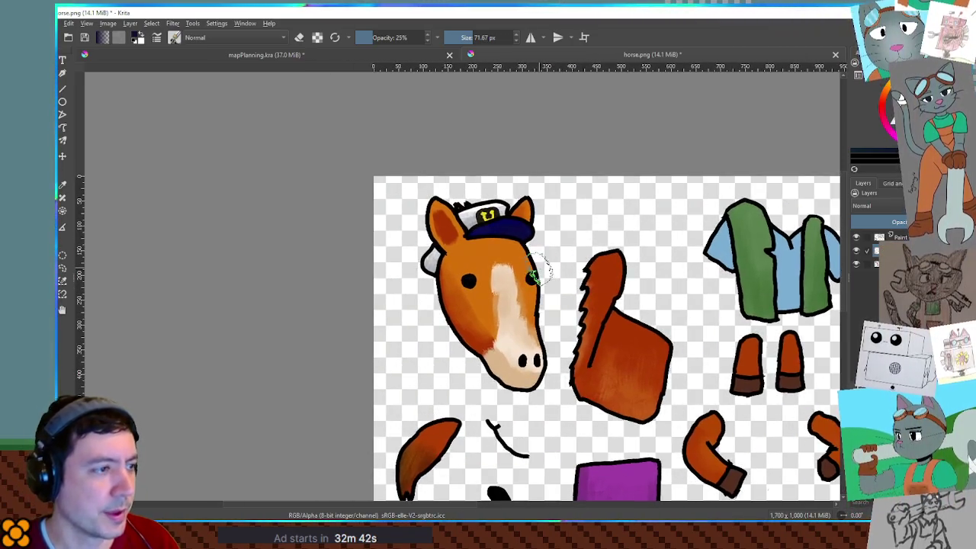
{"action": "scroll", "coordinate": [534, 267], "scroll_direction": "up", "scroll_amount": 1}
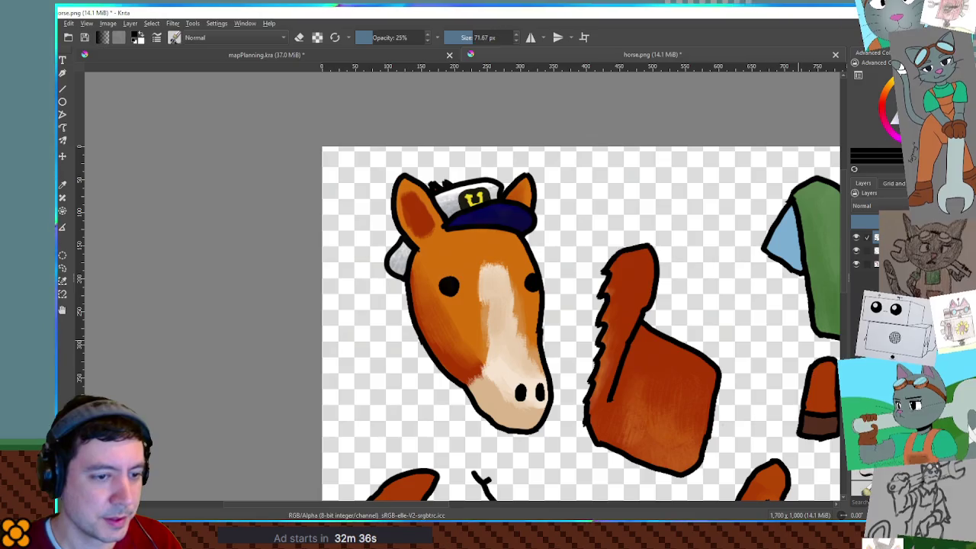
{"action": "key", "text": "slash"}
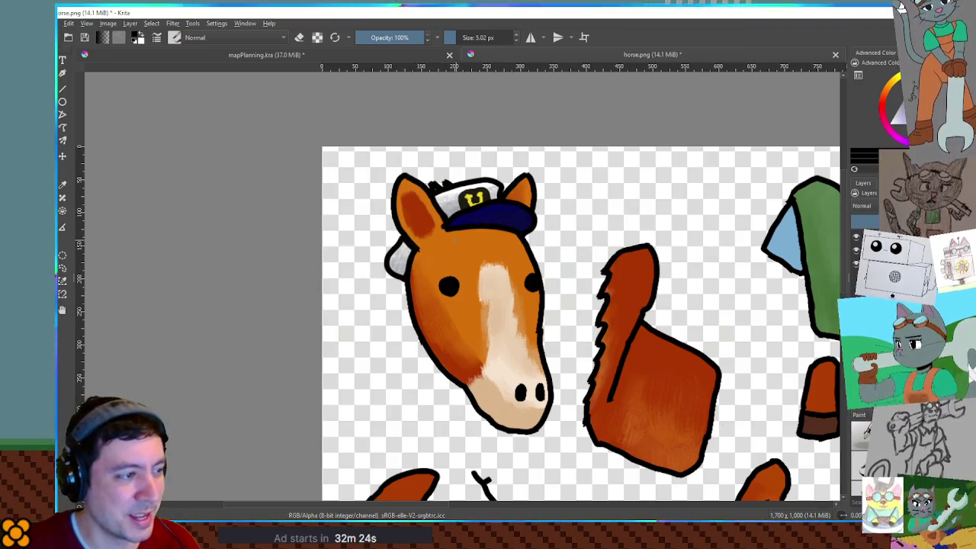
{"action": "key", "text": "bracketright"}
{"action": "key", "text": "bracketright"}
{"action": "key", "text": "bracketright"}
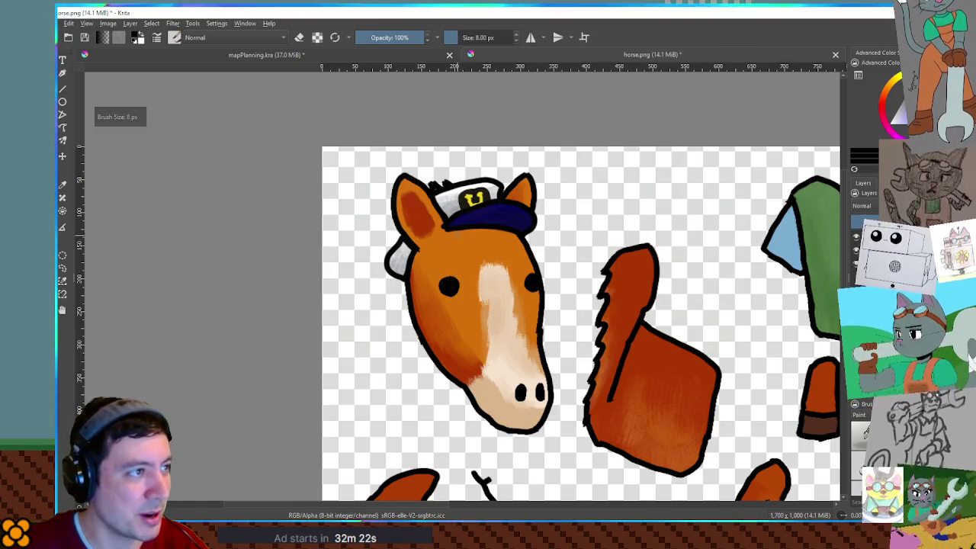
{"action": "mouse_move", "coordinate": [451, 230]}
{"action": "left_mouse_down"}
{"action": "mouse_move", "coordinate": [538, 268]}
{"action": "mouse_move", "coordinate": [507, 277]}
{"action": "mouse_move", "coordinate": [519, 298]}
{"action": "mouse_move", "coordinate": [541, 304]}
{"action": "left_mouse_up"}
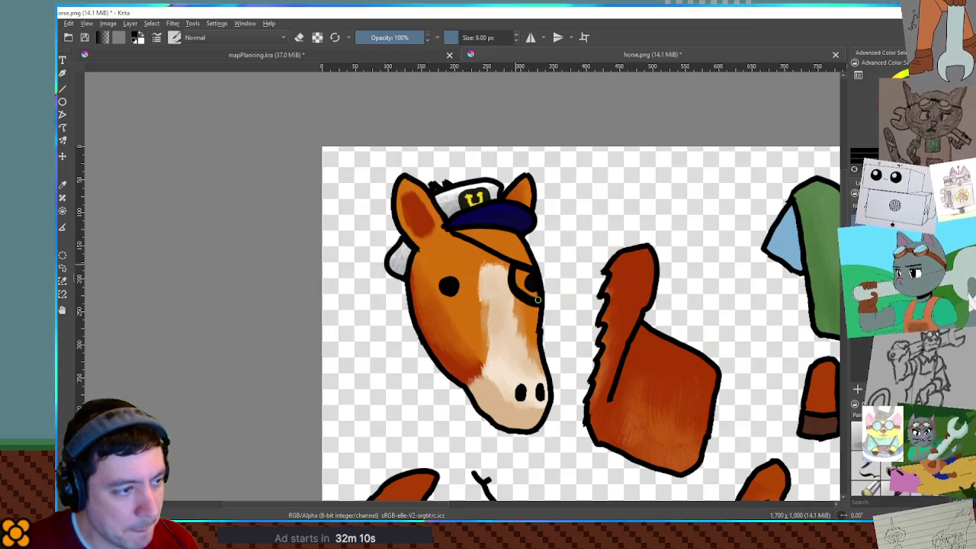
{"action": "mouse_move", "coordinate": [528, 271]}
{"action": "left_mouse_down"}
{"action": "mouse_move", "coordinate": [517, 271]}
{"action": "mouse_move", "coordinate": [516, 286]}
{"action": "mouse_move", "coordinate": [524, 289]}
{"action": "mouse_move", "coordinate": [526, 275]}
{"action": "mouse_move", "coordinate": [536, 301]}
{"action": "left_mouse_up"}
Step: Draw a half-closed scowling lid over the horse's other eye
{"action": "mouse_move", "coordinate": [668, 307]}
{"action": "left_mouse_down"}
{"action": "mouse_move", "coordinate": [606, 238]}
{"action": "mouse_move", "coordinate": [671, 281]}
{"action": "mouse_move", "coordinate": [719, 286]}
{"action": "left_mouse_up"}
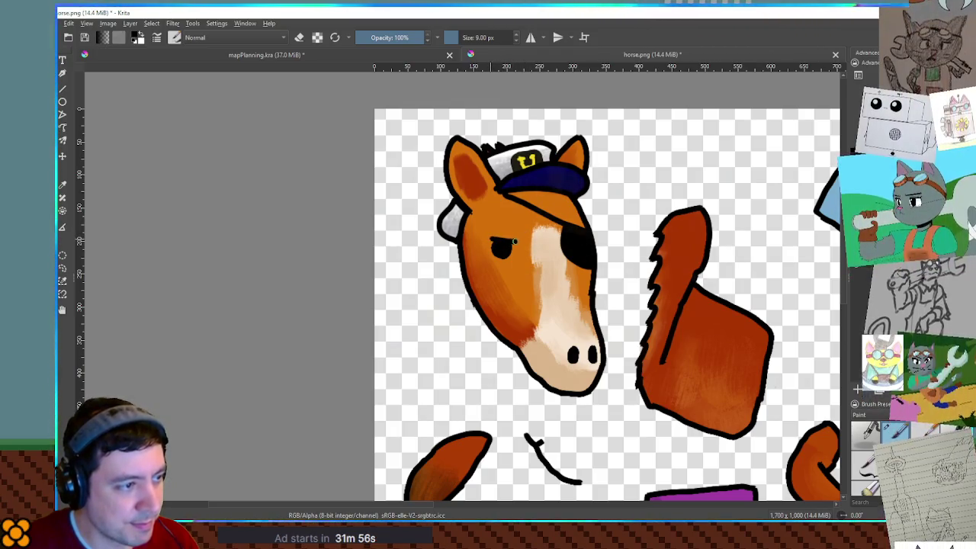
{"action": "mouse_move", "coordinate": [486, 238]}
{"action": "left_mouse_down"}
{"action": "mouse_move", "coordinate": [517, 242]}
{"action": "mouse_move", "coordinate": [485, 239]}
{"action": "left_mouse_up"}
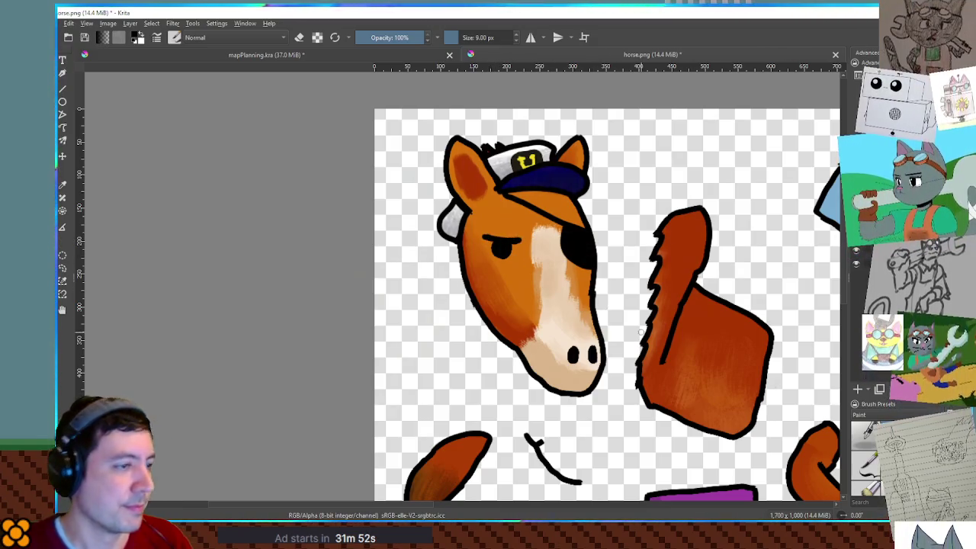
{"action": "scroll", "coordinate": [642, 332], "scroll_direction": "down", "scroll_amount": 3}
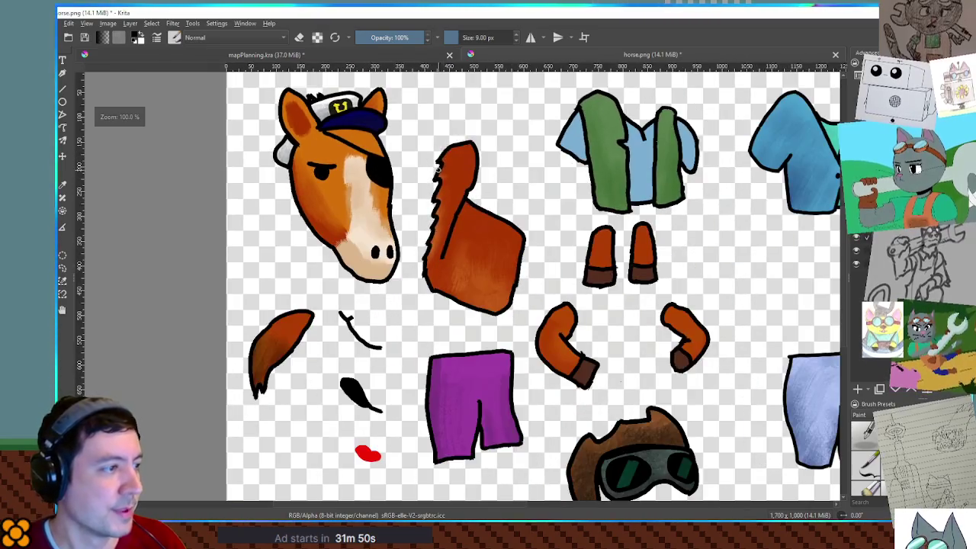
Step: Select the hat layer's contents and move the hat pieces off the horse's head
{"action": "mouse_move", "coordinate": [464, 201]}
{"action": "left_mouse_down"}
{"action": "mouse_move", "coordinate": [608, 289]}
{"action": "mouse_move", "coordinate": [562, 264]}
{"action": "left_mouse_up"}
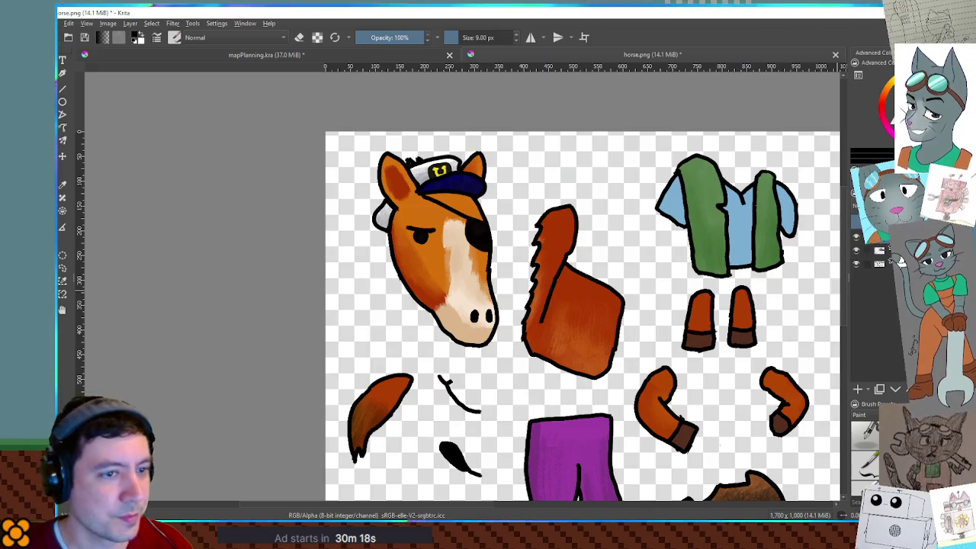
{"action": "key", "text": "ctrl+z"}
{"action": "key", "text": "2"}
{"action": "key", "text": "t"}
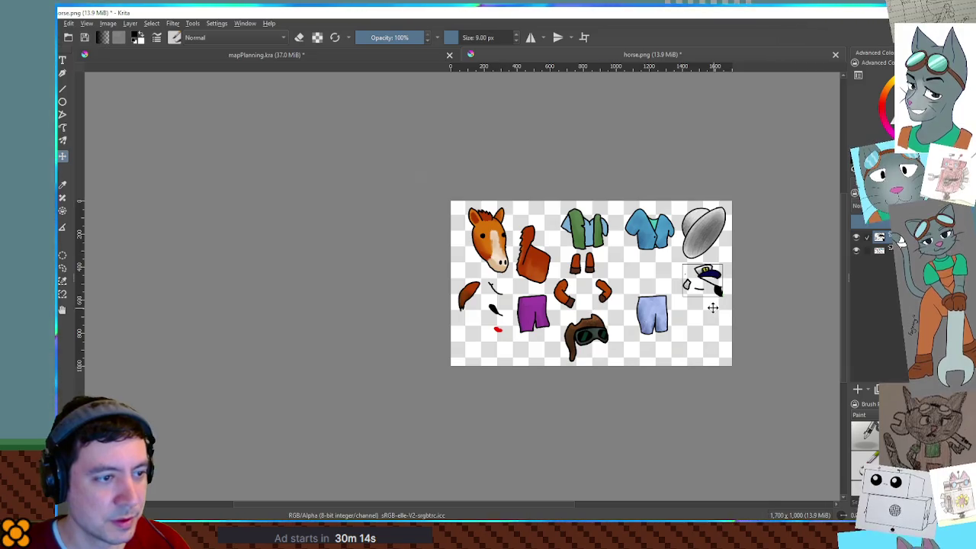
Step: Erase the stray grey dot beside the hat with the brush in eraser mode
{"action": "scroll", "coordinate": [704, 297], "scroll_direction": "up", "scroll_amount": 3}
{"action": "scroll", "coordinate": [703, 298], "scroll_direction": "up", "scroll_amount": 5}
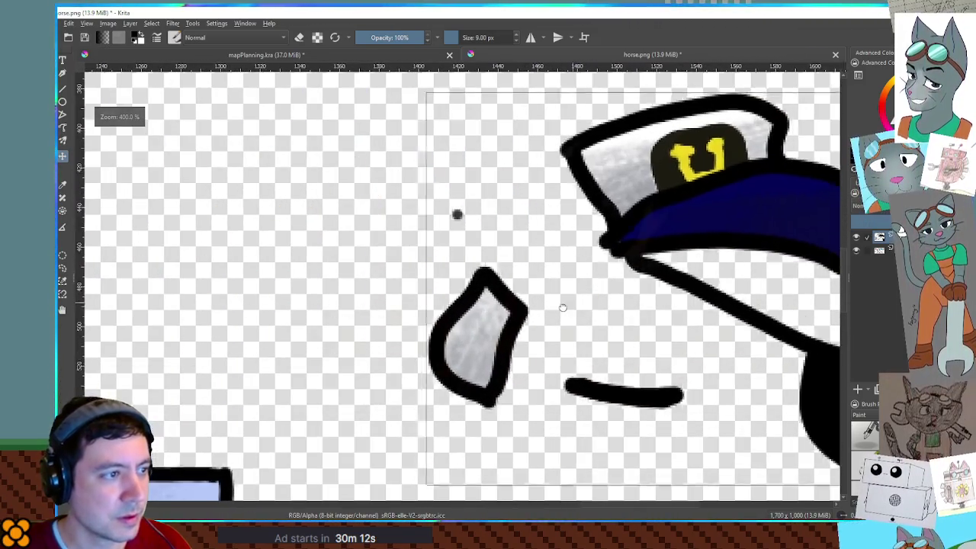
{"action": "key", "text": "b"}
{"action": "key", "text": "e"}
{"action": "left_click", "coordinate": [446, 219]}
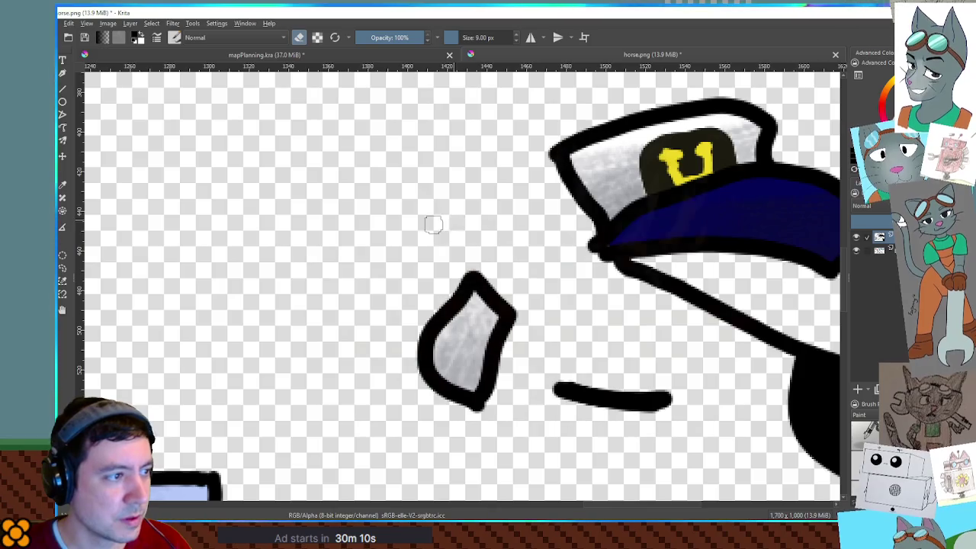
Step: Bring the horse head and clothing pieces into view and add a new layer
{"action": "scroll", "coordinate": [439, 219], "scroll_direction": "down", "scroll_amount": 5}
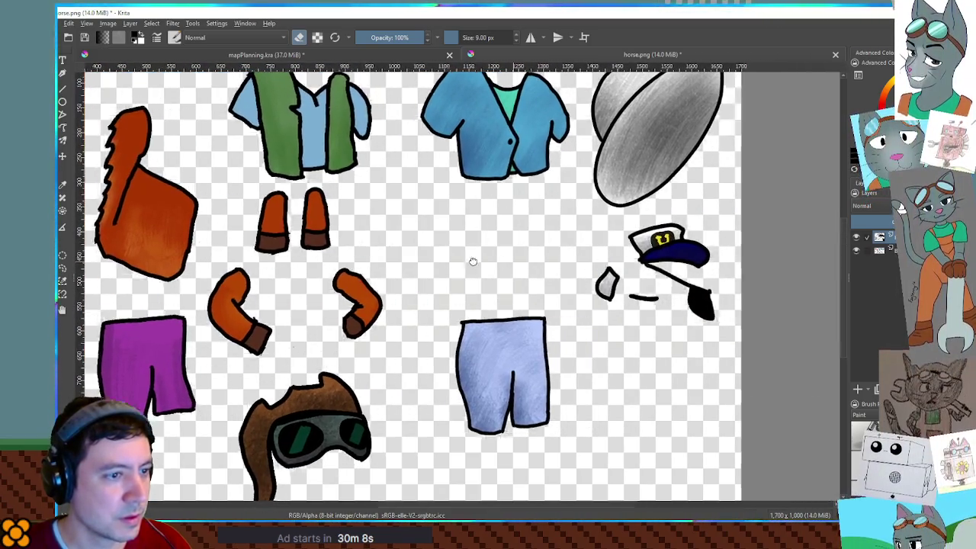
{"action": "mouse_move", "coordinate": [473, 261]}
{"action": "left_mouse_down"}
{"action": "mouse_move", "coordinate": [505, 266]}
{"action": "mouse_move", "coordinate": [440, 272]}
{"action": "mouse_move", "coordinate": [826, 313]}
{"action": "mouse_move", "coordinate": [687, 305]}
{"action": "mouse_move", "coordinate": [496, 229]}
{"action": "mouse_move", "coordinate": [457, 335]}
{"action": "mouse_move", "coordinate": [374, 331]}
{"action": "left_mouse_up"}
{"action": "scroll", "coordinate": [501, 320], "scroll_direction": "up", "scroll_amount": 5}
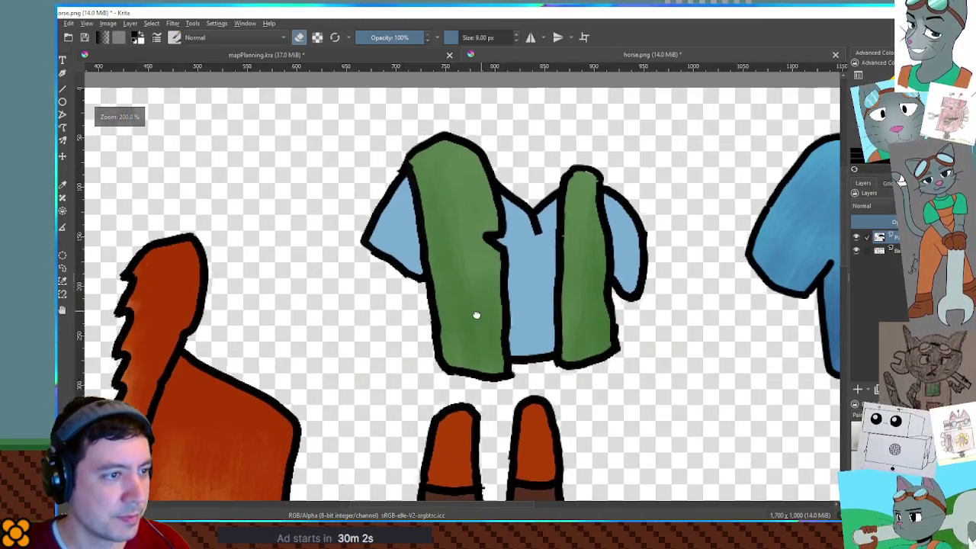
{"action": "left_click", "coordinate": [858, 390]}
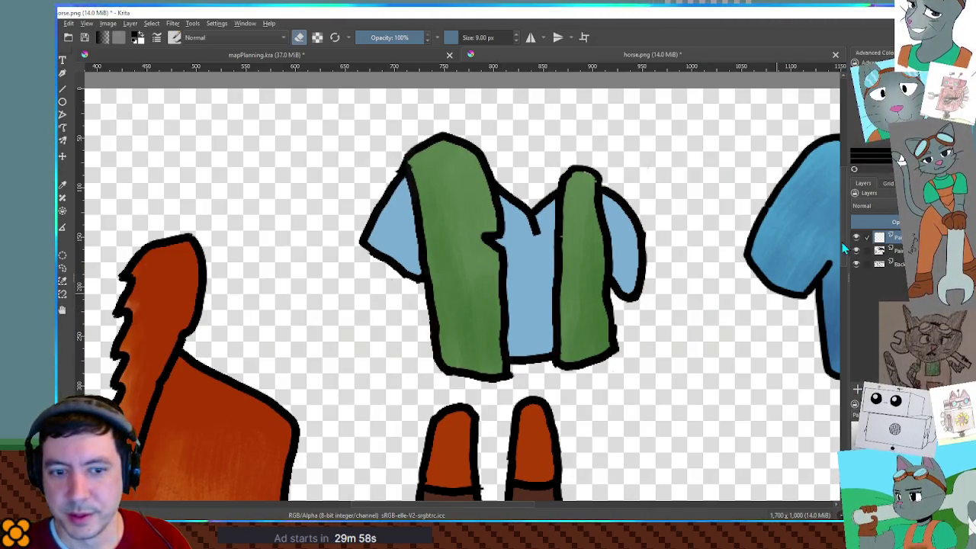
Step: Zoom in on the shirt piece and turn eraser mode off to paint again
{"action": "scroll", "coordinate": [530, 180], "scroll_direction": "down", "scroll_amount": 3}
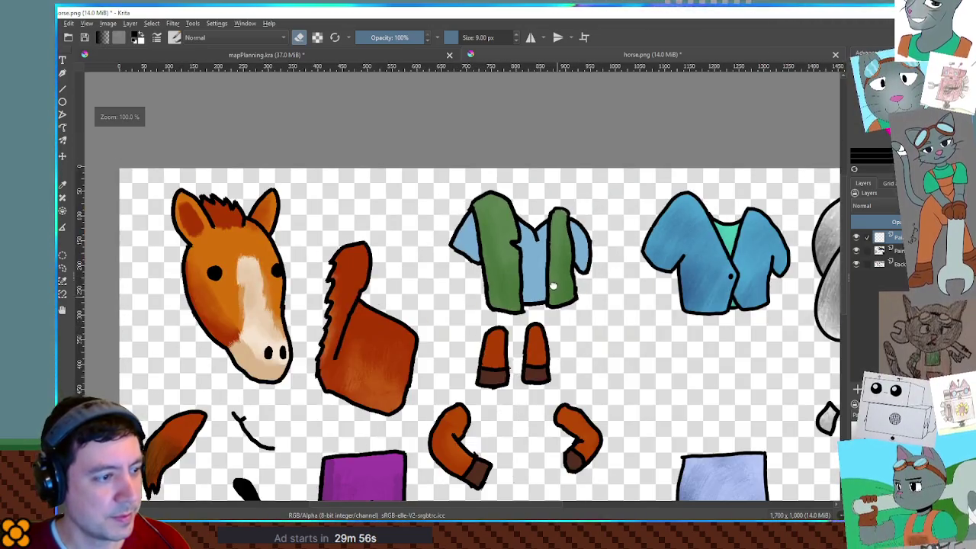
{"action": "mouse_move", "coordinate": [530, 180]}
{"action": "left_mouse_down"}
{"action": "mouse_move", "coordinate": [529, 263]}
{"action": "mouse_move", "coordinate": [358, 221]}
{"action": "mouse_move", "coordinate": [583, 255]}
{"action": "left_mouse_up"}
{"action": "scroll", "coordinate": [478, 272], "scroll_direction": "up", "scroll_amount": 4}
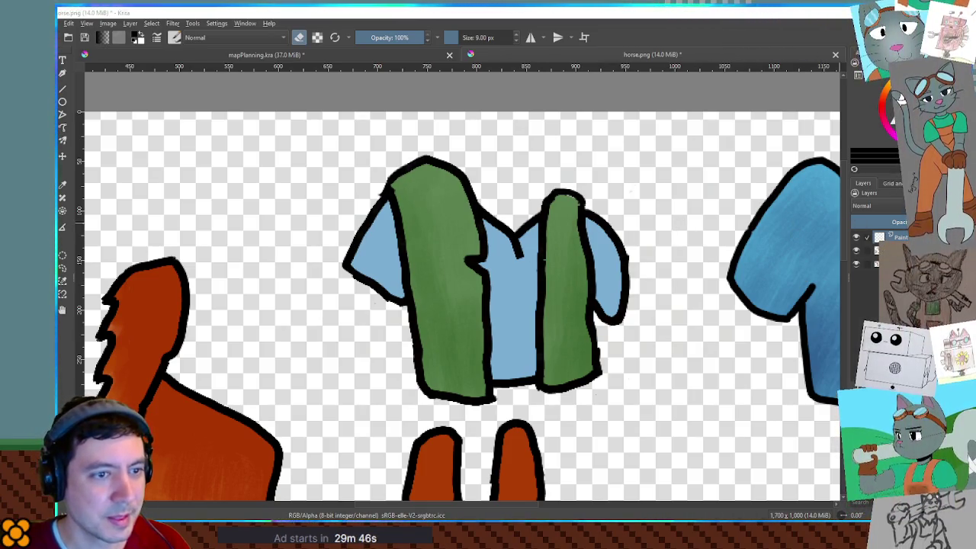
{"action": "key", "text": "e"}
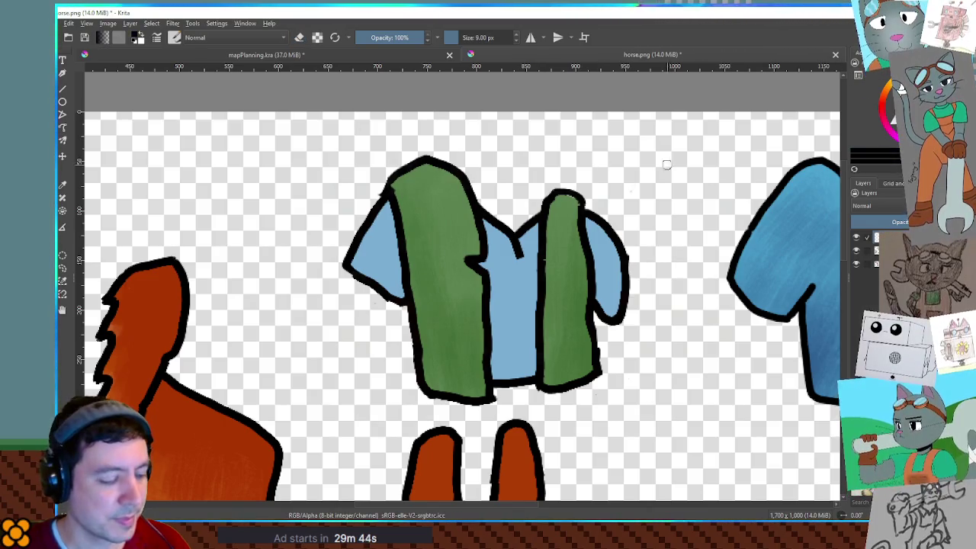
Step: Fade the drawing layer for tracing, then try and undo shoulder strokes on the shirt
{"action": "left_click", "coordinate": [872, 264]}
{"action": "left_click", "coordinate": [888, 206]}
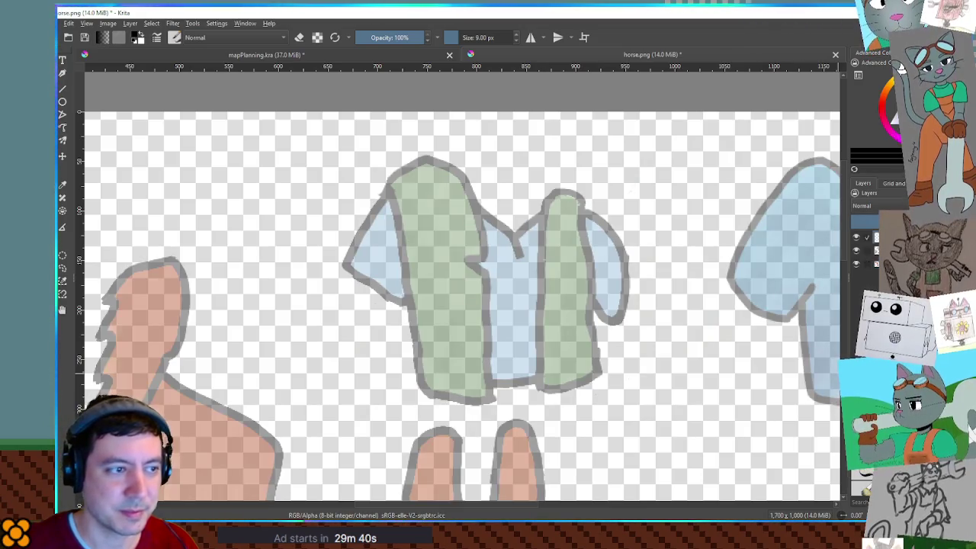
{"action": "left_click_drag", "start_coordinate": [511, 179], "coordinate": [503, 204]}
{"action": "key", "text": "ctrl+z"}
{"action": "left_click_drag", "start_coordinate": [385, 174], "coordinate": [420, 156]}
{"action": "key", "text": "ctrl+z"}
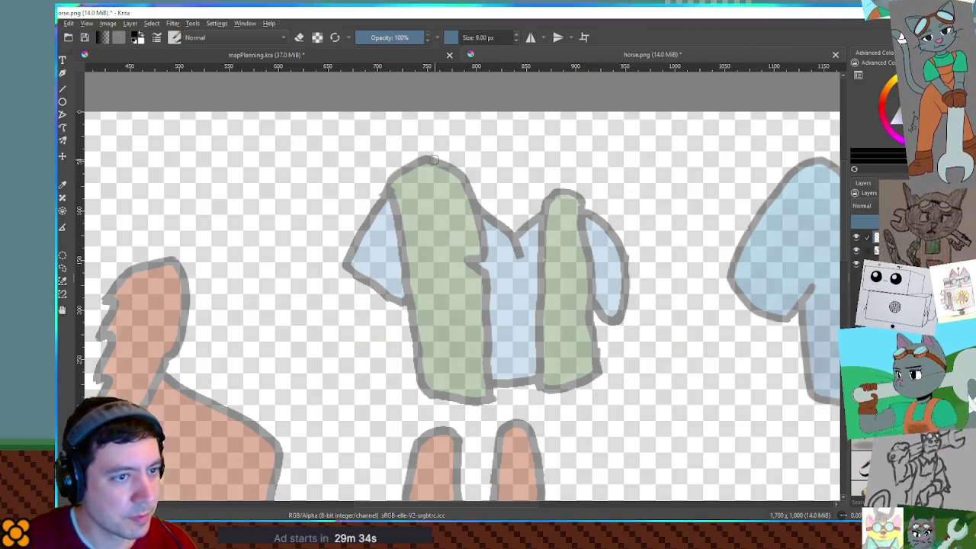
{"action": "mouse_move", "coordinate": [432, 160]}
{"action": "left_mouse_down"}
{"action": "mouse_move", "coordinate": [420, 160]}
{"action": "mouse_move", "coordinate": [526, 175]}
{"action": "left_mouse_up"}
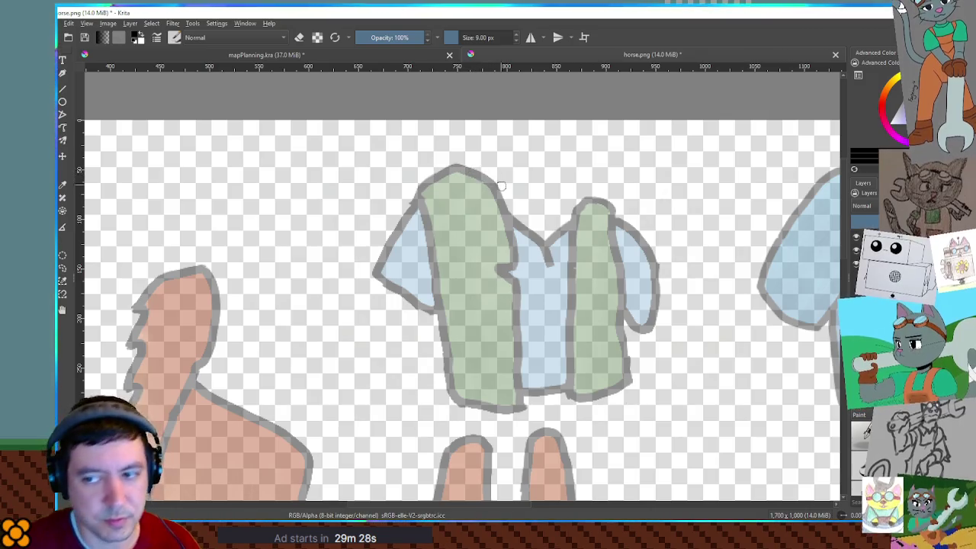
{"action": "mouse_move", "coordinate": [456, 165]}
{"action": "left_mouse_down"}
{"action": "mouse_move", "coordinate": [538, 207]}
{"action": "mouse_move", "coordinate": [523, 234]}
{"action": "mouse_move", "coordinate": [569, 232]}
{"action": "mouse_move", "coordinate": [592, 202]}
{"action": "mouse_move", "coordinate": [616, 207]}
{"action": "left_mouse_up"}
{"action": "key", "text": "ctrl+z"}
{"action": "key", "text": "ctrl+z"}
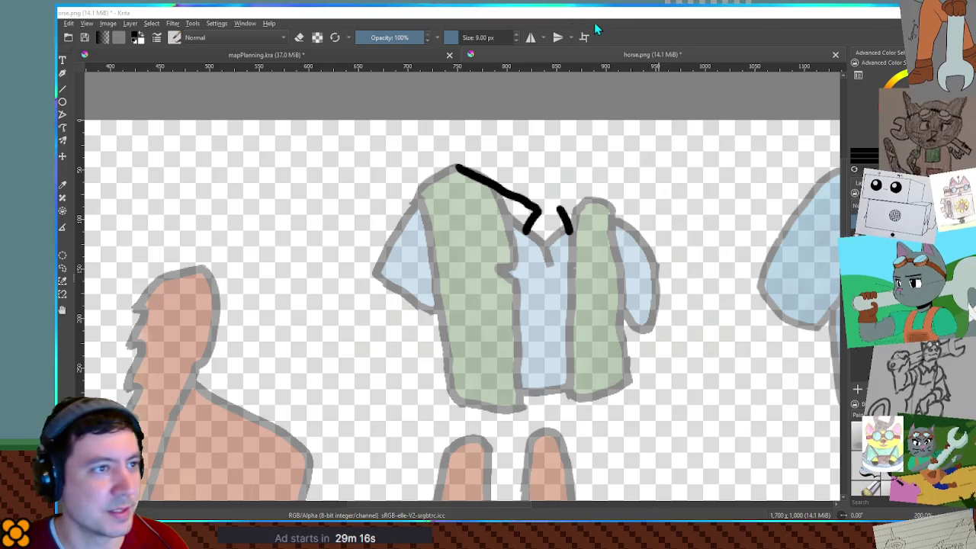
{"action": "key", "text": "ctrl+z"}
{"action": "key", "text": "ctrl+z"}
{"action": "key", "text": "ctrl+z"}
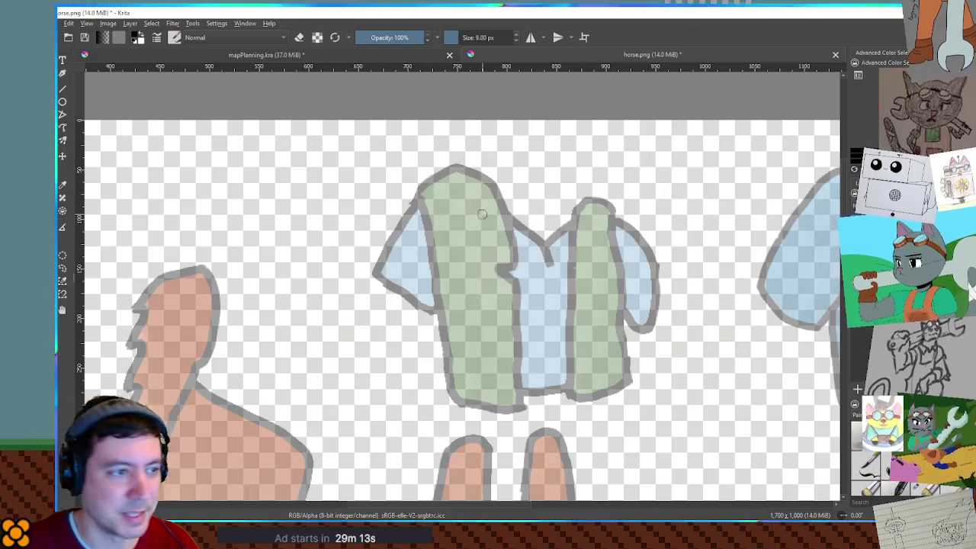
Step: Ink the ruffled cravat with its sides and bottom edge, and the coat collar around it
{"action": "left_click_drag", "start_coordinate": [522, 213], "coordinate": [530, 257]}
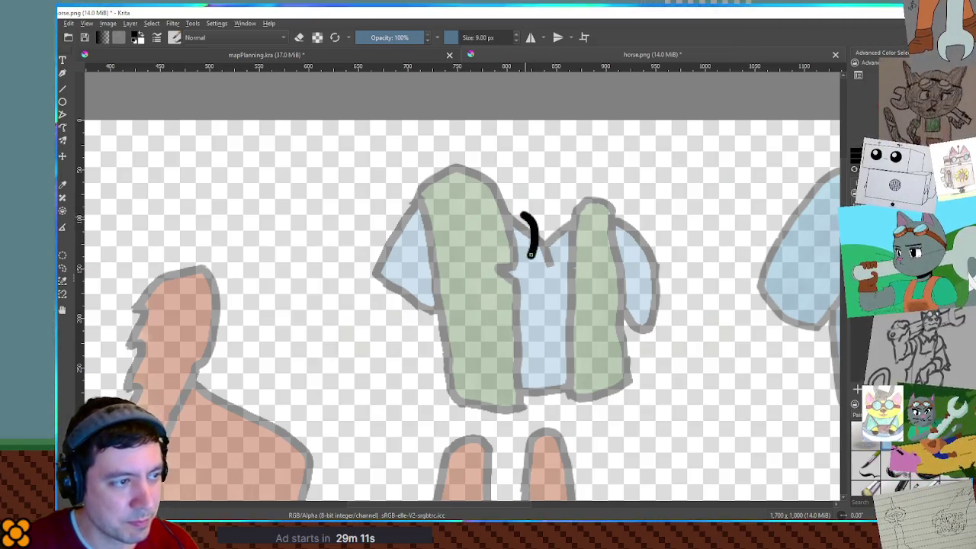
{"action": "left_click_drag", "start_coordinate": [546, 216], "coordinate": [550, 241]}
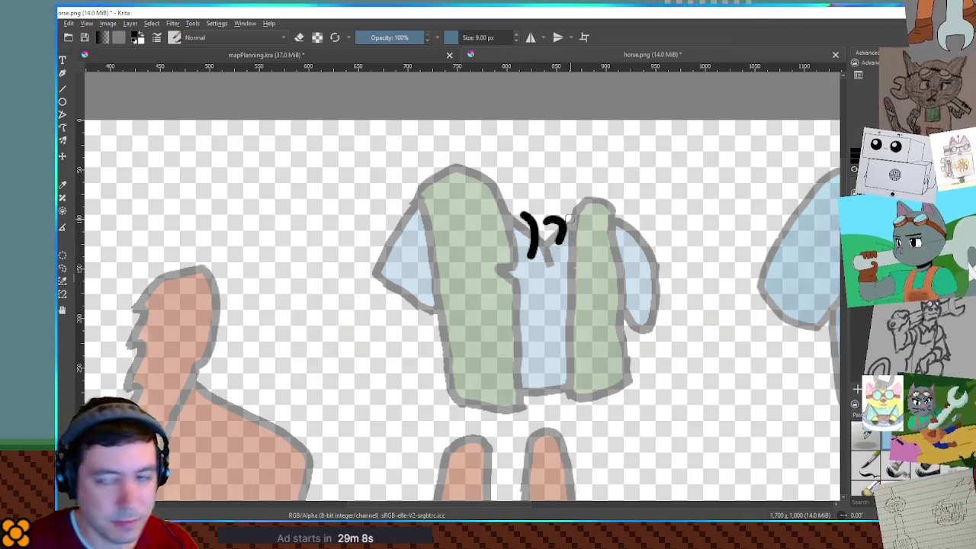
{"action": "key", "text": "ctrl+z"}
{"action": "key", "text": "ctrl+z"}
{"action": "key", "text": "ctrl+z"}
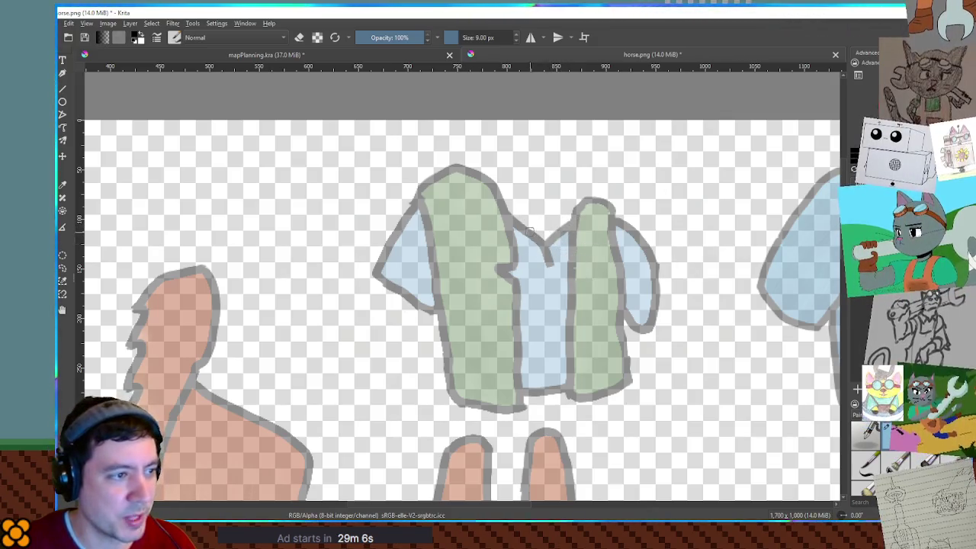
{"action": "mouse_move", "coordinate": [531, 220]}
{"action": "left_mouse_down"}
{"action": "mouse_move", "coordinate": [516, 250]}
{"action": "mouse_move", "coordinate": [530, 256]}
{"action": "left_mouse_up"}
{"action": "key", "text": "ctrl+z"}
{"action": "left_click_drag", "start_coordinate": [534, 220], "coordinate": [523, 259]}
{"action": "key", "text": "ctrl+z"}
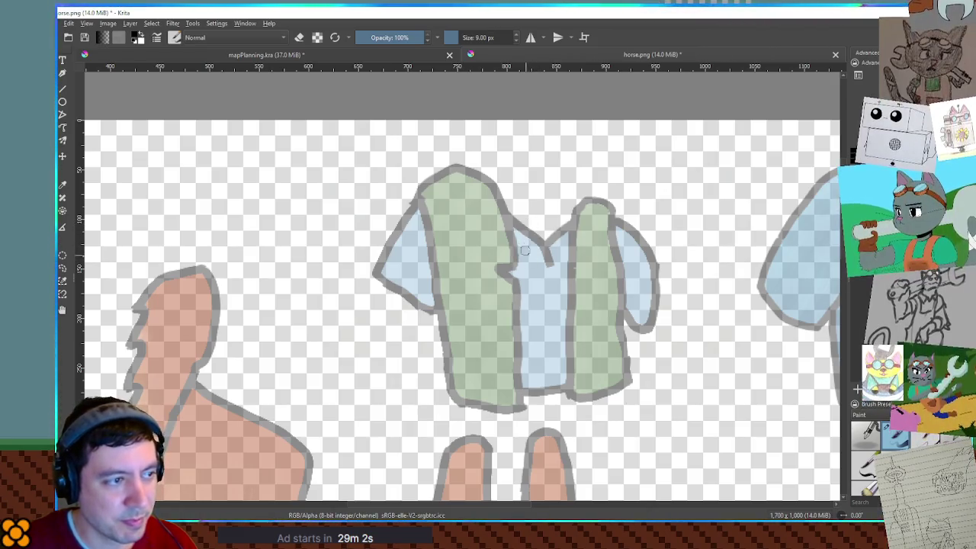
{"action": "mouse_move", "coordinate": [518, 220]}
{"action": "left_mouse_down"}
{"action": "mouse_move", "coordinate": [509, 257]}
{"action": "mouse_move", "coordinate": [577, 255]}
{"action": "left_mouse_up"}
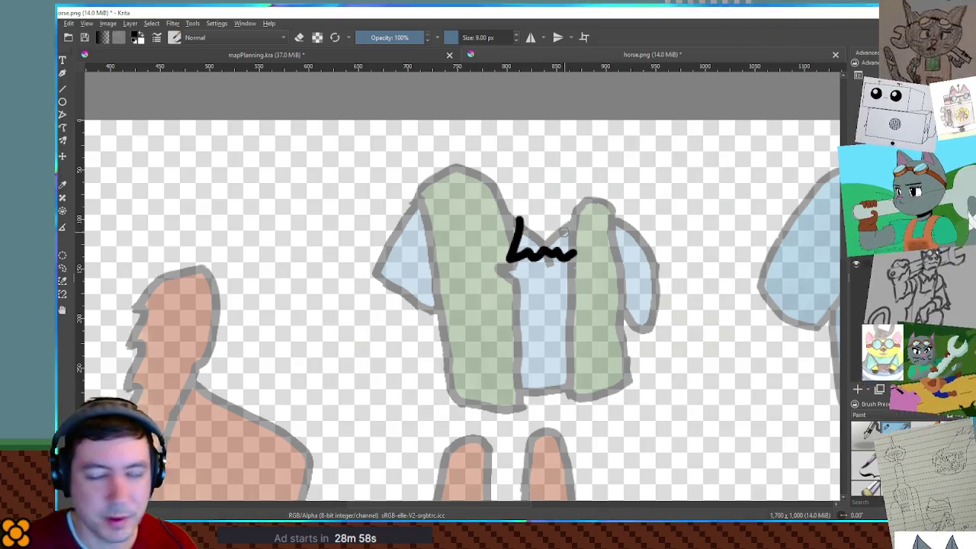
{"action": "left_click_drag", "start_coordinate": [560, 217], "coordinate": [574, 258]}
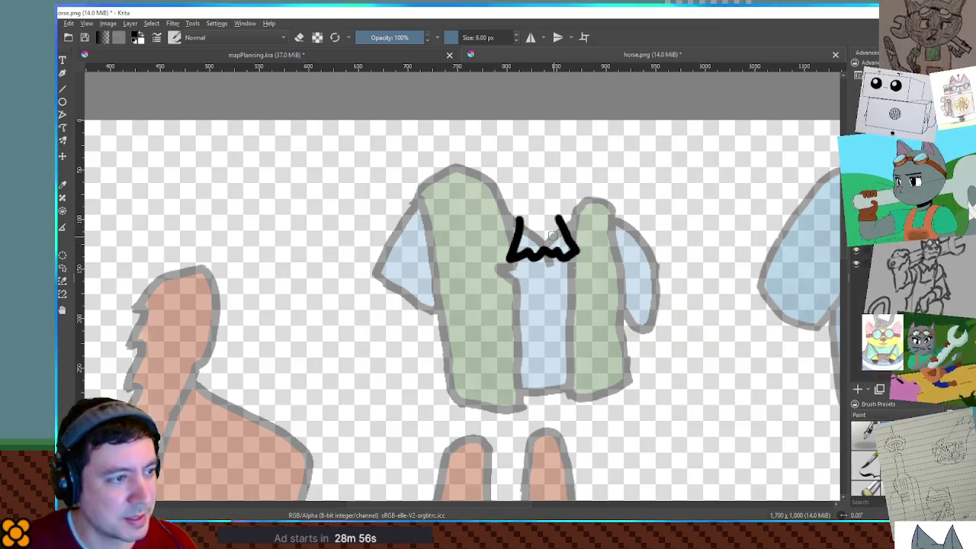
{"action": "mouse_move", "coordinate": [518, 257]}
{"action": "left_mouse_down"}
{"action": "mouse_move", "coordinate": [508, 270]}
{"action": "mouse_move", "coordinate": [522, 279]}
{"action": "left_mouse_up"}
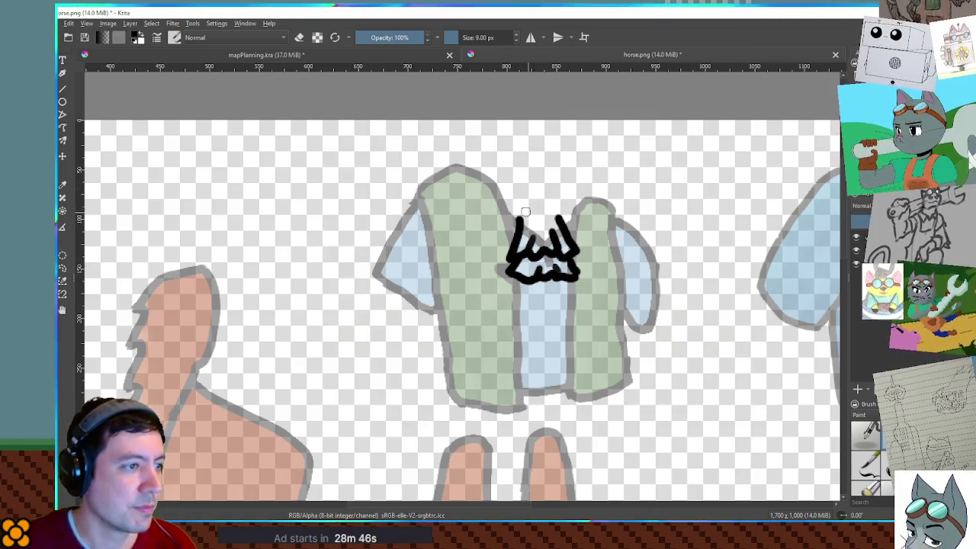
{"action": "left_click_drag", "start_coordinate": [560, 223], "coordinate": [494, 236]}
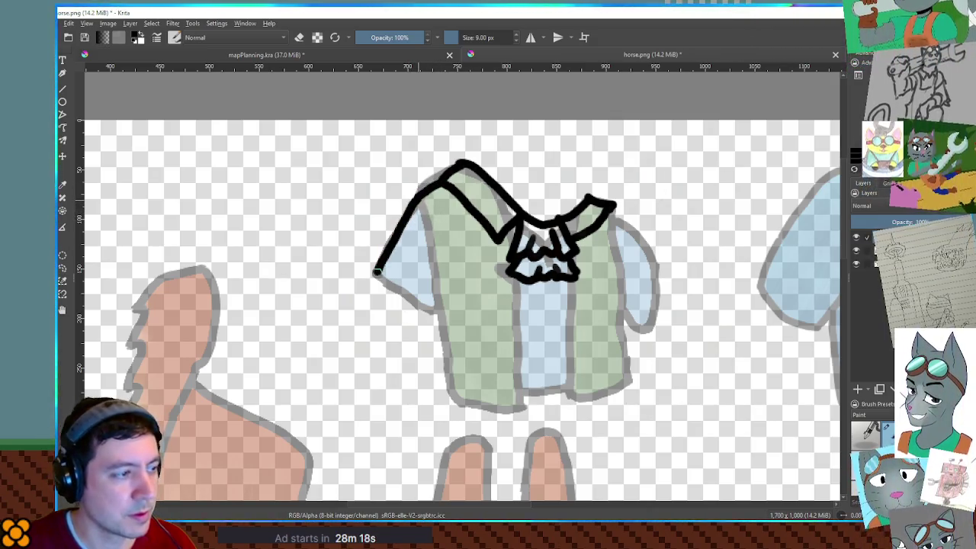
Step: Paint the buttons down the coat front, then select the coat's area for growing
{"action": "mouse_move", "coordinate": [379, 282]}
{"action": "left_mouse_down"}
{"action": "mouse_move", "coordinate": [455, 222]}
{"action": "mouse_move", "coordinate": [392, 87]}
{"action": "mouse_move", "coordinate": [371, 87]}
{"action": "mouse_move", "coordinate": [344, 262]}
{"action": "mouse_move", "coordinate": [367, 156]}
{"action": "mouse_move", "coordinate": [341, 245]}
{"action": "left_mouse_up"}
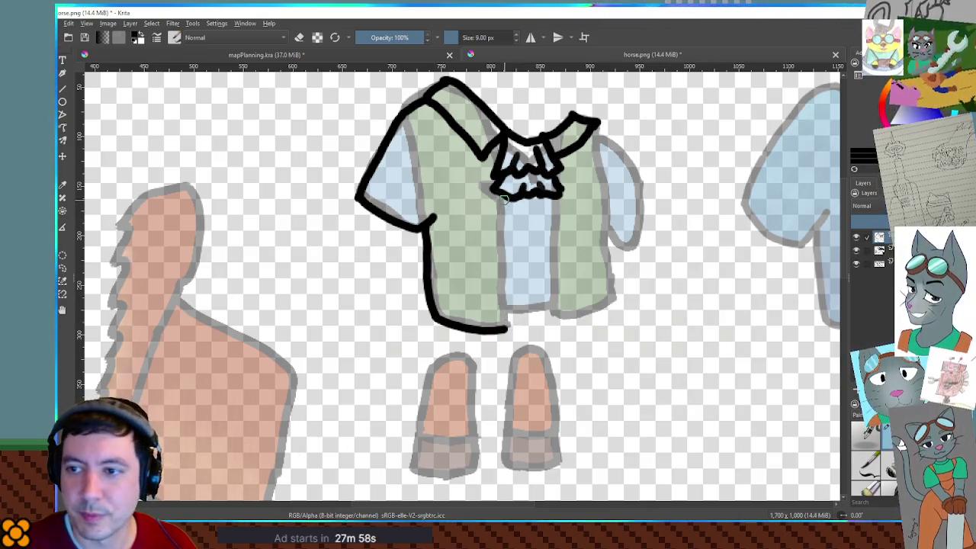
{"action": "key", "text": "ctrl+z"}
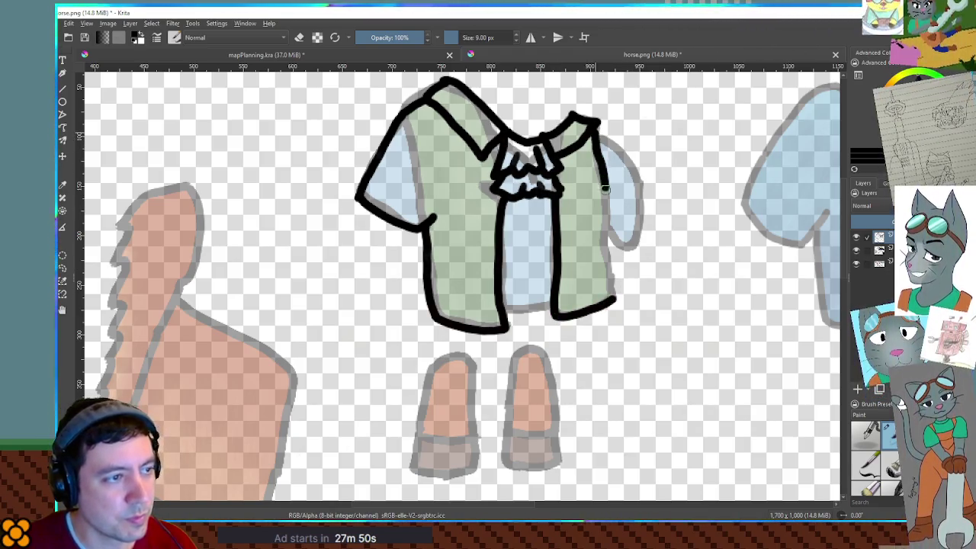
{"action": "key", "text": "ctrl+z"}
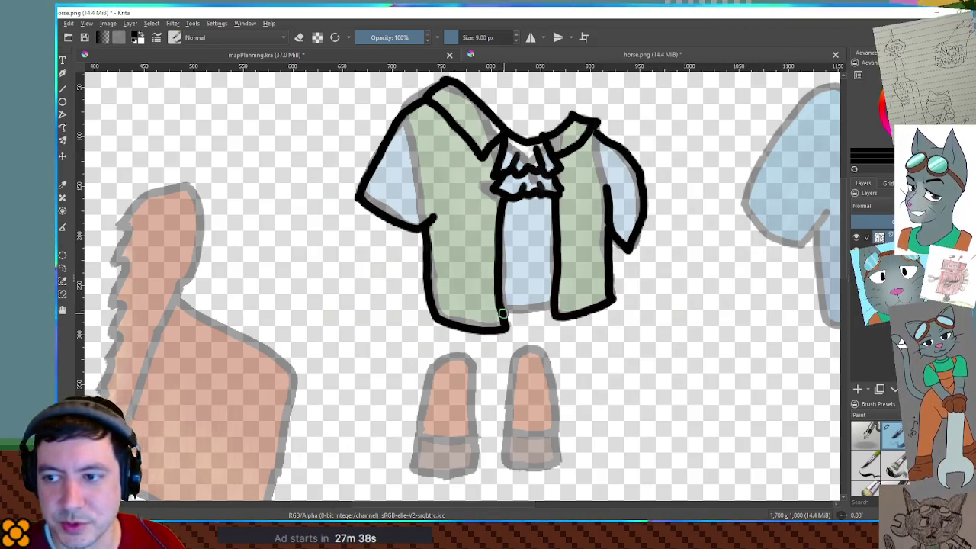
{"action": "left_click_drag", "start_coordinate": [528, 216], "coordinate": [535, 286]}
{"action": "left_click_drag", "start_coordinate": [507, 320], "coordinate": [547, 313]}
{"action": "key", "text": "ctrl+z"}
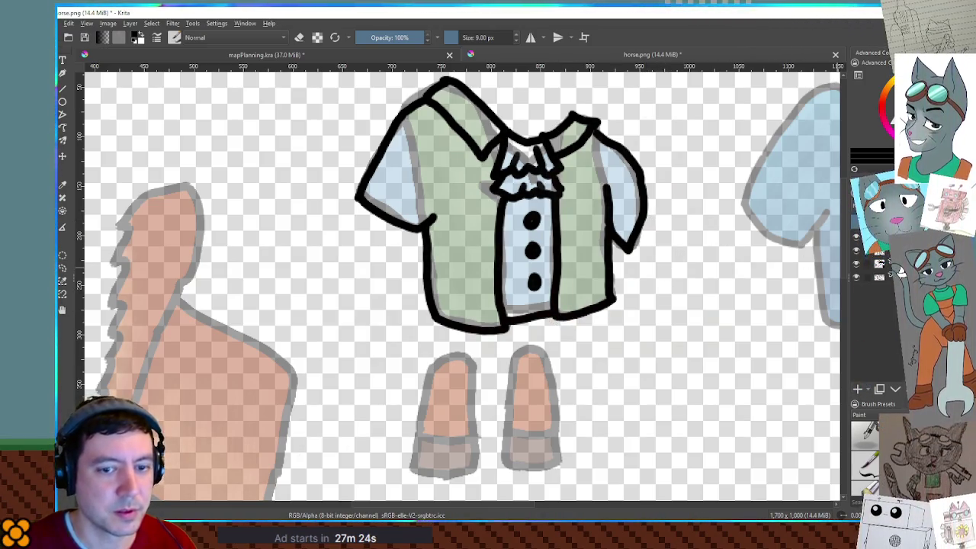
{"action": "key", "text": "ctrl+v"}
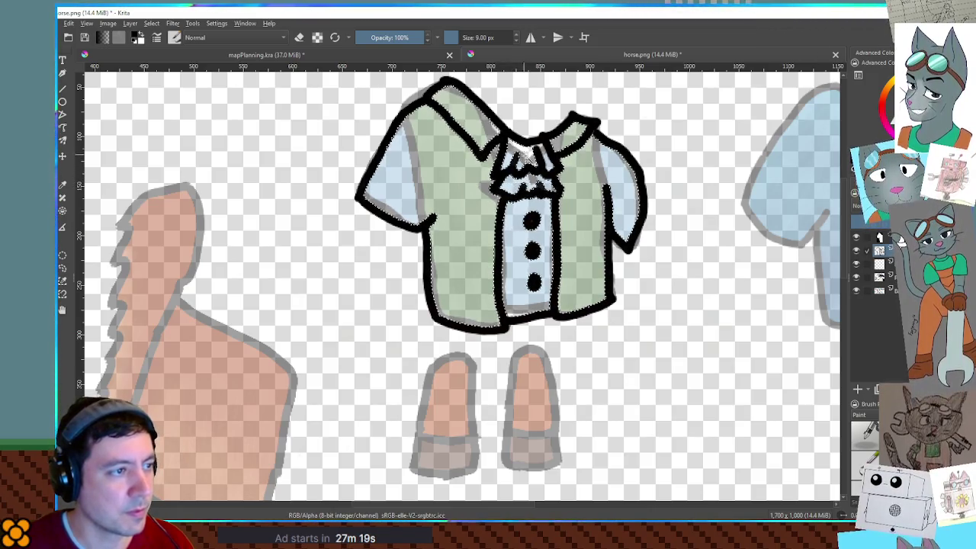
{"action": "key", "text": "ctrl+alt+g"}
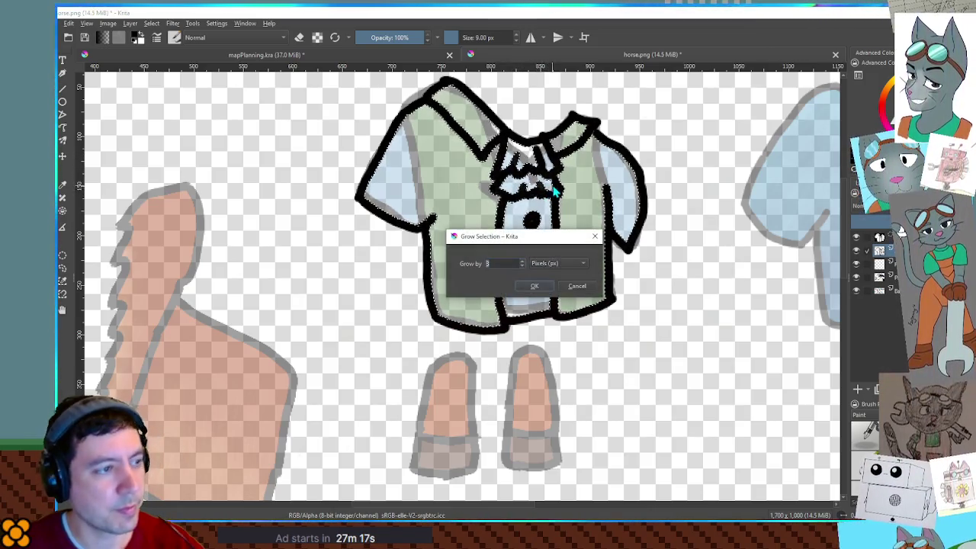
Step: Grow the coat selection, paint the collar and button strip navy, and fill the body lighter blue
{"action": "key", "text": "Return"}
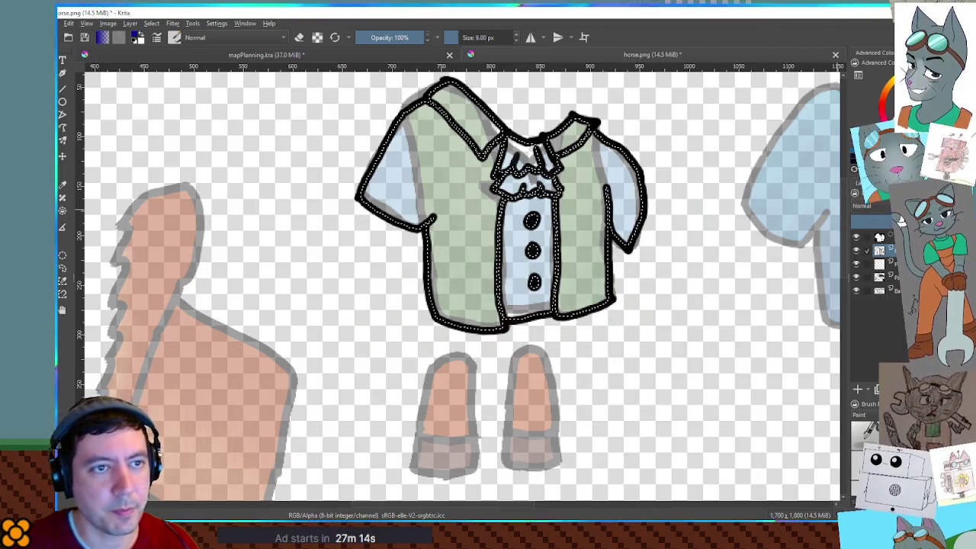
{"action": "left_click_drag", "start_coordinate": [608, 202], "coordinate": [474, 211]}
{"action": "left_click_drag", "start_coordinate": [555, 169], "coordinate": [526, 156]}
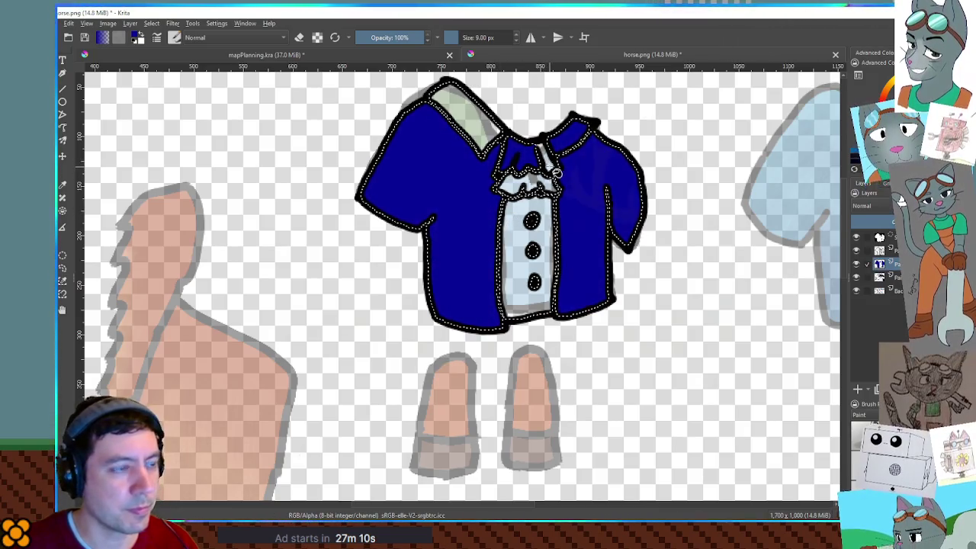
{"action": "left_click_drag", "start_coordinate": [534, 242], "coordinate": [533, 297]}
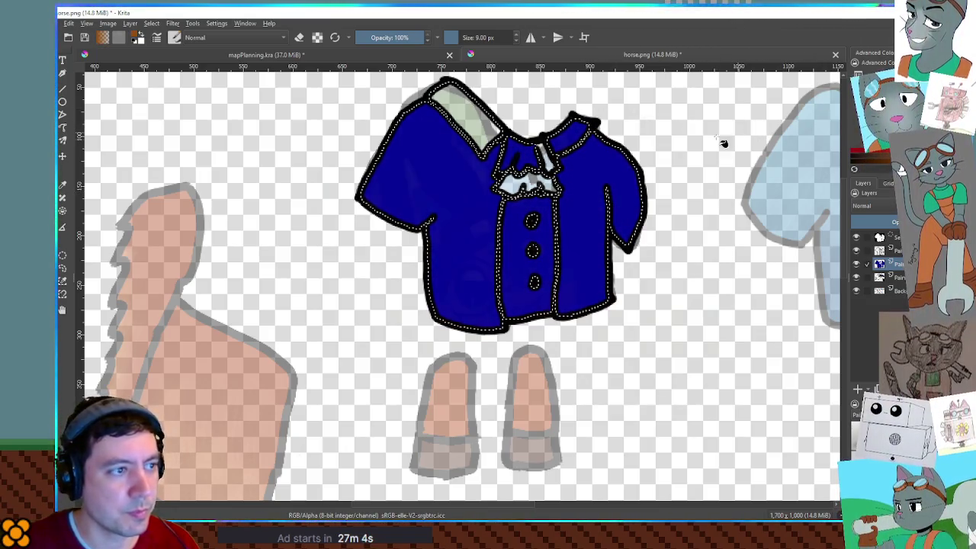
{"action": "left_click_drag", "start_coordinate": [458, 110], "coordinate": [536, 162]}
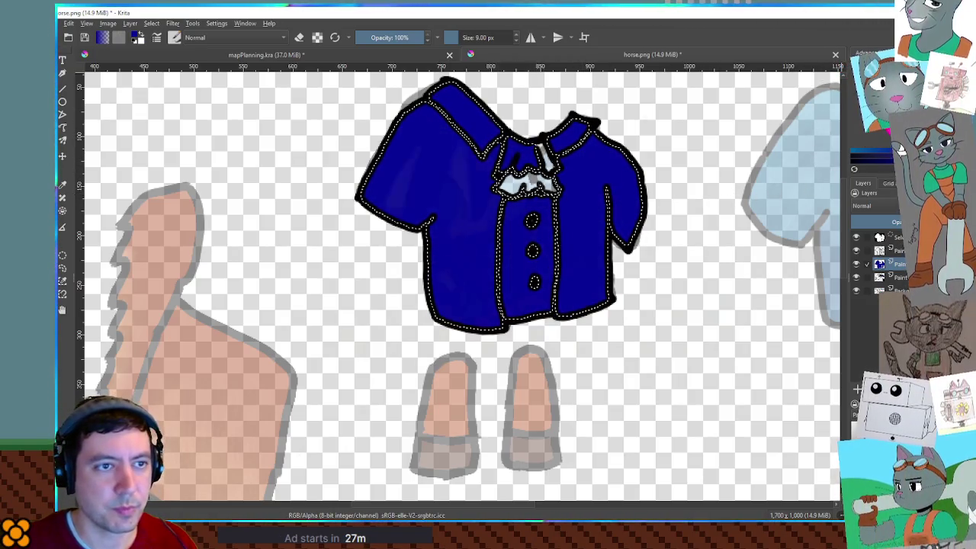
{"action": "left_click", "coordinate": [606, 172]}
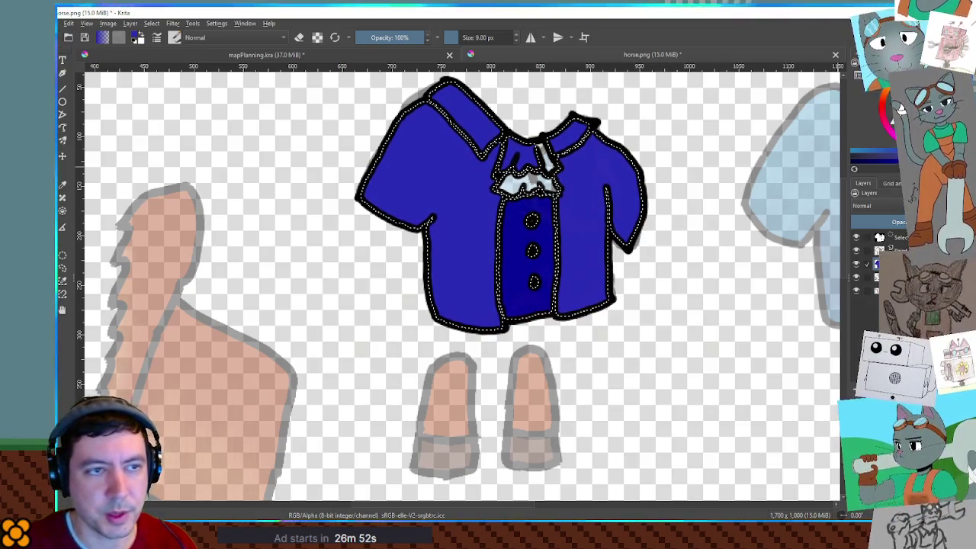
{"action": "left_click", "coordinate": [900, 103]}
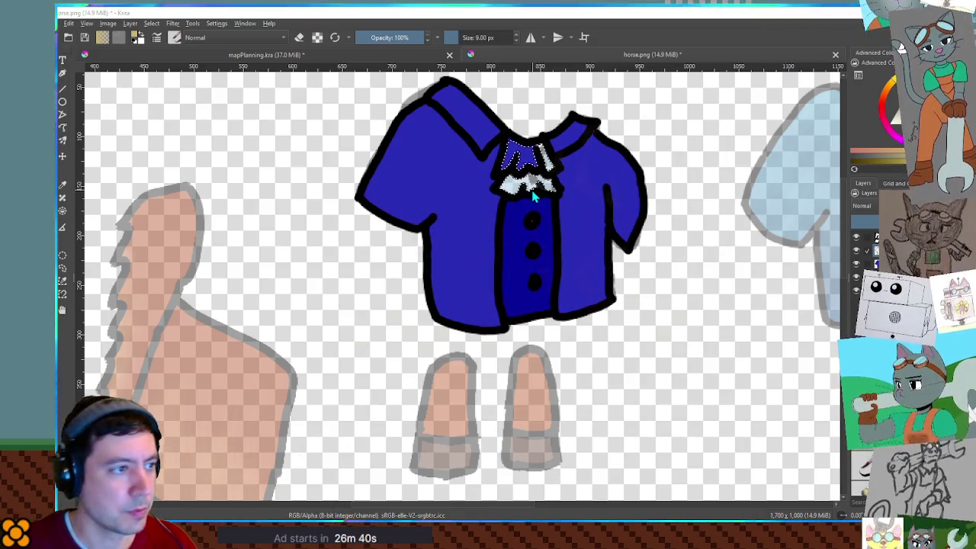
Step: Finish the tan cravat, then outline frogging loops on both sides of the coat's buttons
{"action": "key", "text": "Return"}
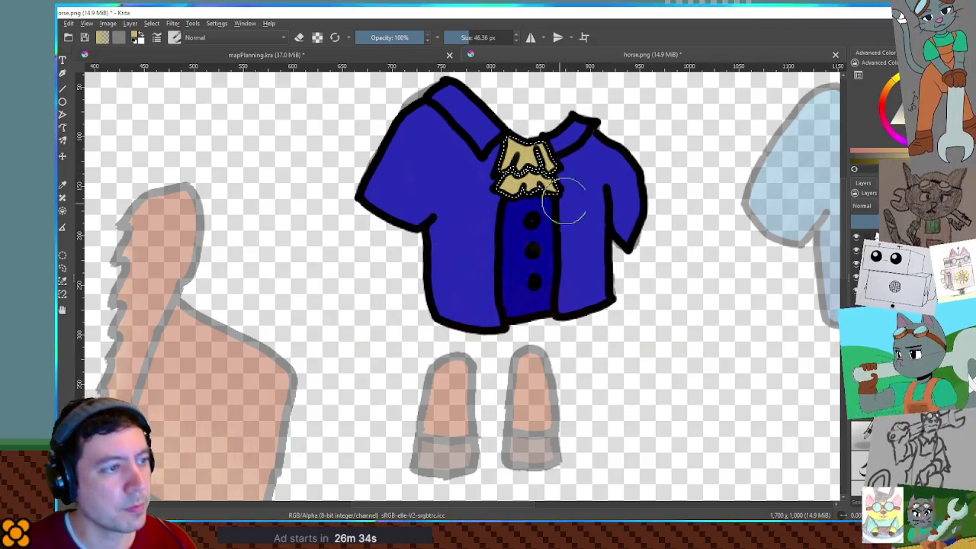
{"action": "key", "text": "ctrl+shift+a"}
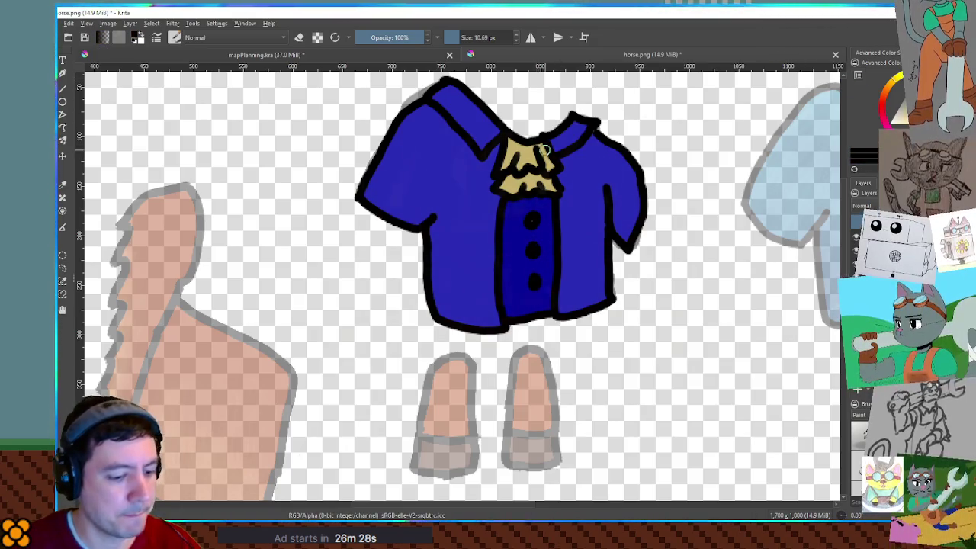
{"action": "key", "text": "bracketleft"}
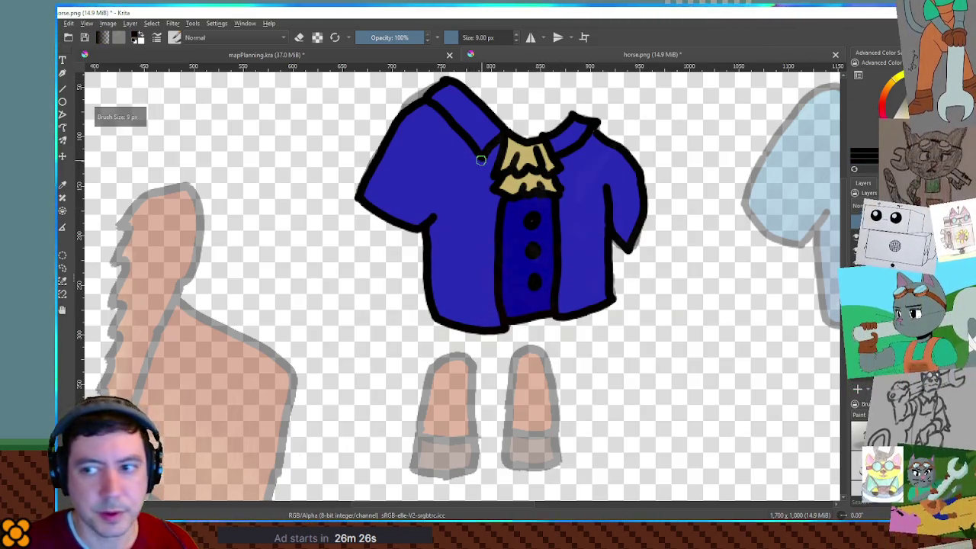
{"action": "left_click_drag", "start_coordinate": [471, 200], "coordinate": [496, 201]}
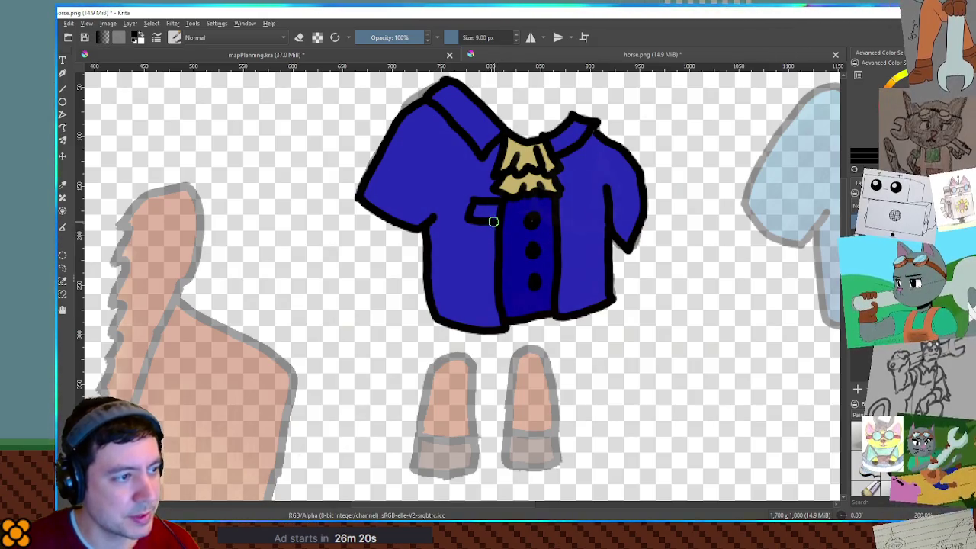
{"action": "mouse_move", "coordinate": [495, 237]}
{"action": "left_mouse_down"}
{"action": "mouse_move", "coordinate": [466, 244]}
{"action": "mouse_move", "coordinate": [496, 254]}
{"action": "mouse_move", "coordinate": [468, 279]}
{"action": "mouse_move", "coordinate": [497, 288]}
{"action": "left_mouse_up"}
{"action": "mouse_move", "coordinate": [560, 263]}
{"action": "left_mouse_down"}
{"action": "mouse_move", "coordinate": [580, 269]}
{"action": "mouse_move", "coordinate": [561, 283]}
{"action": "left_mouse_up"}
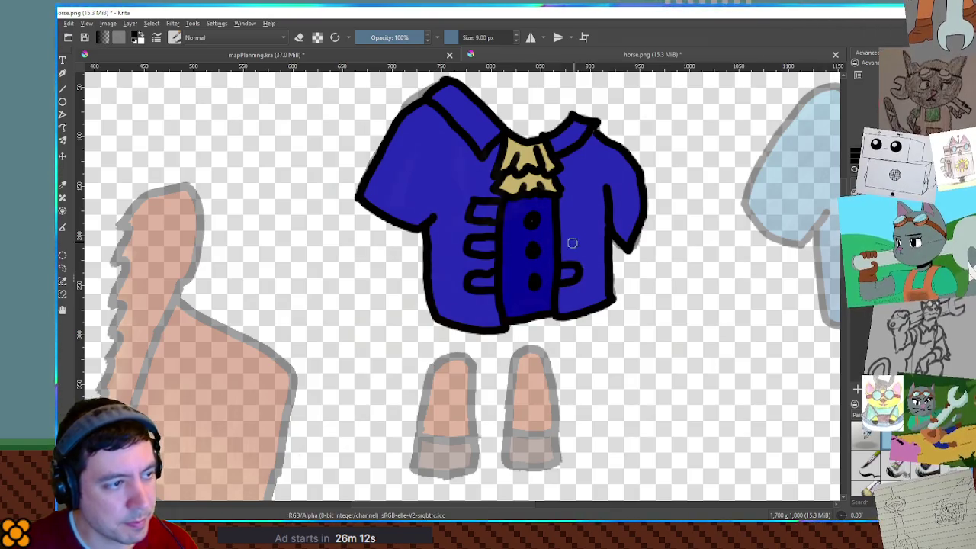
{"action": "mouse_move", "coordinate": [561, 227]}
{"action": "left_mouse_down"}
{"action": "mouse_move", "coordinate": [579, 226]}
{"action": "mouse_move", "coordinate": [582, 239]}
{"action": "mouse_move", "coordinate": [562, 244]}
{"action": "left_mouse_up"}
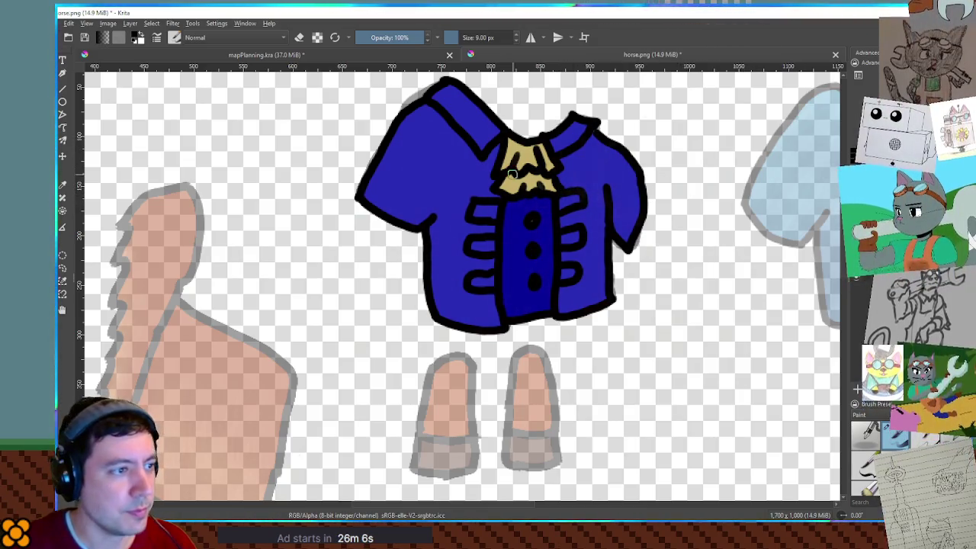
Step: Select the six loop interiors and grow the selection to cover their outlines
{"action": "left_click", "coordinate": [484, 212]}
{"action": "left_click", "coordinate": [484, 245], "text": "shift"}
{"action": "left_click", "coordinate": [482, 282], "text": "shift"}
{"action": "left_click", "coordinate": [567, 273], "text": "shift"}
{"action": "left_click", "coordinate": [571, 238], "text": "shift"}
{"action": "left_click", "coordinate": [570, 202], "text": "shift"}
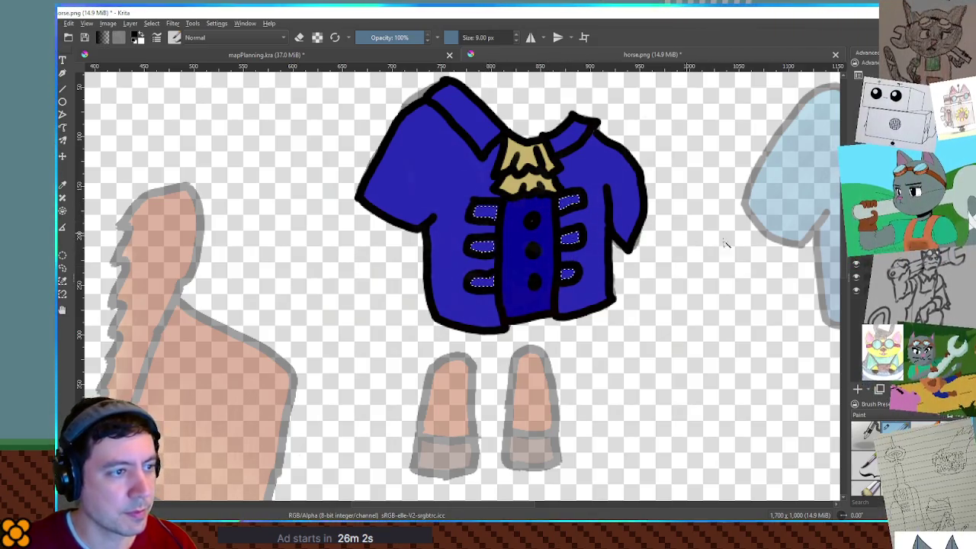
{"action": "key", "text": "ctrl+shift+g"}
{"action": "key", "text": "Return"}
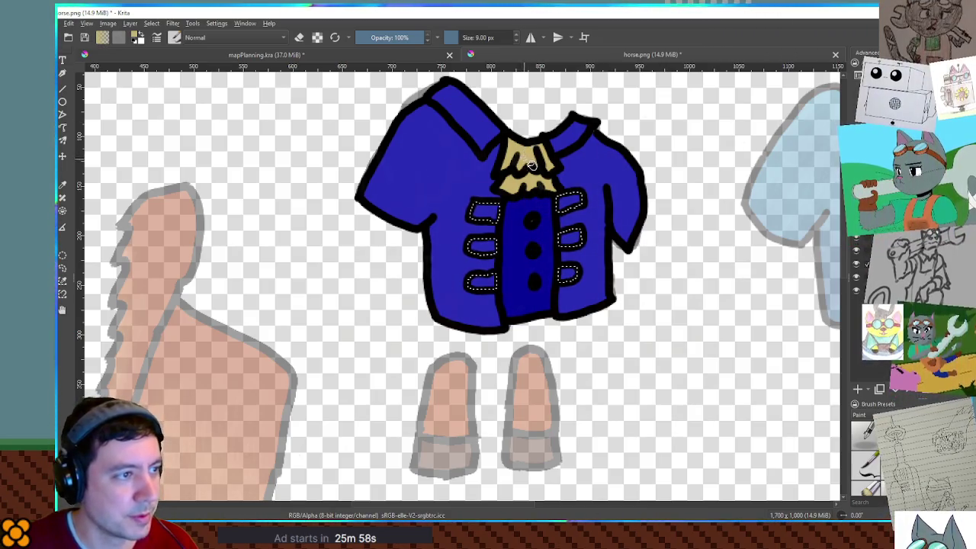
Step: Paint the left and right loops tan, deselect, and dot the middle button
{"action": "mouse_move", "coordinate": [490, 206]}
{"action": "left_mouse_down"}
{"action": "mouse_move", "coordinate": [462, 261]}
{"action": "mouse_move", "coordinate": [488, 263]}
{"action": "left_mouse_up"}
{"action": "left_click_drag", "start_coordinate": [567, 276], "coordinate": [584, 206]}
{"action": "key", "text": "ctrl+shift+a"}
{"action": "mouse_move", "coordinate": [599, 283]}
{"action": "left_mouse_down"}
{"action": "mouse_move", "coordinate": [571, 233]}
{"action": "mouse_move", "coordinate": [522, 222]}
{"action": "left_mouse_up"}
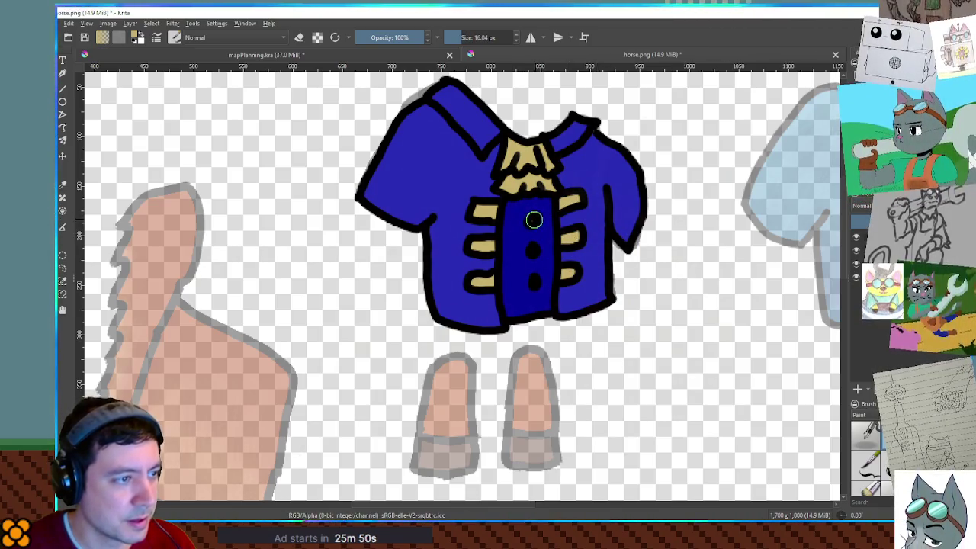
{"action": "left_click", "coordinate": [533, 248]}
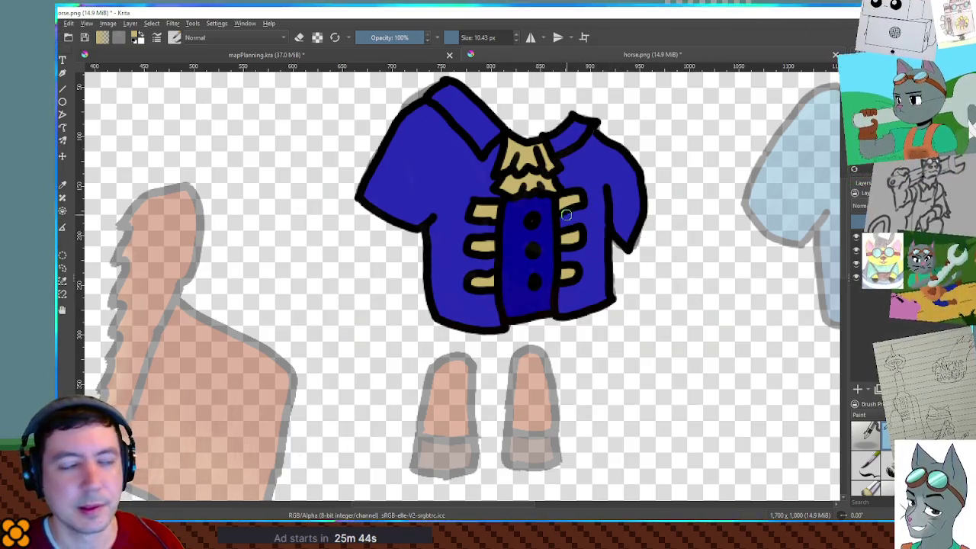
Step: Zoom out over the parts sheet and move the navy jacket to the top-right slot
{"action": "scroll", "coordinate": [566, 214], "scroll_direction": "down", "scroll_amount": 2}
{"action": "scroll", "coordinate": [591, 328], "scroll_direction": "down", "scroll_amount": 5}
{"action": "mouse_move", "coordinate": [594, 318]}
{"action": "left_mouse_down"}
{"action": "mouse_move", "coordinate": [545, 203]}
{"action": "mouse_move", "coordinate": [519, 389]}
{"action": "mouse_move", "coordinate": [385, 269]}
{"action": "mouse_move", "coordinate": [537, 425]}
{"action": "mouse_move", "coordinate": [525, 348]}
{"action": "mouse_move", "coordinate": [654, 206]}
{"action": "left_mouse_up"}
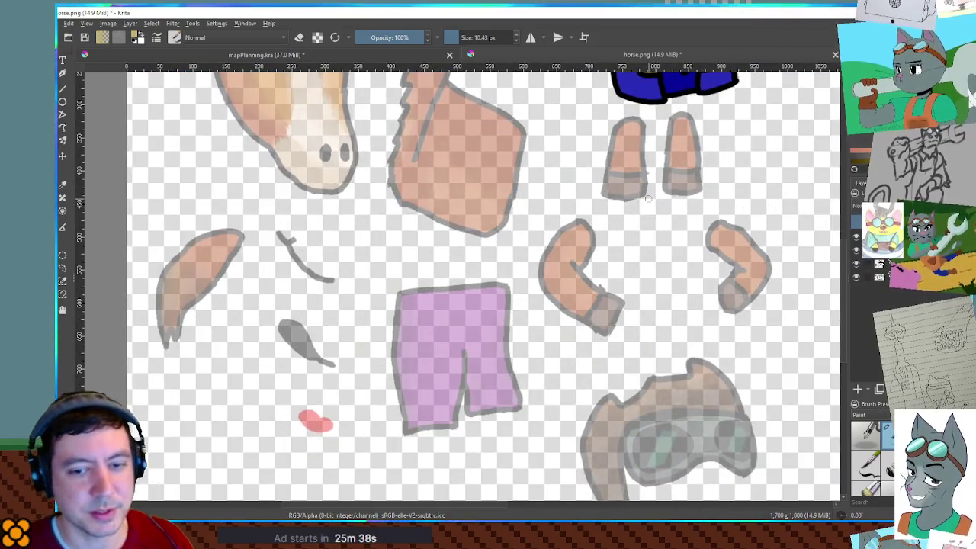
{"action": "scroll", "coordinate": [662, 200], "scroll_direction": "down", "scroll_amount": 4}
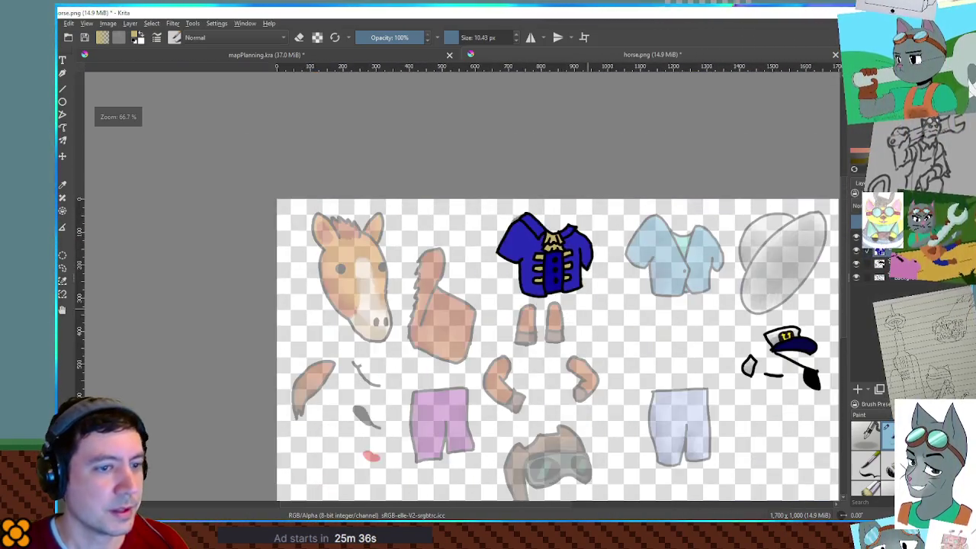
{"action": "left_click_drag", "start_coordinate": [662, 200], "coordinate": [518, 148]}
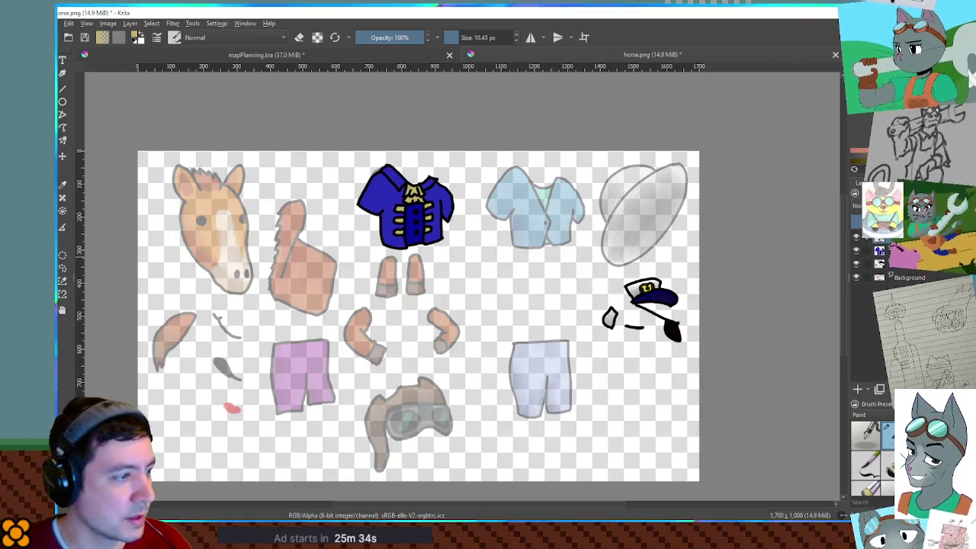
{"action": "mouse_move", "coordinate": [397, 227]}
{"action": "left_mouse_down"}
{"action": "mouse_move", "coordinate": [662, 224]}
{"action": "mouse_move", "coordinate": [552, 312]}
{"action": "mouse_move", "coordinate": [669, 409]}
{"action": "mouse_move", "coordinate": [655, 406]}
{"action": "left_mouse_up"}
Step: Nudge the jacket slightly down into place beside the hat and shorts
{"action": "mouse_move", "coordinate": [394, 347]}
{"action": "left_mouse_down"}
{"action": "mouse_move", "coordinate": [583, 353]}
{"action": "mouse_move", "coordinate": [480, 298]}
{"action": "mouse_move", "coordinate": [615, 300]}
{"action": "mouse_move", "coordinate": [509, 308]}
{"action": "left_mouse_up"}
{"action": "scroll", "coordinate": [562, 320], "scroll_direction": "up", "scroll_amount": 3}
{"action": "scroll", "coordinate": [546, 326], "scroll_direction": "down", "scroll_amount": 3}
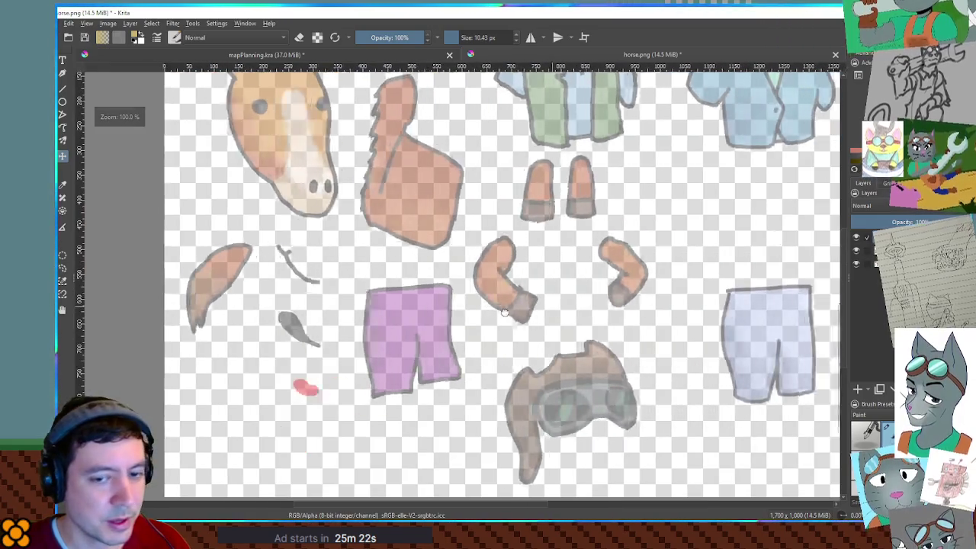
{"action": "left_click_drag", "start_coordinate": [698, 298], "coordinate": [484, 293]}
{"action": "left_click_drag", "start_coordinate": [666, 328], "coordinate": [671, 363]}
{"action": "scroll", "coordinate": [671, 363], "scroll_direction": "down", "scroll_amount": 3}
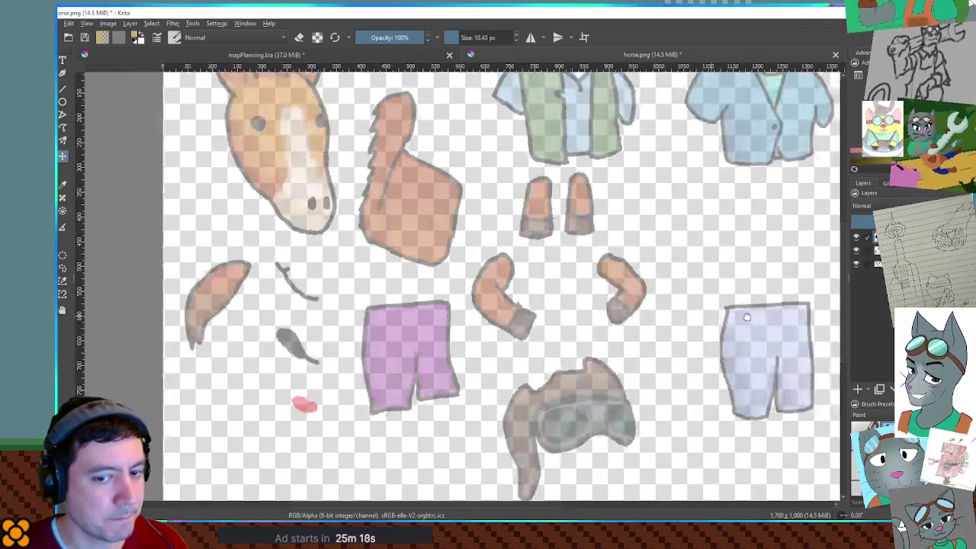
{"action": "scroll", "coordinate": [595, 289], "scroll_direction": "up", "scroll_amount": 1}
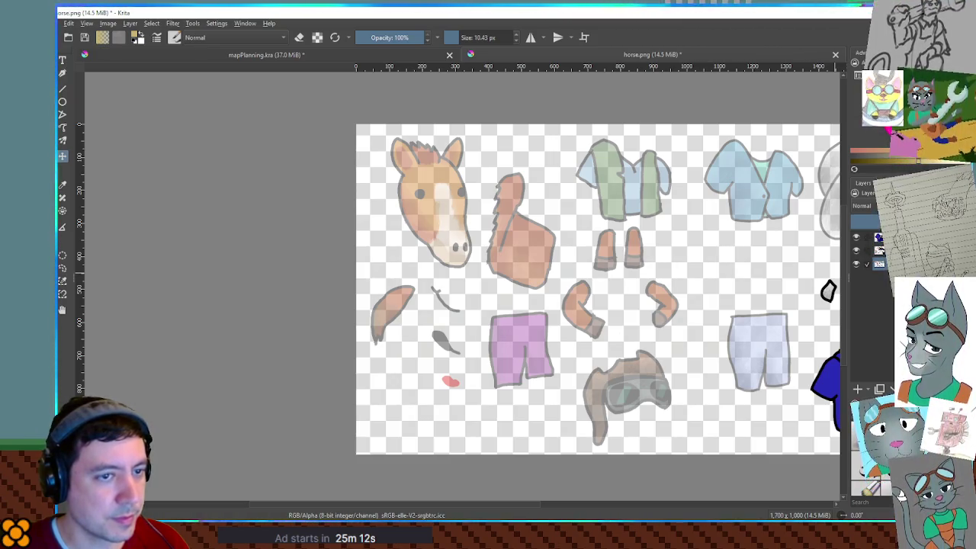
Step: Switch to the full-colour horse parts layer in the Layers docker
{"action": "left_click", "coordinate": [866, 263]}
{"action": "scroll", "coordinate": [669, 276], "scroll_direction": "down", "scroll_amount": 2}
{"action": "scroll", "coordinate": [690, 284], "scroll_direction": "up", "scroll_amount": 6}
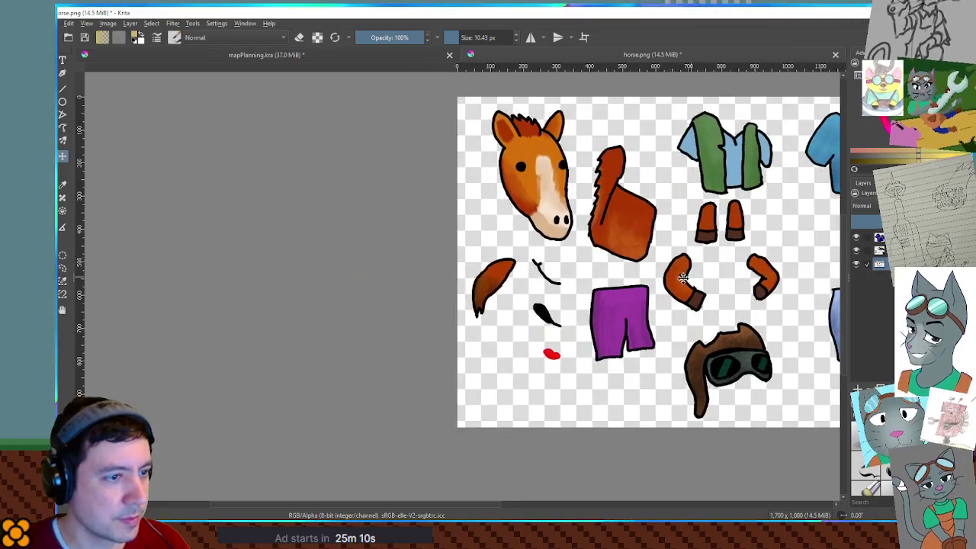
{"action": "scroll", "coordinate": [693, 286], "scroll_direction": "down", "scroll_amount": 2}
{"action": "scroll", "coordinate": [617, 321], "scroll_direction": "up", "scroll_amount": 2}
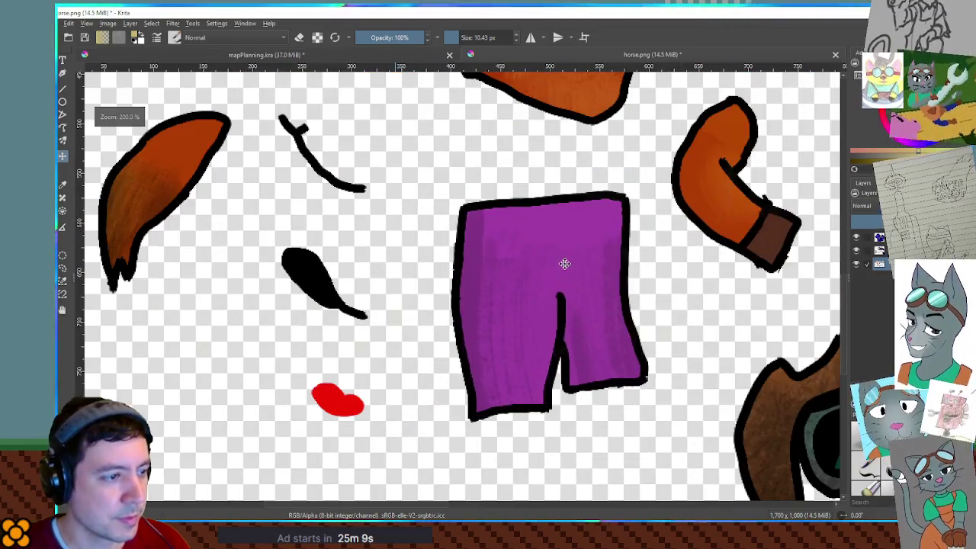
Step: Rectangle-select the purple pants and desaturate them to grey
{"action": "left_click", "coordinate": [652, 254]}
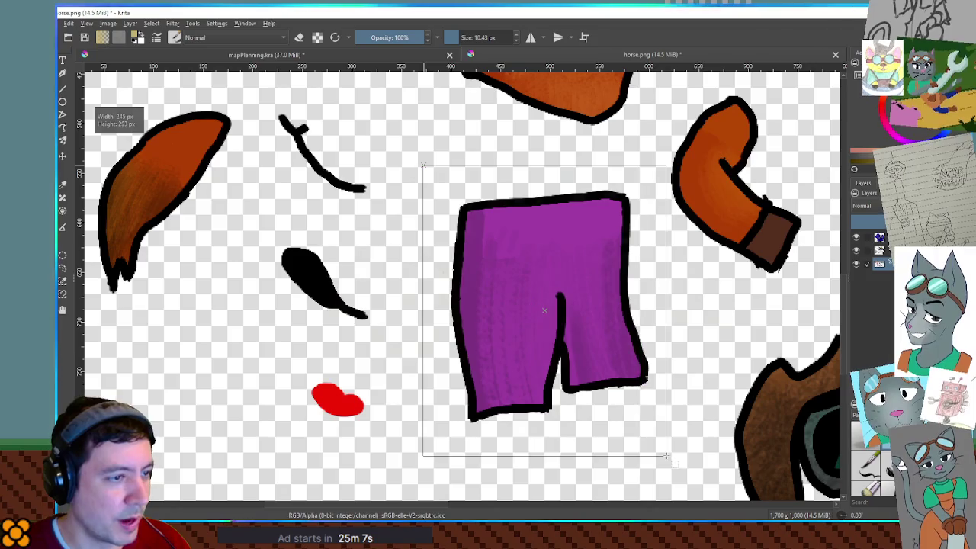
{"action": "left_click_drag", "start_coordinate": [668, 460], "coordinate": [661, 452]}
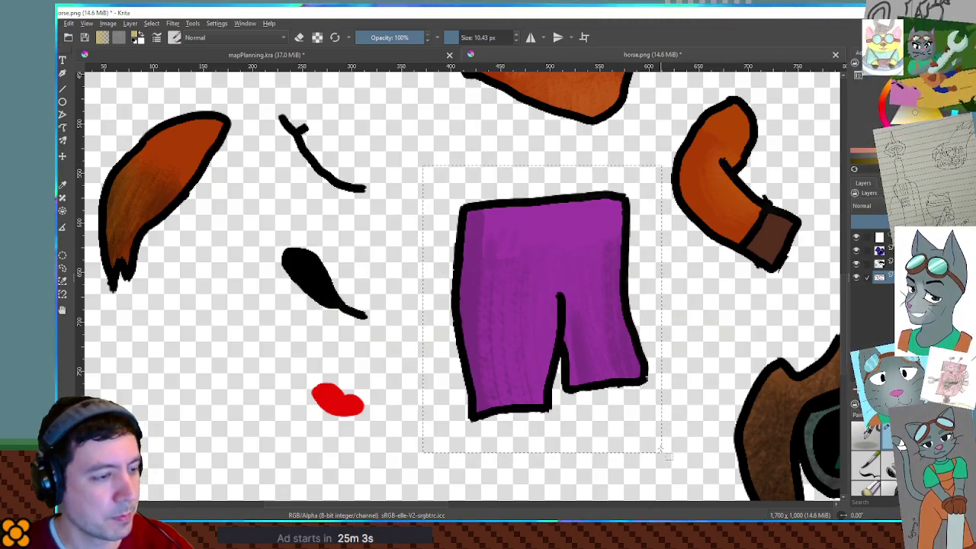
{"action": "key", "text": "ctrl+shift+u"}
{"action": "key", "text": "Return"}
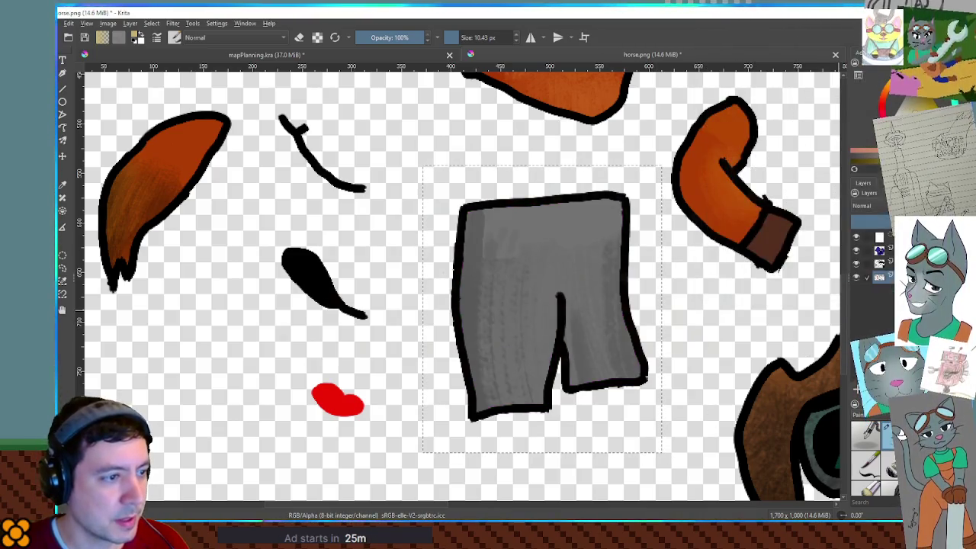
{"action": "key", "text": "ctrl+u"}
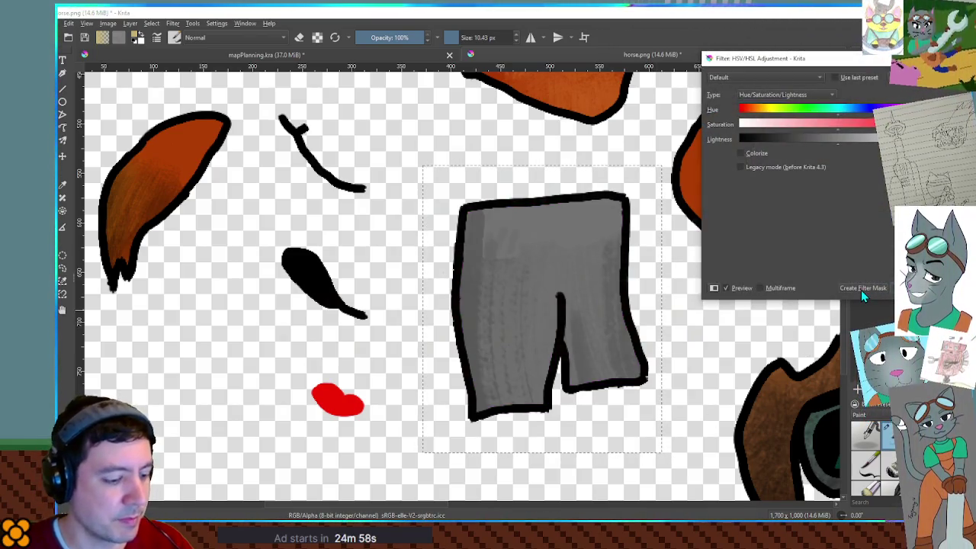
{"action": "left_click", "coordinate": [860, 290]}
Step: Lighten the grey pants with Levels by dragging the midtone slider
{"action": "key", "text": "ctrl+l"}
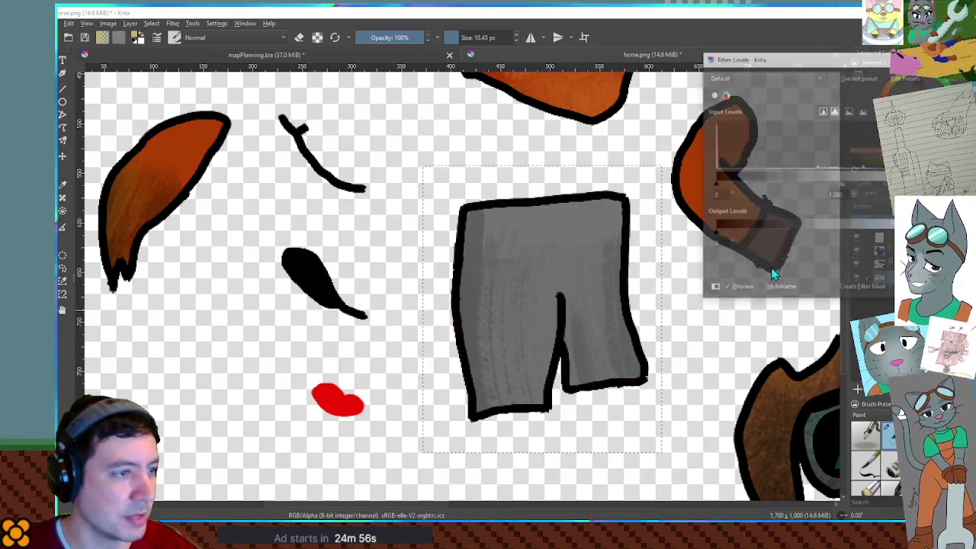
{"action": "mouse_move", "coordinate": [842, 185]}
{"action": "left_mouse_down"}
{"action": "mouse_move", "coordinate": [810, 185]}
{"action": "mouse_move", "coordinate": [841, 184]}
{"action": "left_mouse_up"}
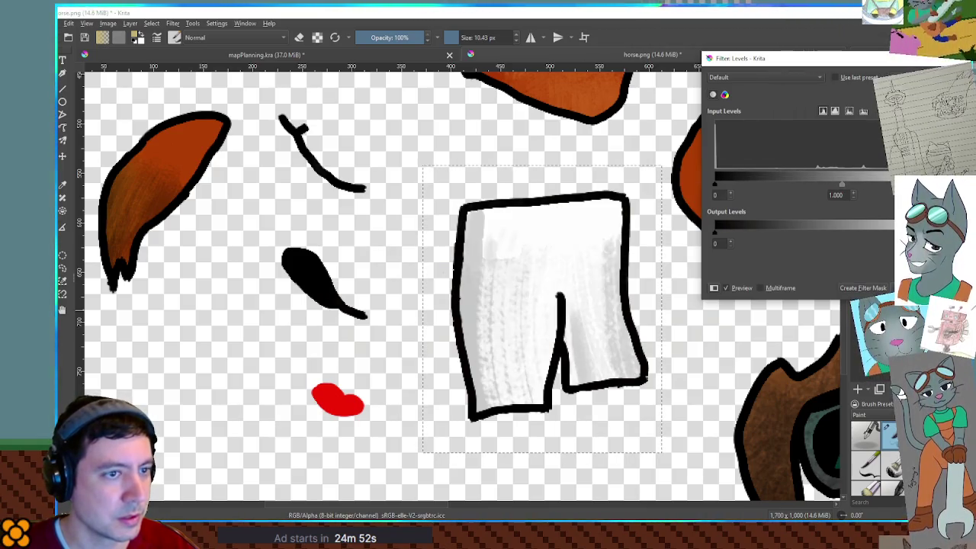
{"action": "left_click", "coordinate": [865, 233]}
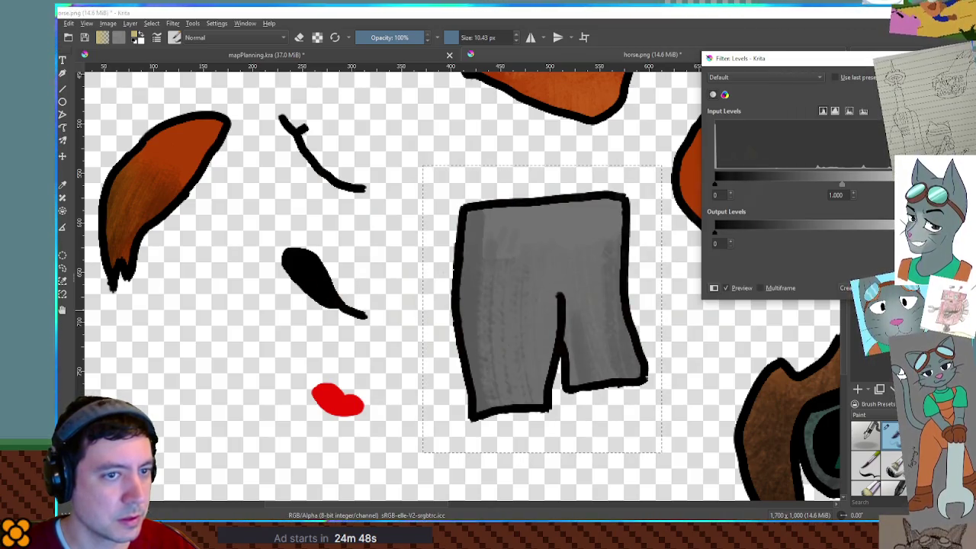
{"action": "mouse_move", "coordinate": [837, 188]}
{"action": "left_mouse_down"}
{"action": "mouse_move", "coordinate": [758, 189]}
{"action": "mouse_move", "coordinate": [874, 191]}
{"action": "left_mouse_up"}
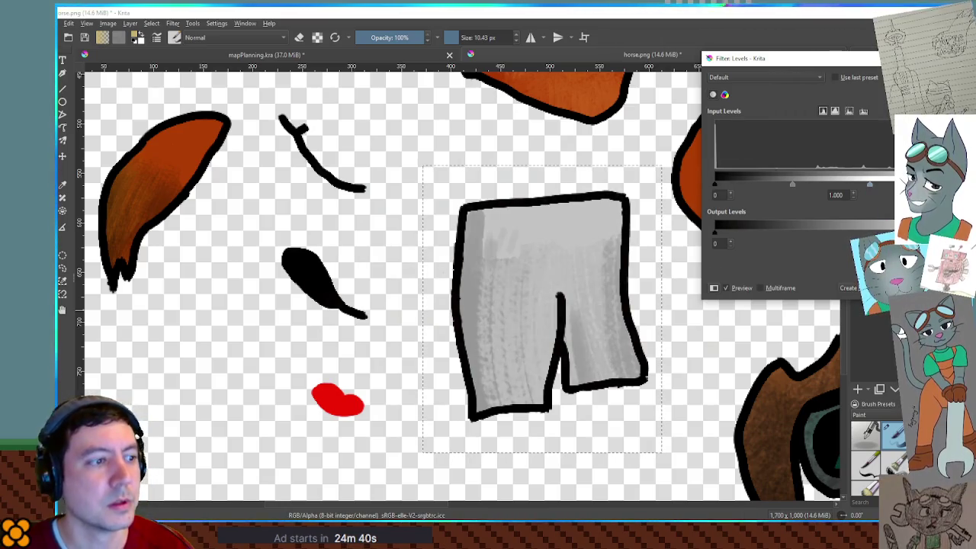
{"action": "key", "text": "Return"}
{"action": "key", "text": "alt+Tab"}
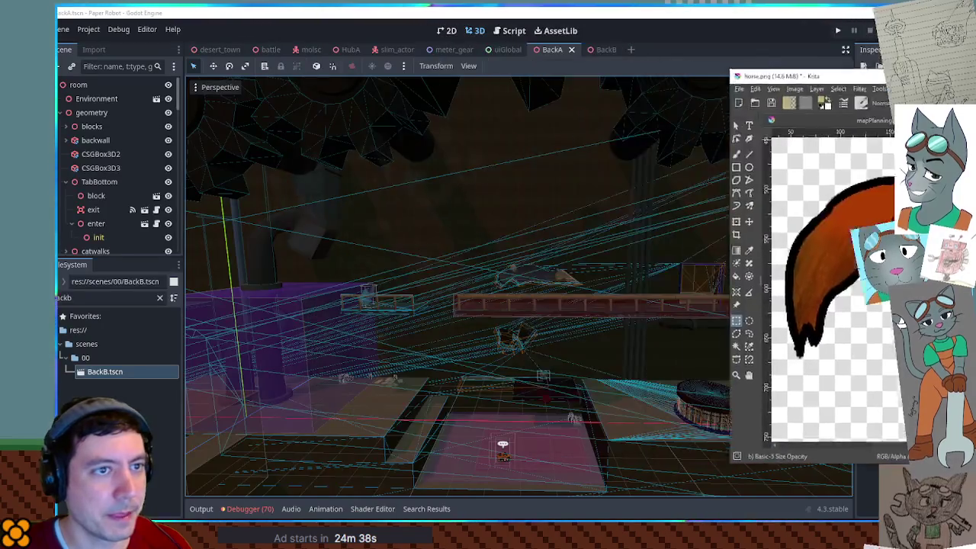
Step: Search the FileSystem and open the horse_actor, horse_actor_2 and horse_actor_3 scenes
{"action": "double_click", "coordinate": [104, 299]}
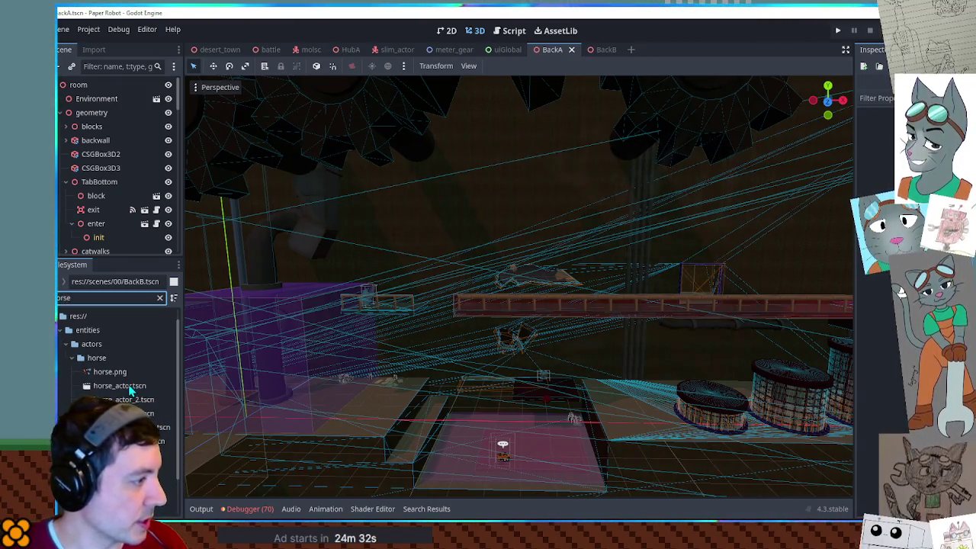
{"action": "double_click", "coordinate": [122, 386]}
{"action": "double_click", "coordinate": [131, 399]}
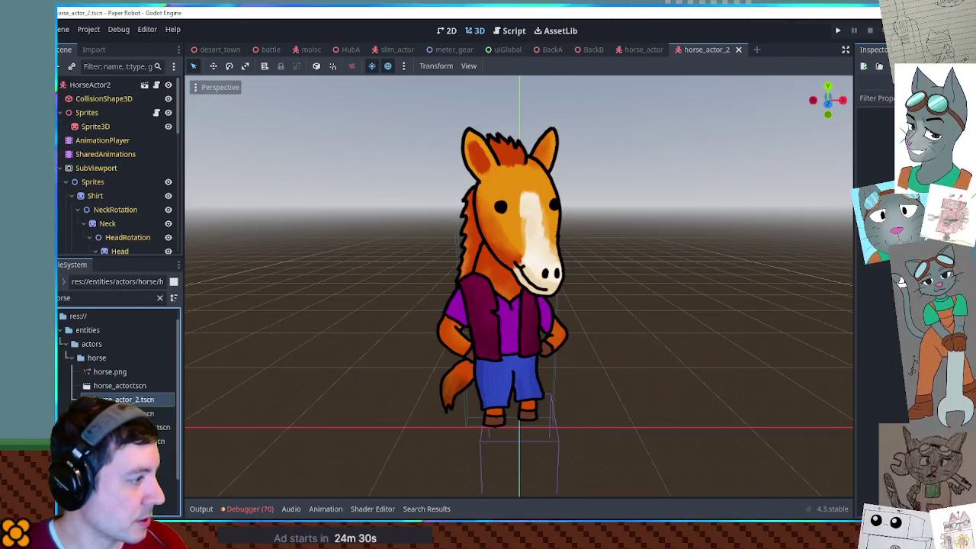
{"action": "double_click", "coordinate": [126, 413]}
Step: Revisit the earlier horse scenes, then open horse_actor_pilot and orbit around the goggled horse
{"action": "double_click", "coordinate": [126, 400]}
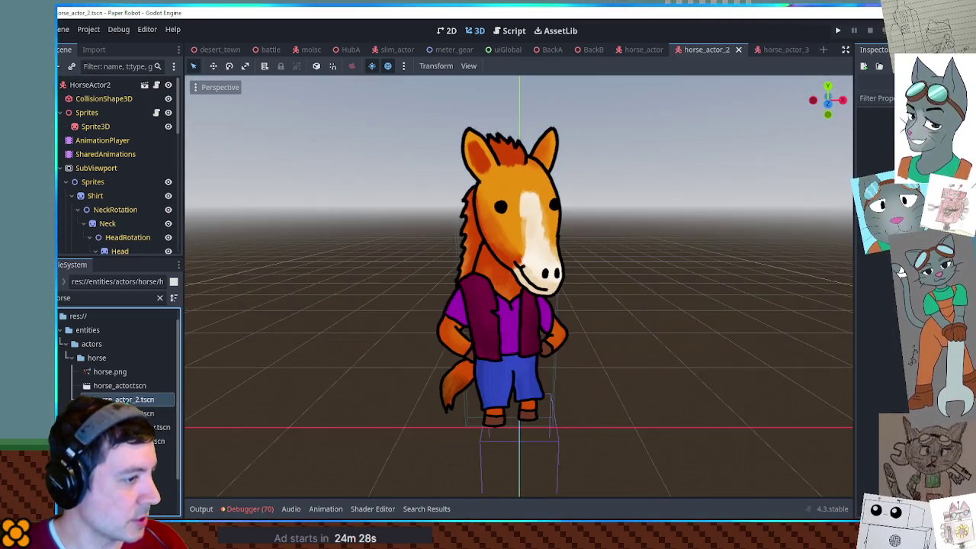
{"action": "double_click", "coordinate": [124, 387]}
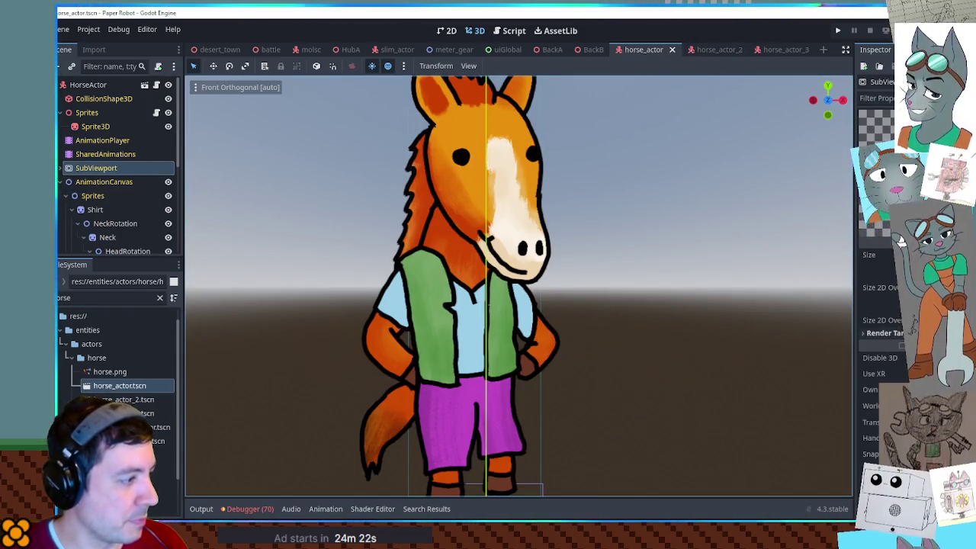
{"action": "double_click", "coordinate": [156, 441]}
{"action": "left_click_drag", "start_coordinate": [357, 403], "coordinate": [428, 376]}
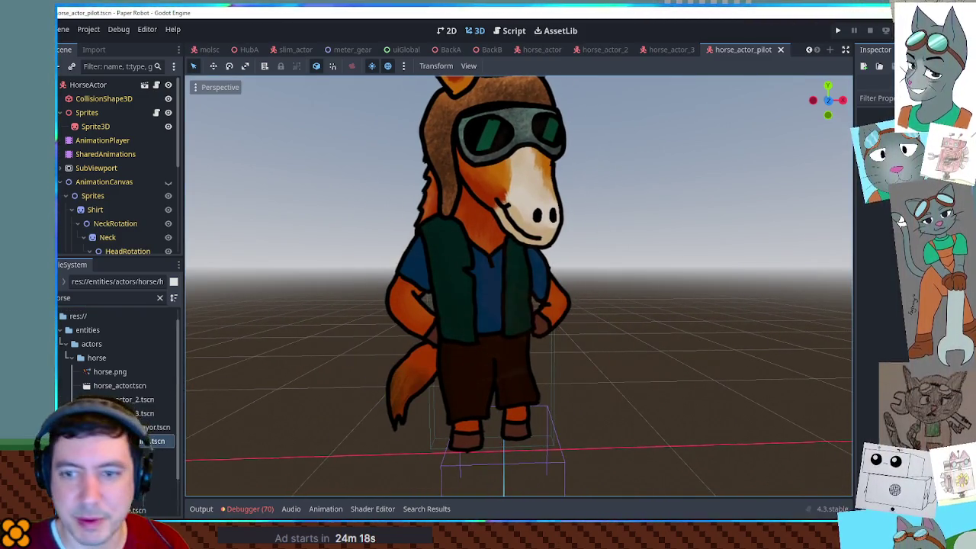
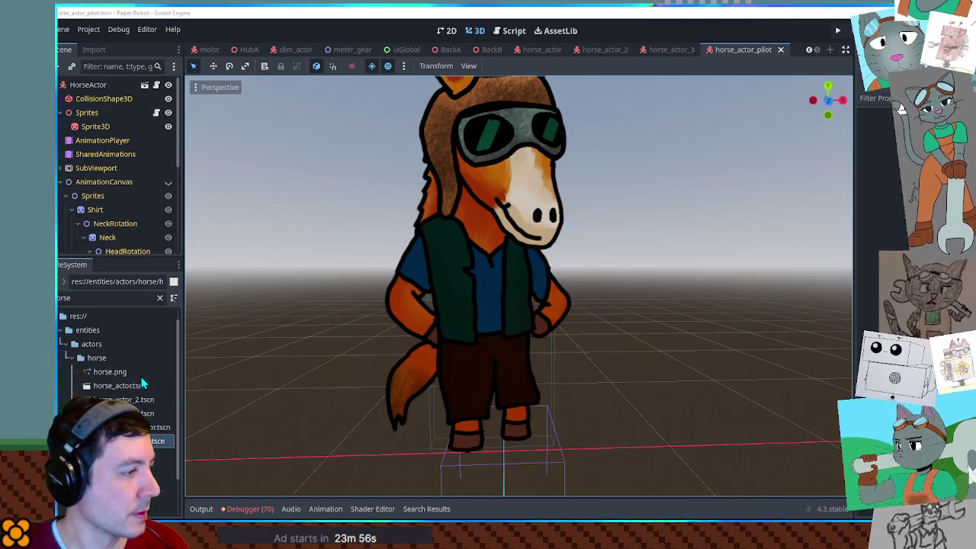
Step: Expand the pilot horse's AnimationCanvas branch to reveal its sprite parts
{"action": "mouse_move", "coordinate": [141, 382]}
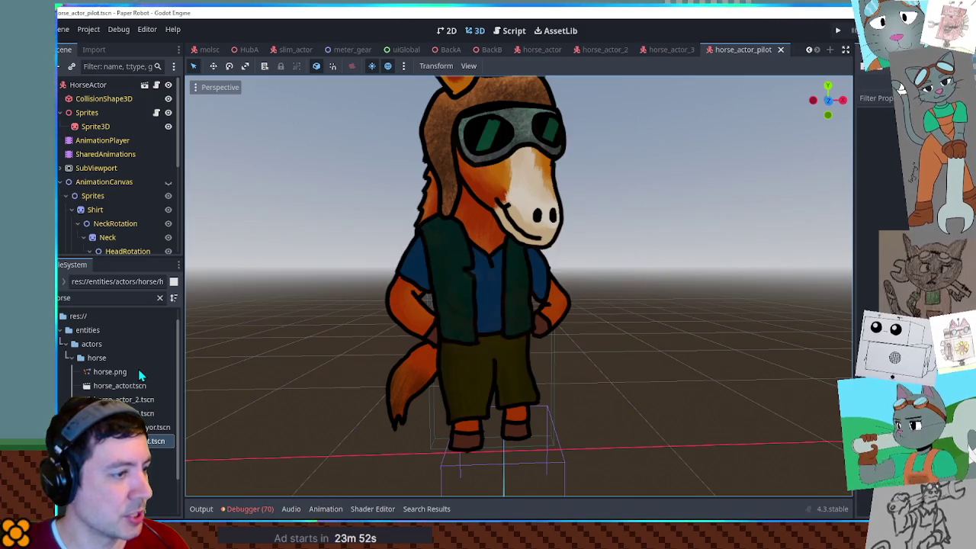
{"action": "scroll", "coordinate": [99, 222], "scroll_direction": "down", "scroll_amount": 2}
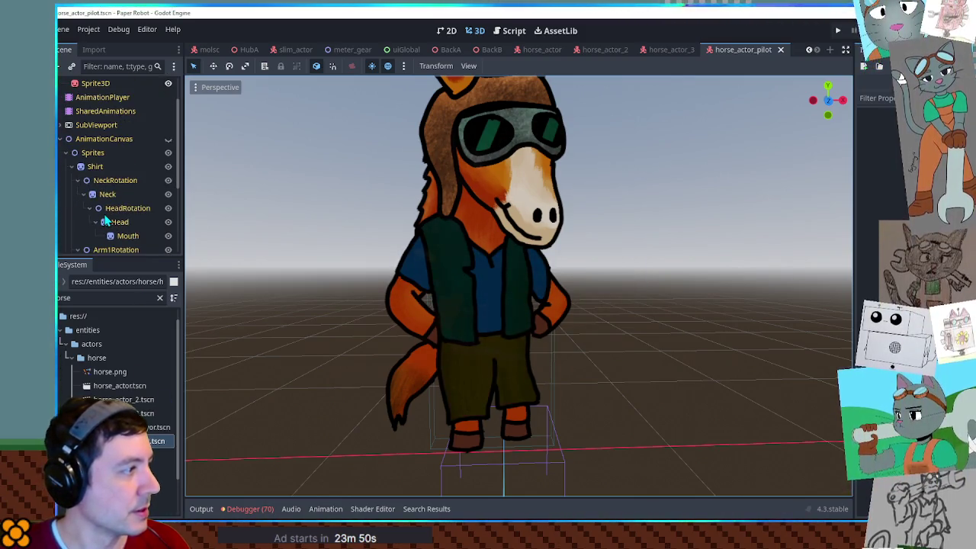
{"action": "left_click", "coordinate": [66, 139]}
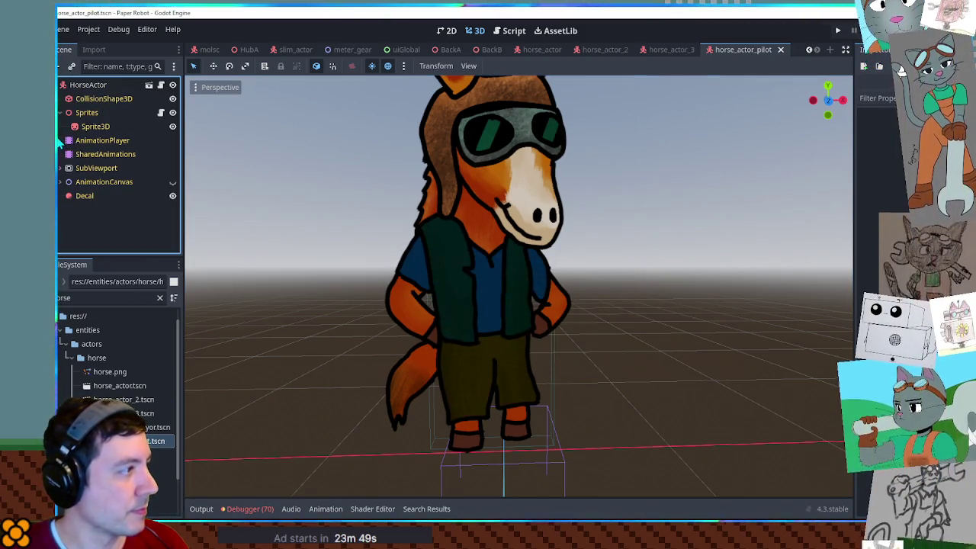
{"action": "left_click", "coordinate": [64, 181]}
{"action": "left_click", "coordinate": [66, 138]}
{"action": "left_click", "coordinate": [62, 178]}
{"action": "scroll", "coordinate": [114, 221], "scroll_direction": "down", "scroll_amount": 4}
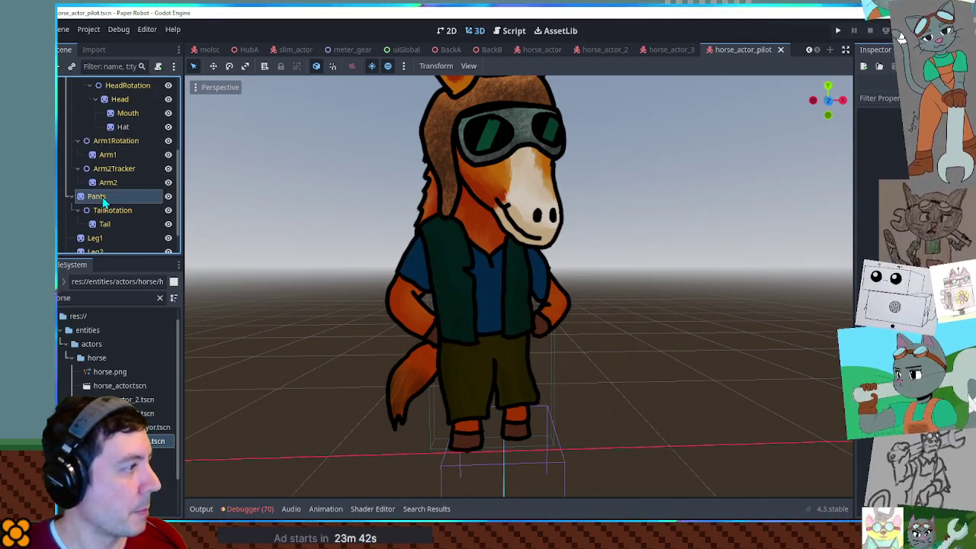
Step: Select the Pants sprite, go back to the 3D view, and close horse_actor_pilot
{"action": "left_click", "coordinate": [99, 197]}
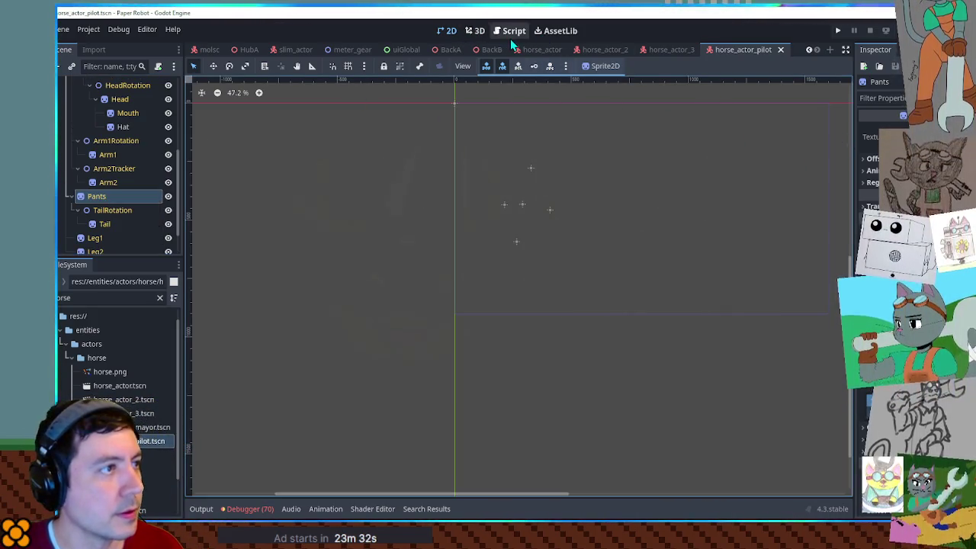
{"action": "key", "text": "ctrl+F2"}
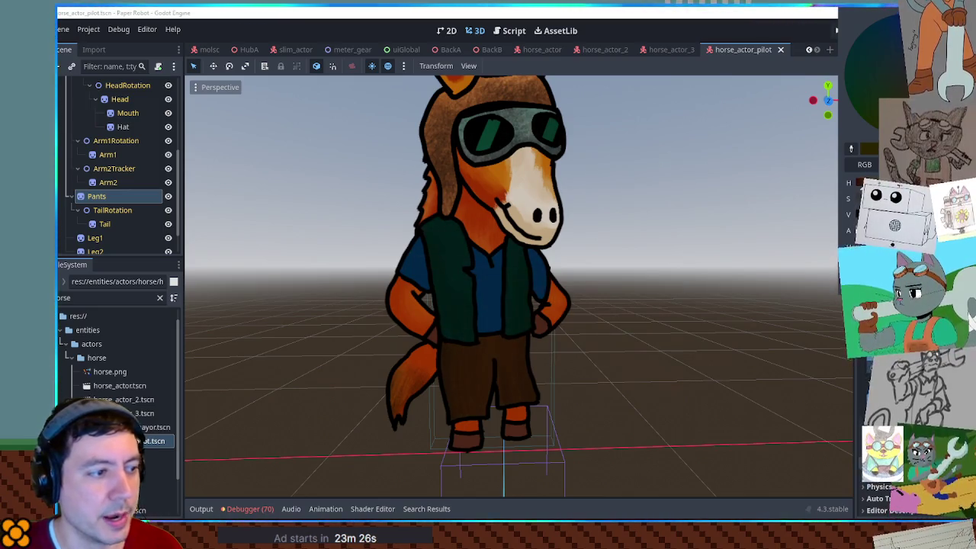
{"action": "left_click", "coordinate": [742, 50]}
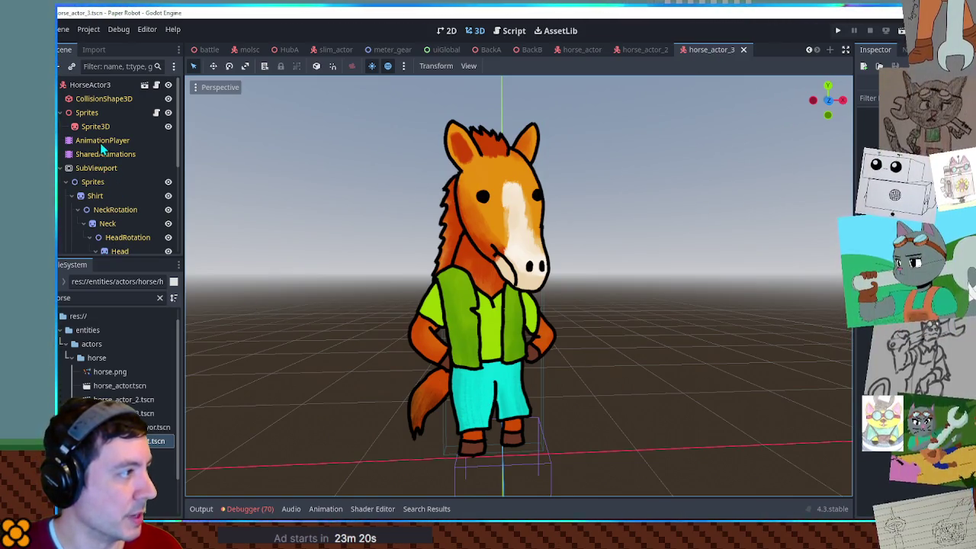
Step: Change horse_actor_3's Pants Modulate from cyan to blue and close that scene
{"action": "scroll", "coordinate": [92, 183], "scroll_direction": "down", "scroll_amount": 5}
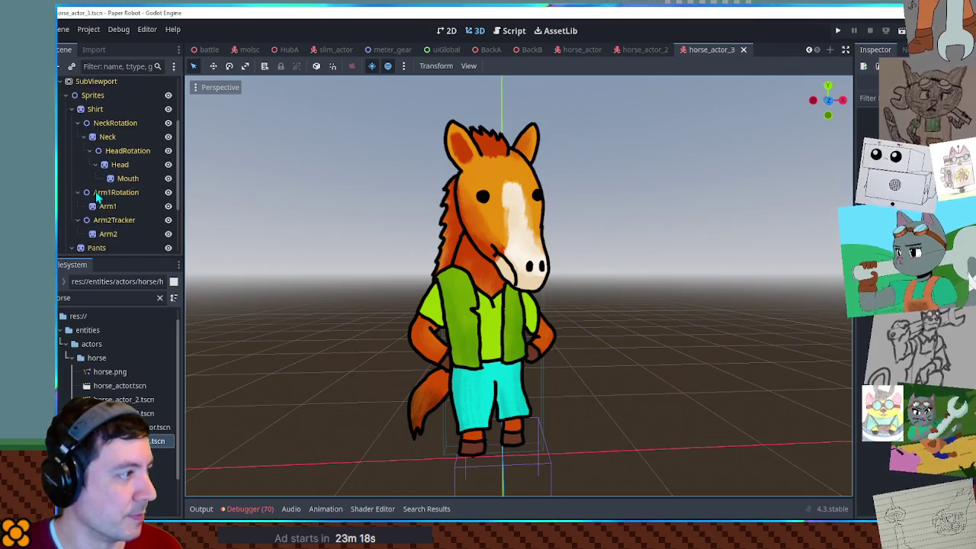
{"action": "left_click", "coordinate": [99, 183]}
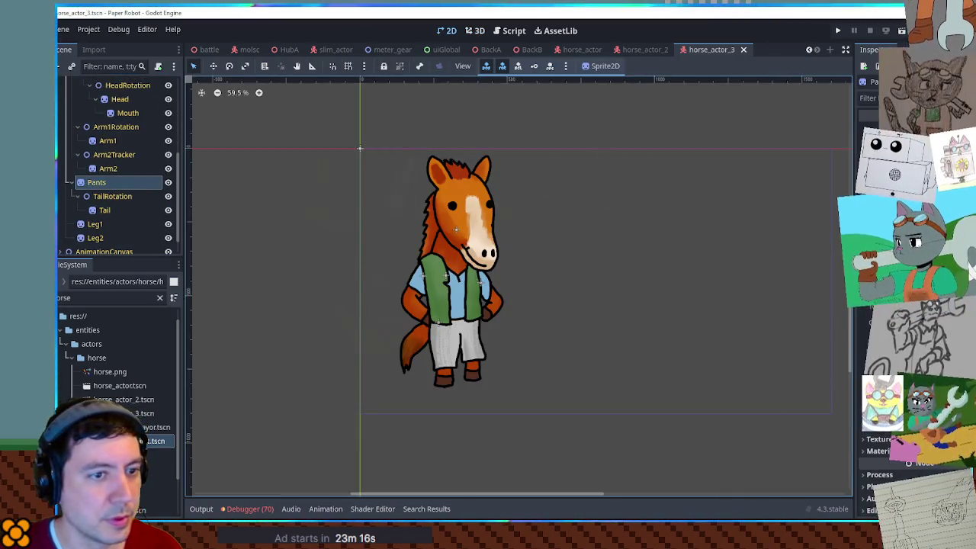
{"action": "left_click", "coordinate": [477, 32]}
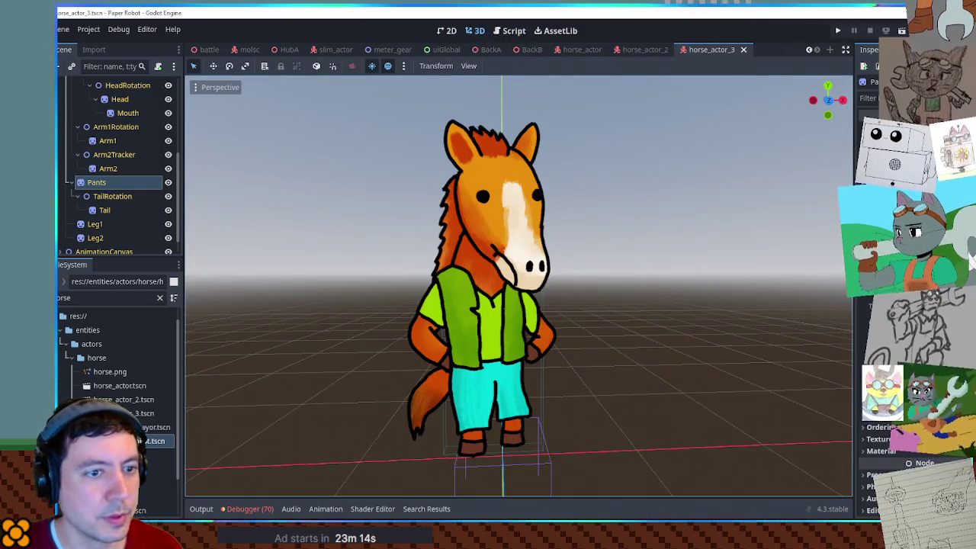
{"action": "left_click_drag", "start_coordinate": [846, 58], "coordinate": [848, 51]}
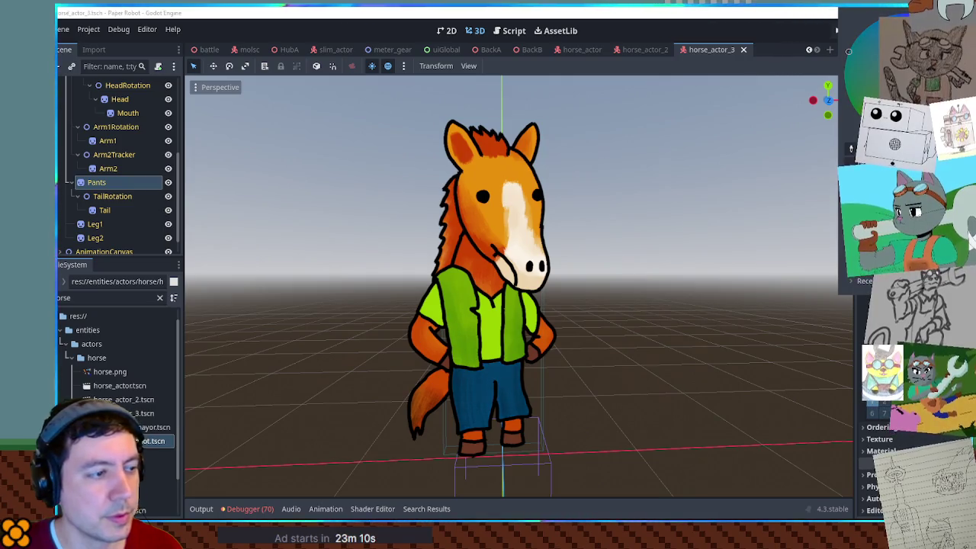
{"action": "middle_click", "coordinate": [720, 52]}
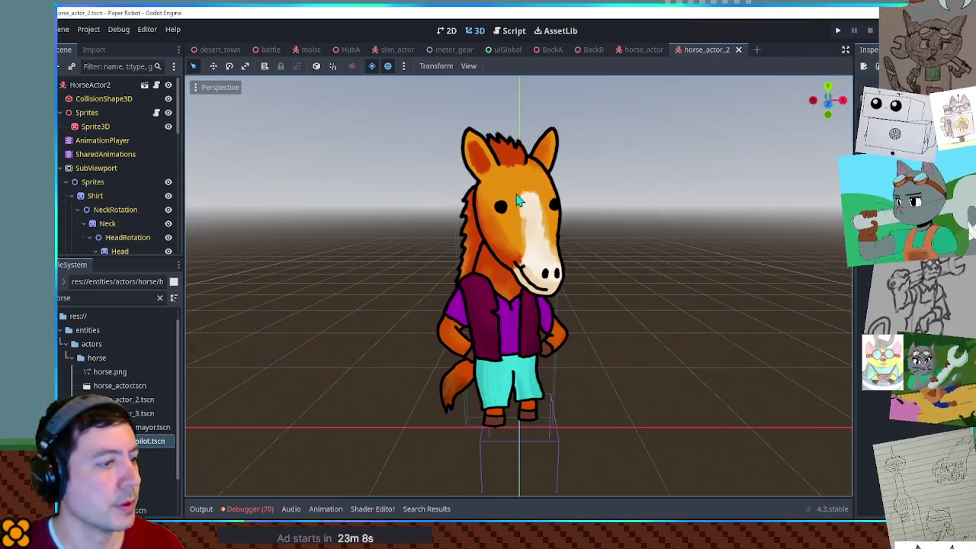
Step: Darken horse_actor_2's Pants Modulate to teal and close that scene
{"action": "scroll", "coordinate": [116, 205], "scroll_direction": "down", "scroll_amount": 3}
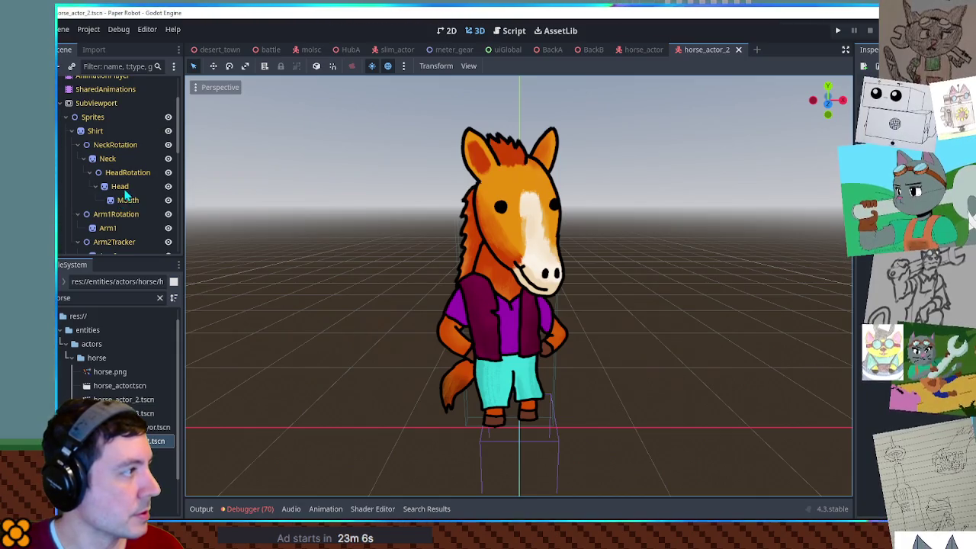
{"action": "scroll", "coordinate": [122, 196], "scroll_direction": "up", "scroll_amount": 3}
{"action": "left_click", "coordinate": [95, 140]}
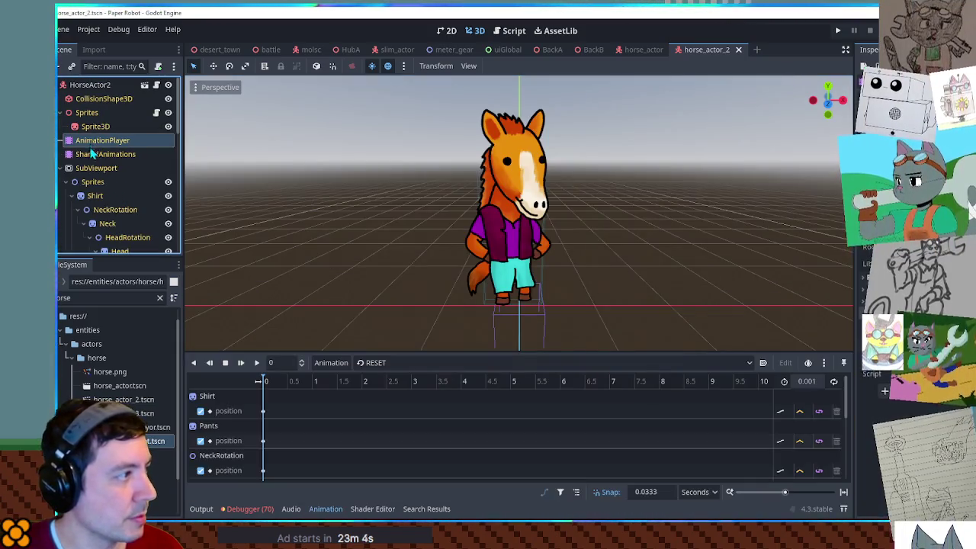
{"action": "scroll", "coordinate": [97, 188], "scroll_direction": "down", "scroll_amount": 3}
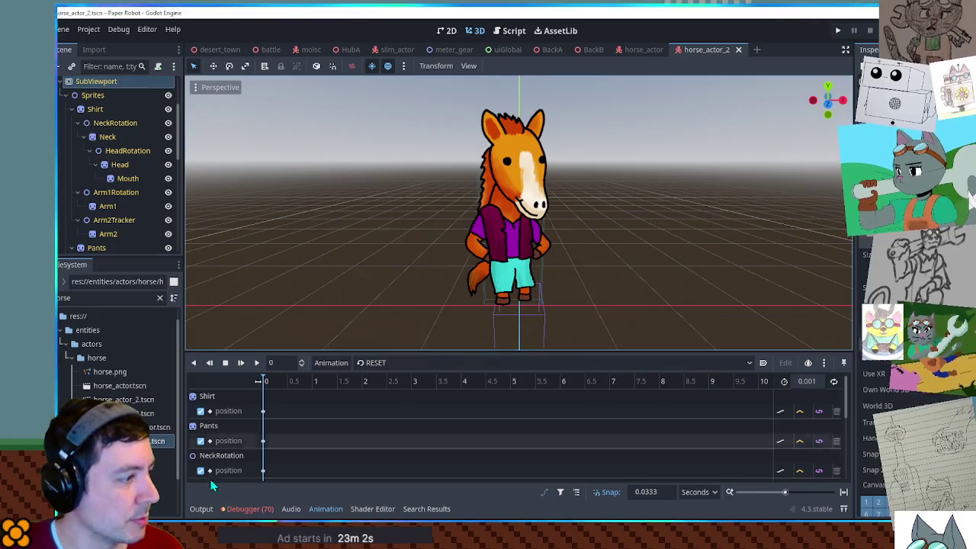
{"action": "left_click", "coordinate": [317, 507]}
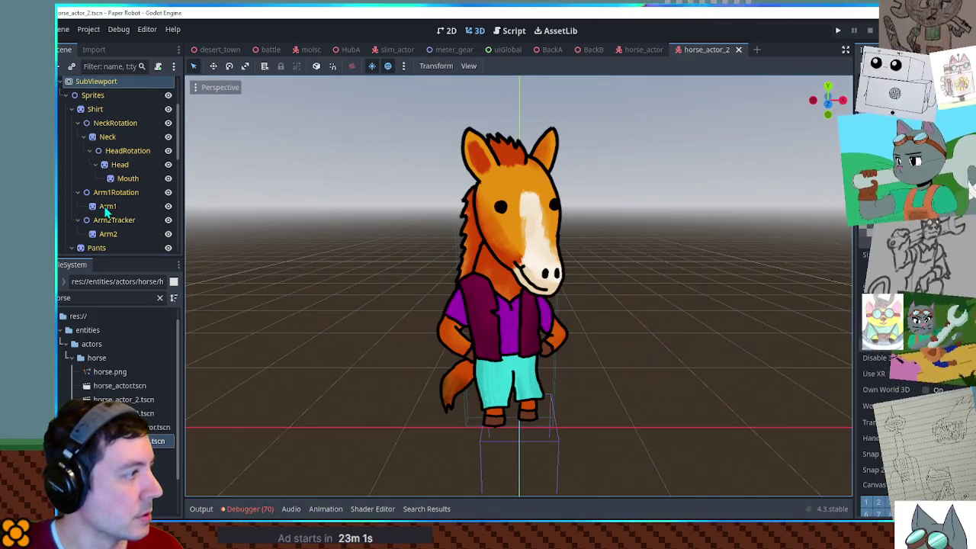
{"action": "scroll", "coordinate": [106, 205], "scroll_direction": "down", "scroll_amount": 2}
{"action": "left_click", "coordinate": [99, 183]}
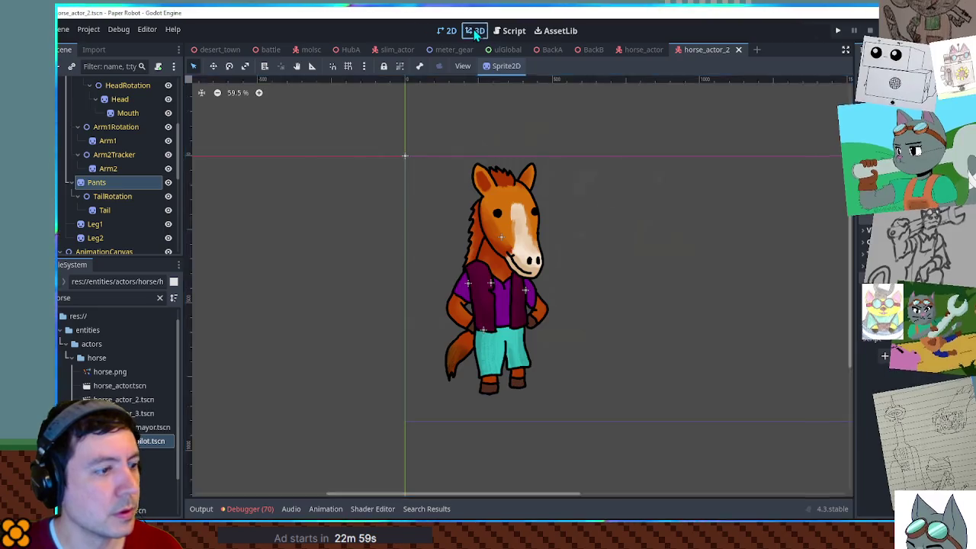
{"action": "left_click", "coordinate": [475, 31]}
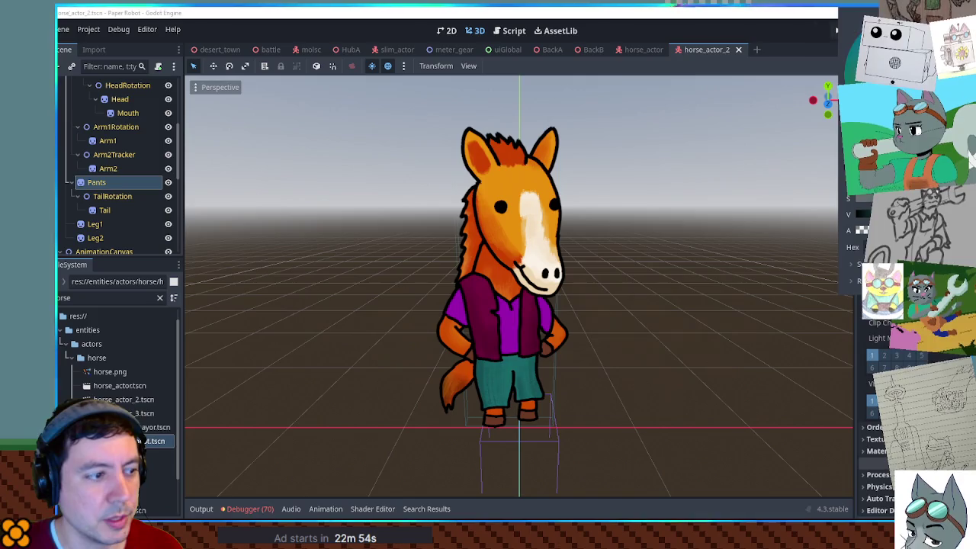
{"action": "middle_click", "coordinate": [705, 54]}
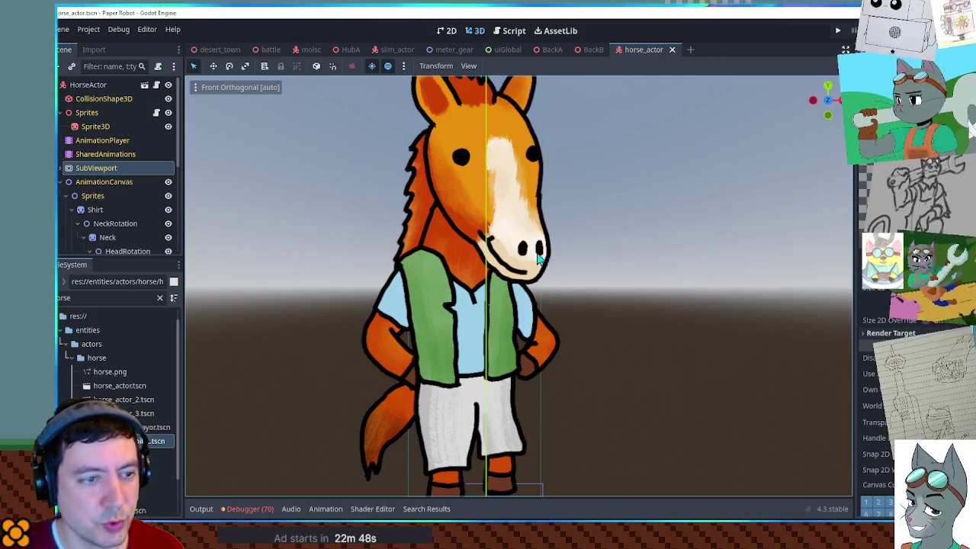
Step: Paste a hex colour into the horse_actor Pants Modulate tint
{"action": "scroll", "coordinate": [96, 181], "scroll_direction": "down", "scroll_amount": 3}
{"action": "scroll", "coordinate": [97, 181], "scroll_direction": "down", "scroll_amount": 3}
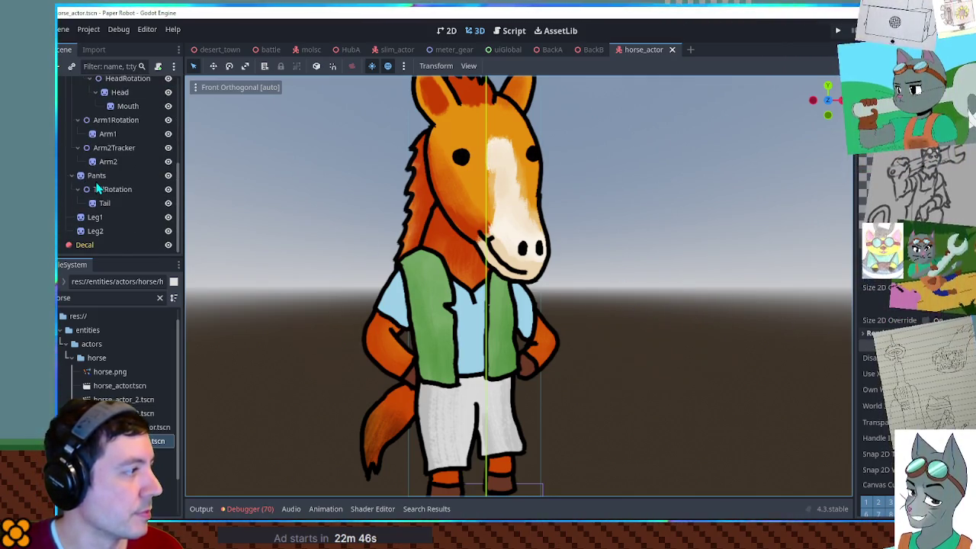
{"action": "left_click", "coordinate": [96, 176]}
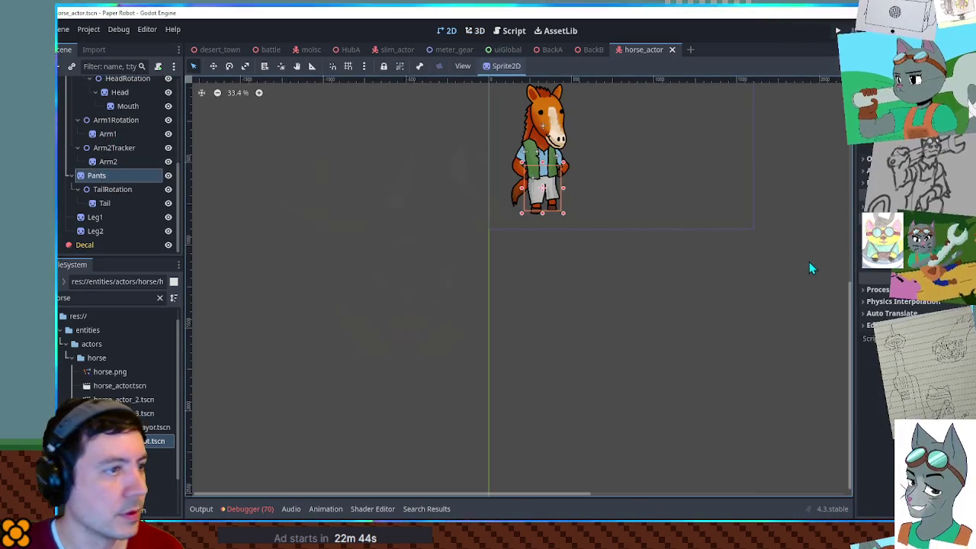
{"action": "left_click", "coordinate": [475, 30]}
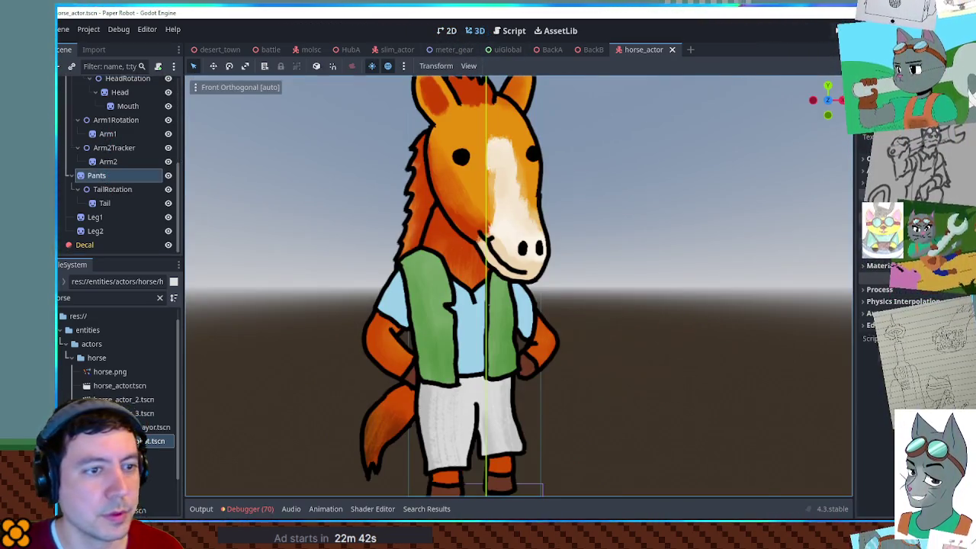
{"action": "scroll", "coordinate": [915, 343], "scroll_direction": "down", "scroll_amount": 5}
{"action": "left_click", "coordinate": [915, 299]}
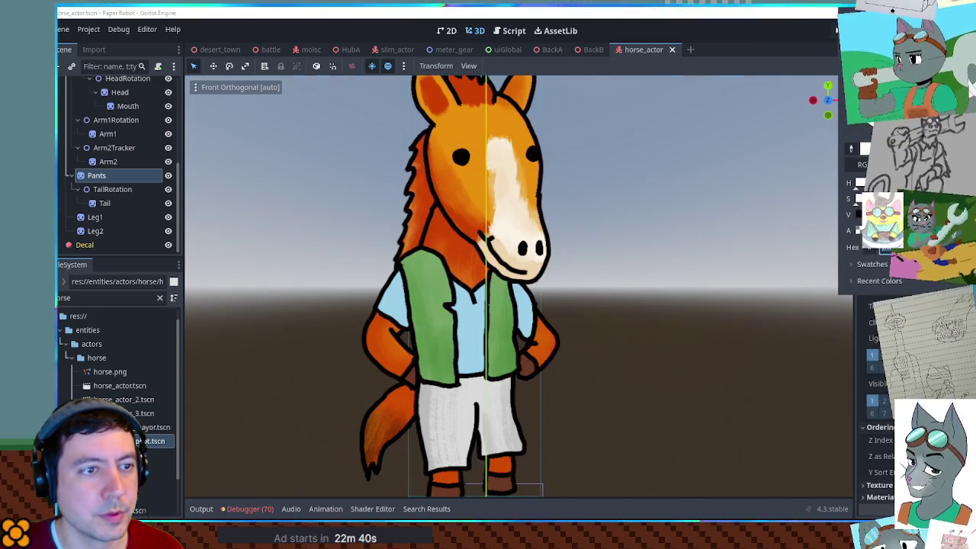
{"action": "key", "text": "ctrl+v"}
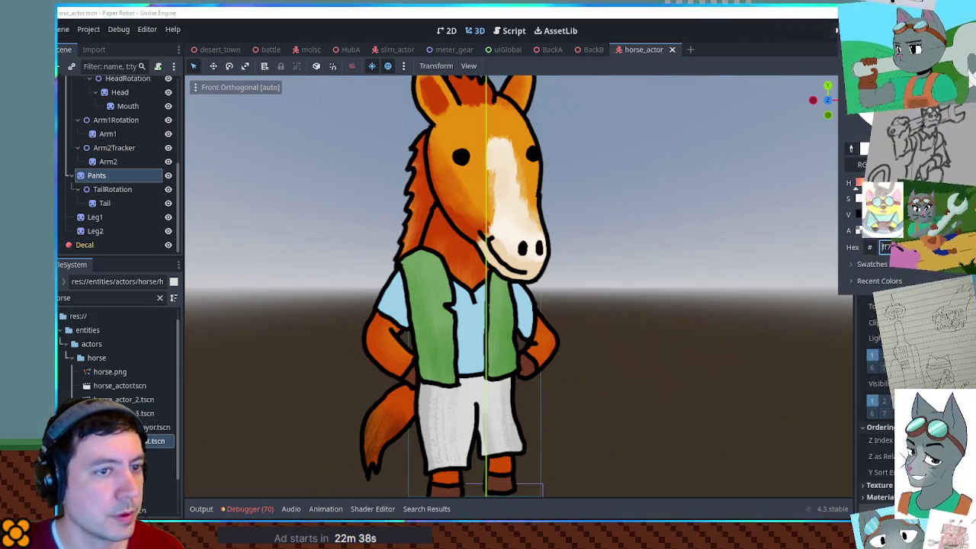
{"action": "key", "text": "Return"}
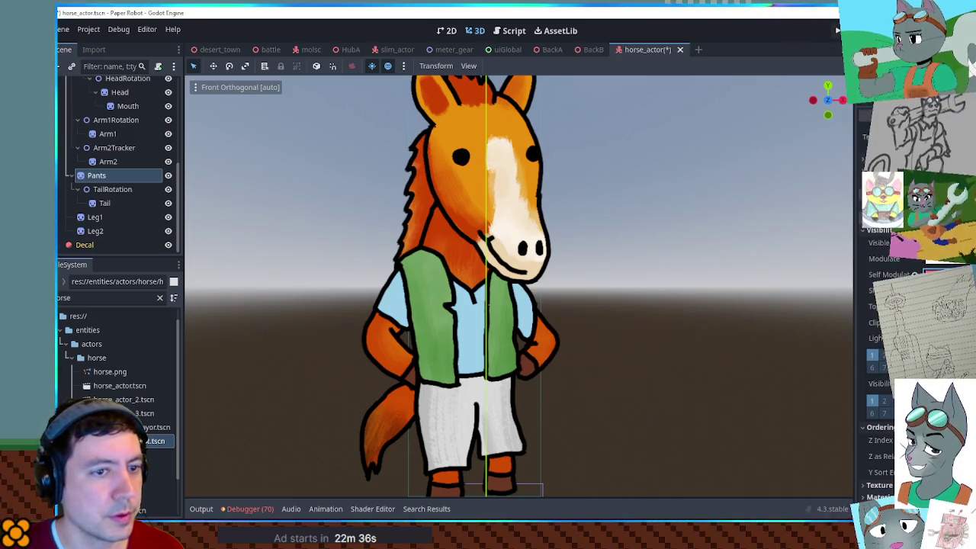
Step: Tint the horse_actor's white pants pinkish red in the Modulate colour picker
{"action": "scroll", "coordinate": [112, 157], "scroll_direction": "up", "scroll_amount": 5}
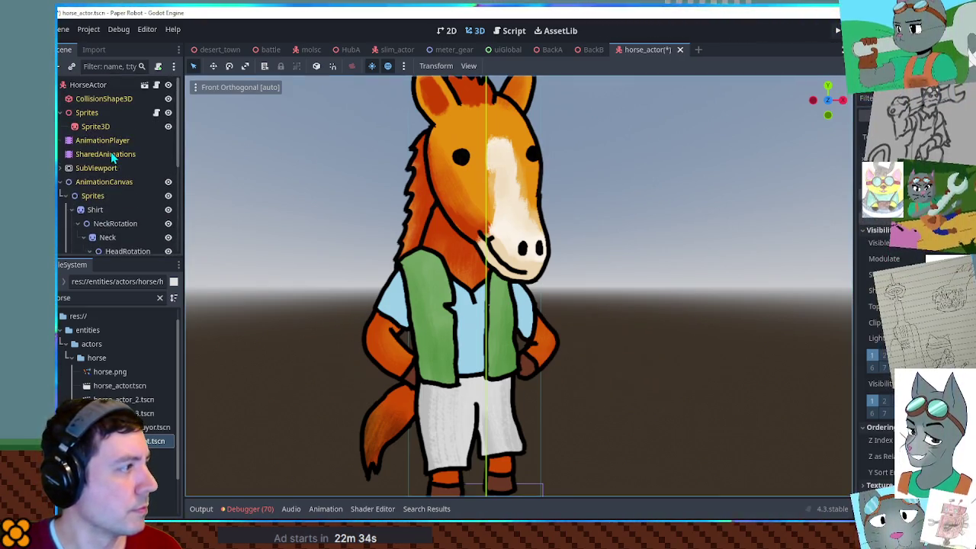
{"action": "scroll", "coordinate": [106, 175], "scroll_direction": "down", "scroll_amount": 6}
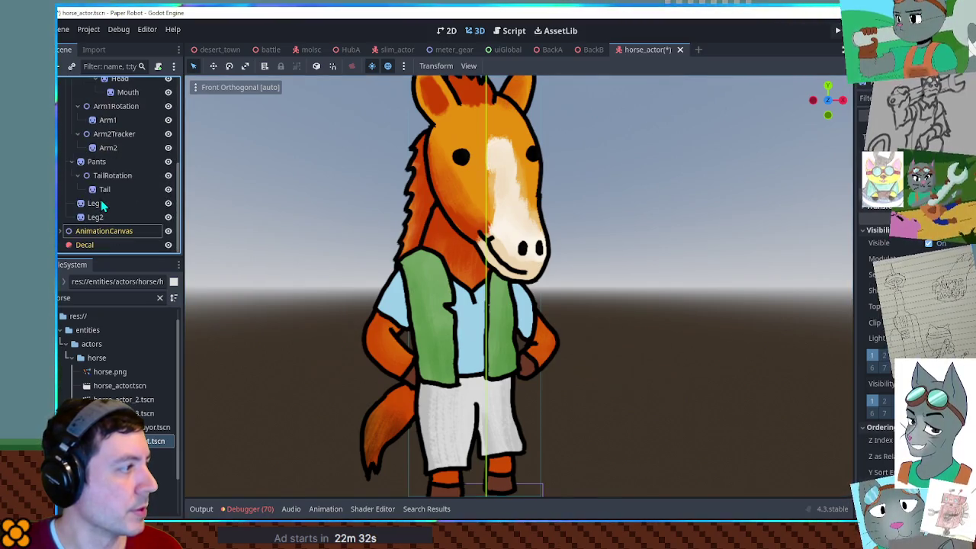
{"action": "left_click", "coordinate": [97, 161]}
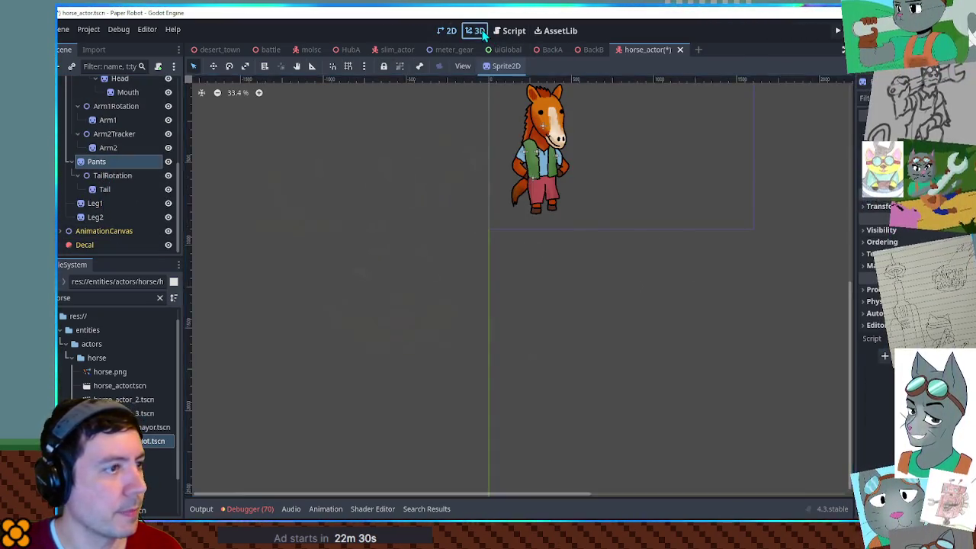
{"action": "left_click", "coordinate": [476, 31]}
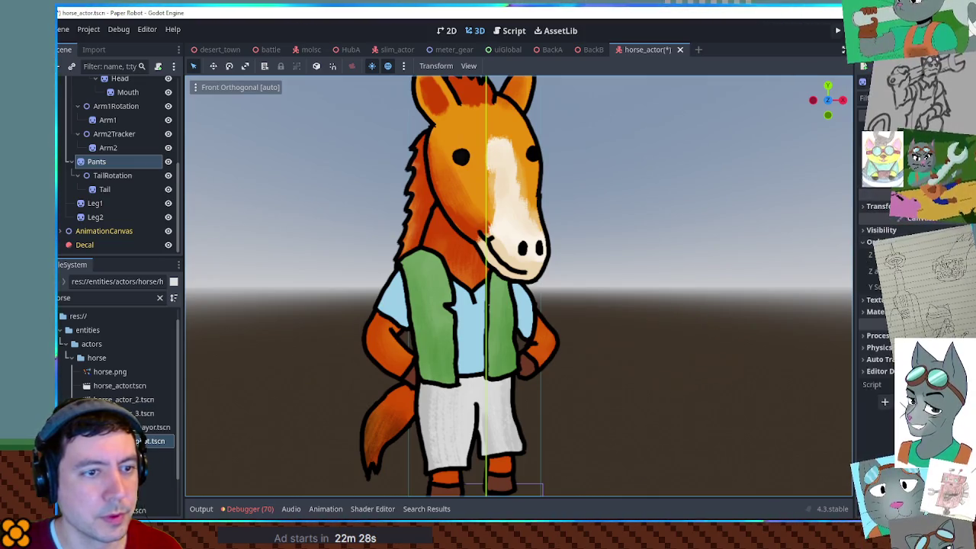
{"action": "left_click", "coordinate": [881, 230]}
{"action": "left_click", "coordinate": [892, 259]}
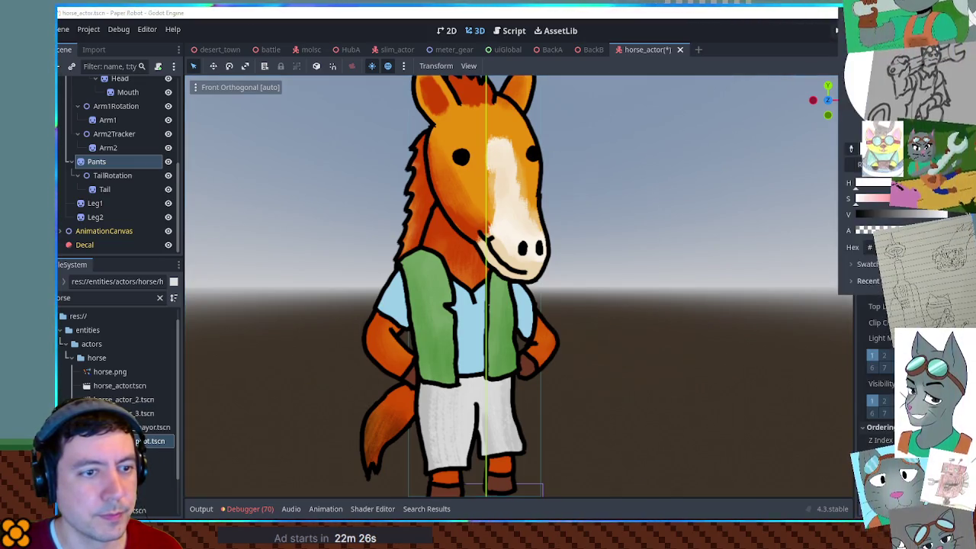
{"action": "left_click_drag", "start_coordinate": [899, 199], "coordinate": [911, 201]}
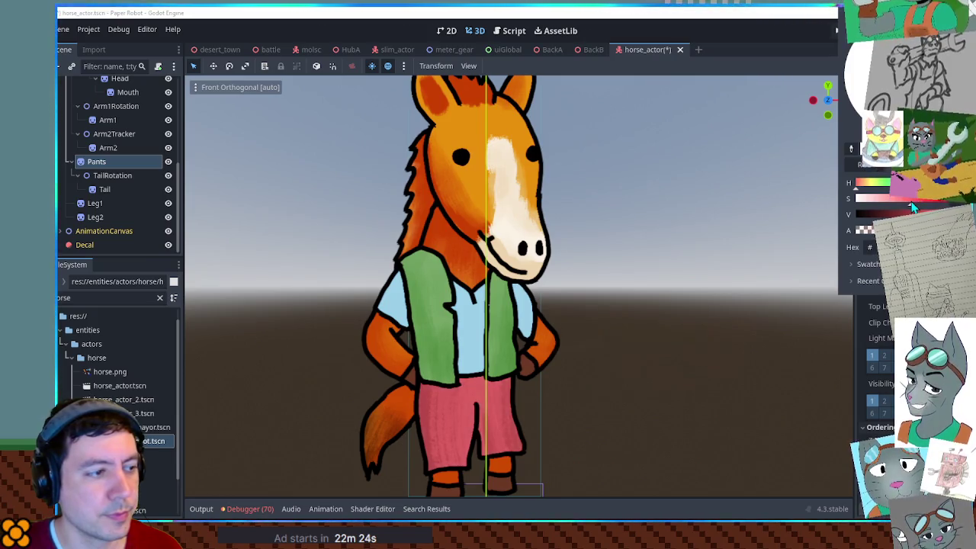
{"action": "key", "text": "Escape"}
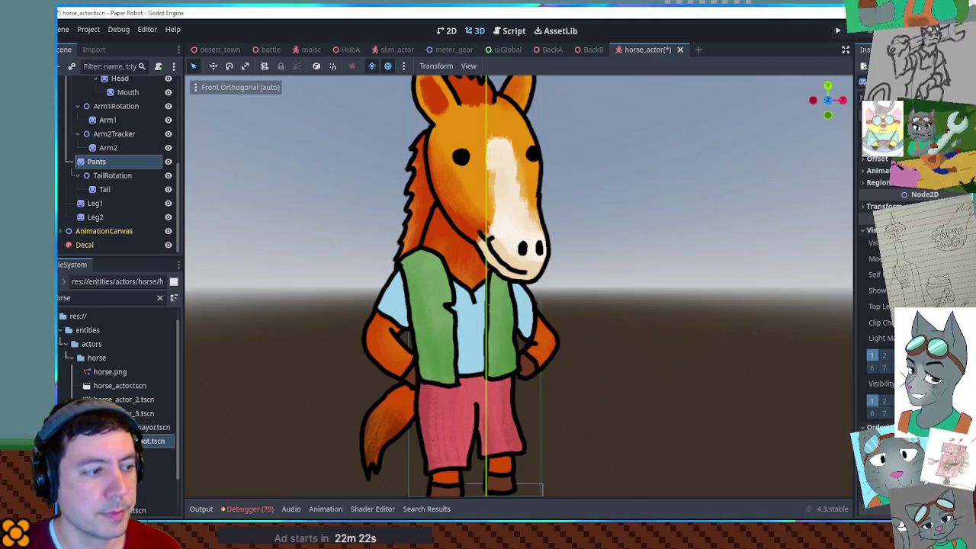
Step: Save the horse_actor scene with Ctrl+S
{"action": "key", "text": "ctrl+s"}
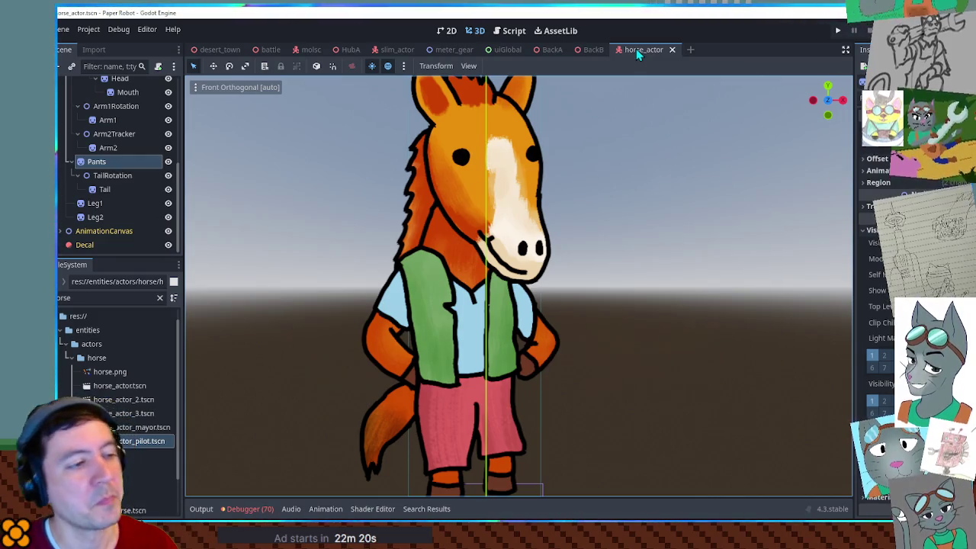
{"action": "scroll", "coordinate": [115, 191], "scroll_direction": "up", "scroll_amount": 5}
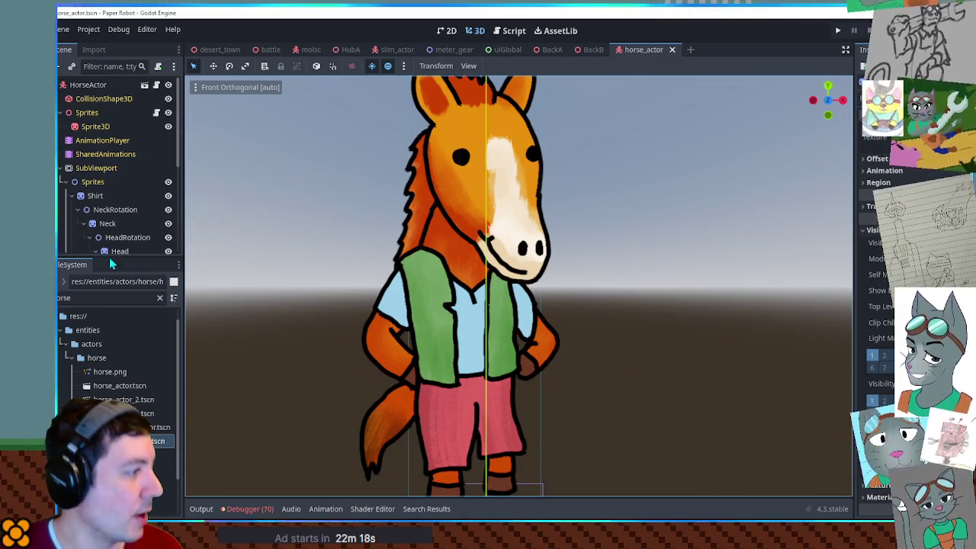
{"action": "right_click", "coordinate": [113, 385]}
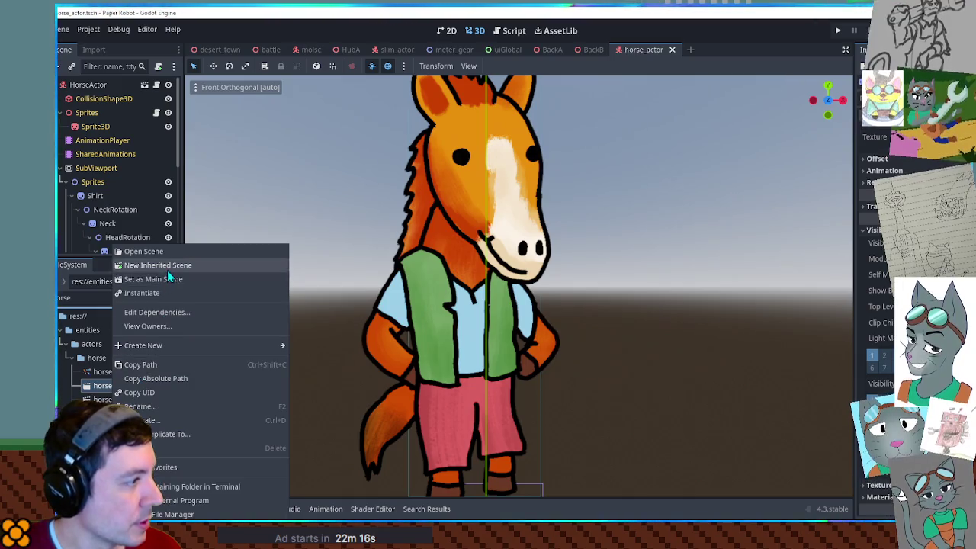
Step: Create a new scene inheriting horse_actor and rename its root to HorseActorCaptain
{"action": "left_click", "coordinate": [168, 266]}
{"action": "left_click", "coordinate": [468, 29]}
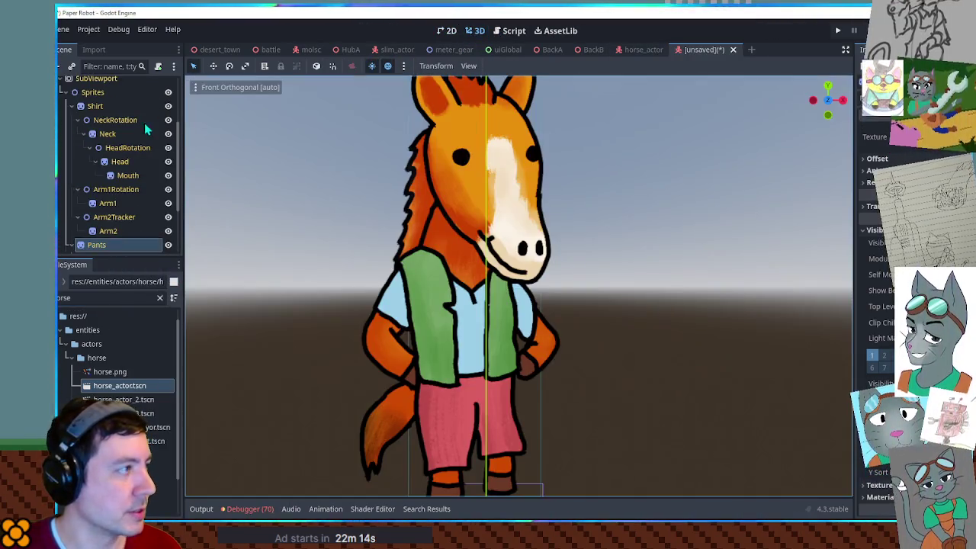
{"action": "scroll", "coordinate": [122, 152], "scroll_direction": "up", "scroll_amount": 3}
{"action": "left_click", "coordinate": [90, 85]}
{"action": "double_click", "coordinate": [90, 85]}
{"action": "type", "text": "aptain"}
{"action": "key", "text": "Return"}
Step: Save the new scene as horse_actor_captain.tscn in res://entities/actors/horse
{"action": "key", "text": "ctrl+s"}
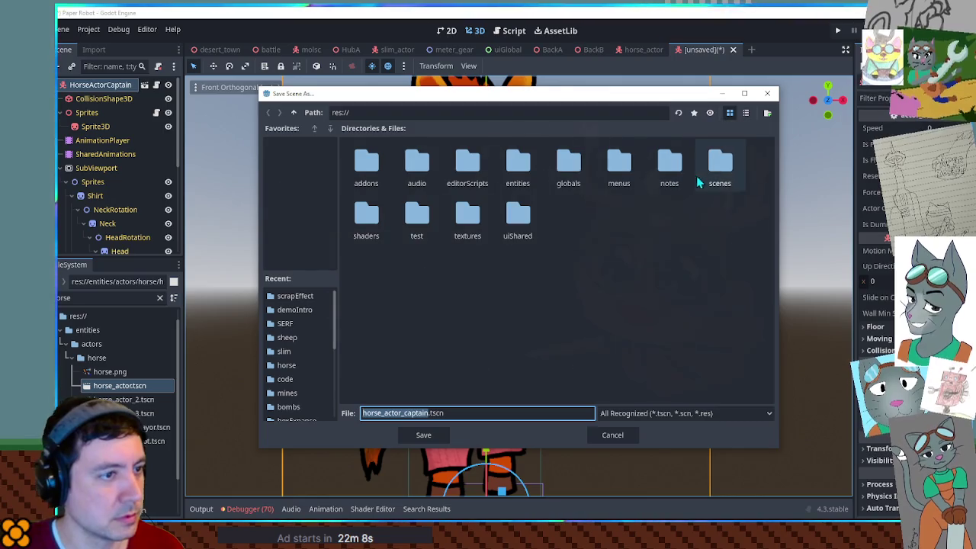
{"action": "double_click", "coordinate": [512, 162]}
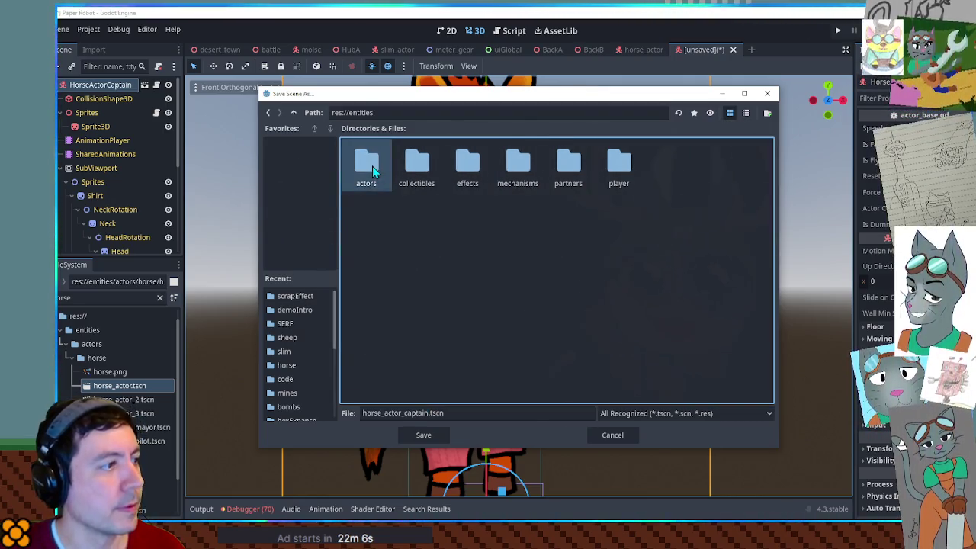
{"action": "double_click", "coordinate": [372, 166]}
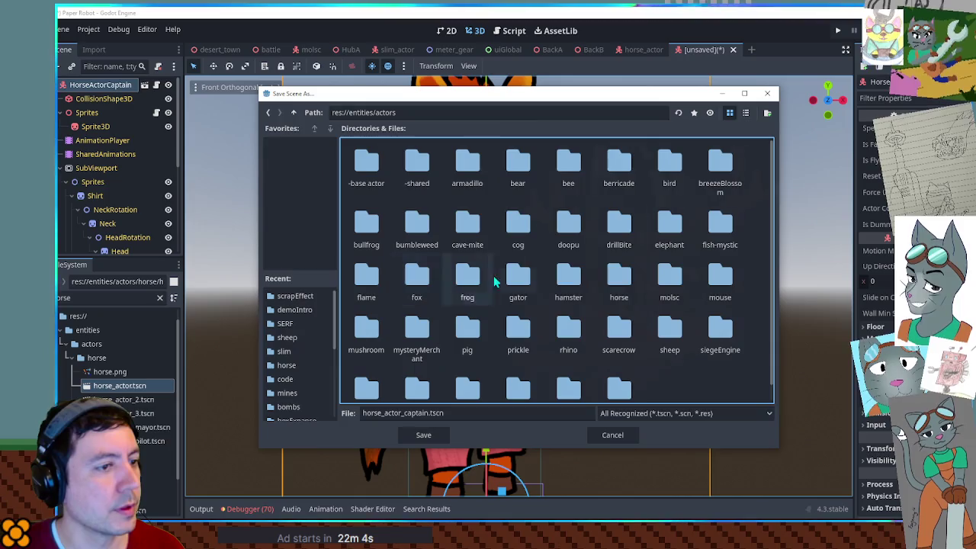
{"action": "double_click", "coordinate": [615, 279]}
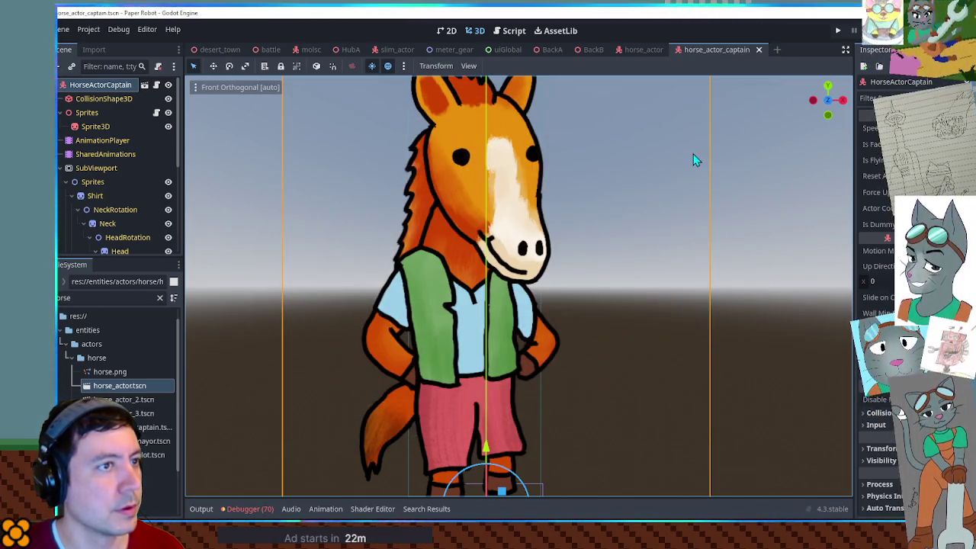
{"action": "scroll", "coordinate": [114, 206], "scroll_direction": "down", "scroll_amount": 3}
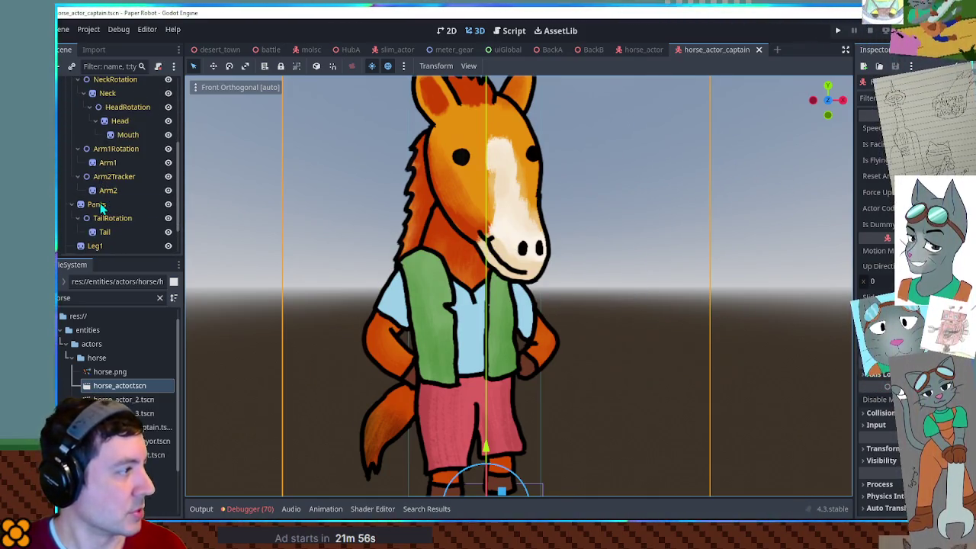
{"action": "left_click", "coordinate": [112, 206]}
{"action": "scroll", "coordinate": [107, 175], "scroll_direction": "up", "scroll_amount": 3}
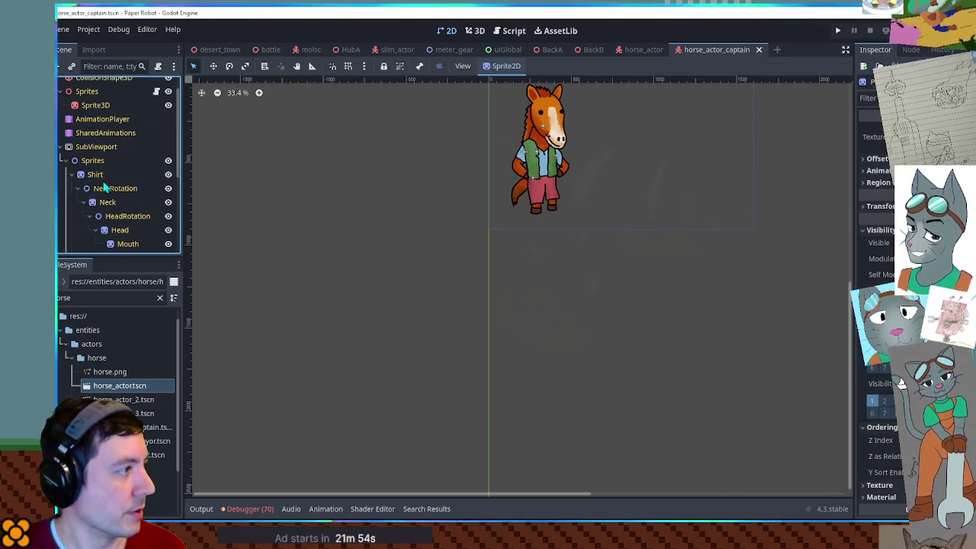
Step: Select the Shirt sprite and open its Region editor on the texture atlas
{"action": "left_click", "coordinate": [107, 175]}
{"action": "left_click", "coordinate": [476, 30]}
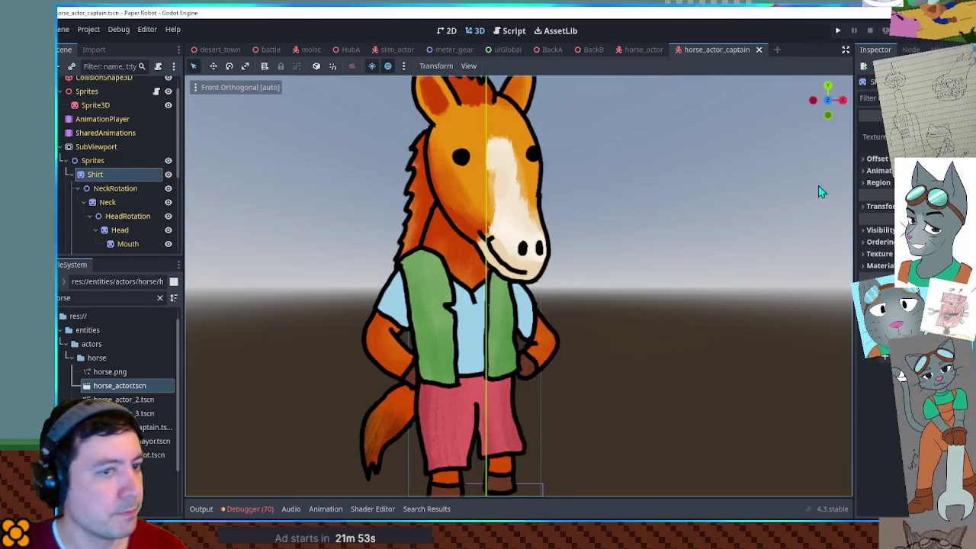
{"action": "left_click", "coordinate": [878, 182]}
{"action": "left_click", "coordinate": [877, 257]}
{"action": "scroll", "coordinate": [666, 229], "scroll_direction": "down", "scroll_amount": 2}
{"action": "mouse_move", "coordinate": [665, 229]}
{"action": "left_mouse_down"}
{"action": "mouse_move", "coordinate": [471, 286]}
{"action": "mouse_move", "coordinate": [468, 154]}
{"action": "left_mouse_up"}
{"action": "mouse_move", "coordinate": [520, 134]}
{"action": "left_mouse_down"}
{"action": "mouse_move", "coordinate": [714, 106]}
{"action": "mouse_move", "coordinate": [736, 80]}
{"action": "mouse_move", "coordinate": [737, 58]}
{"action": "left_mouse_up"}
Step: Draw and refine the Shirt region around the blue jacket, then close the editor
{"action": "mouse_move", "coordinate": [737, 136]}
{"action": "left_mouse_down"}
{"action": "mouse_move", "coordinate": [798, 207]}
{"action": "mouse_move", "coordinate": [821, 218]}
{"action": "mouse_move", "coordinate": [815, 208]}
{"action": "left_mouse_up"}
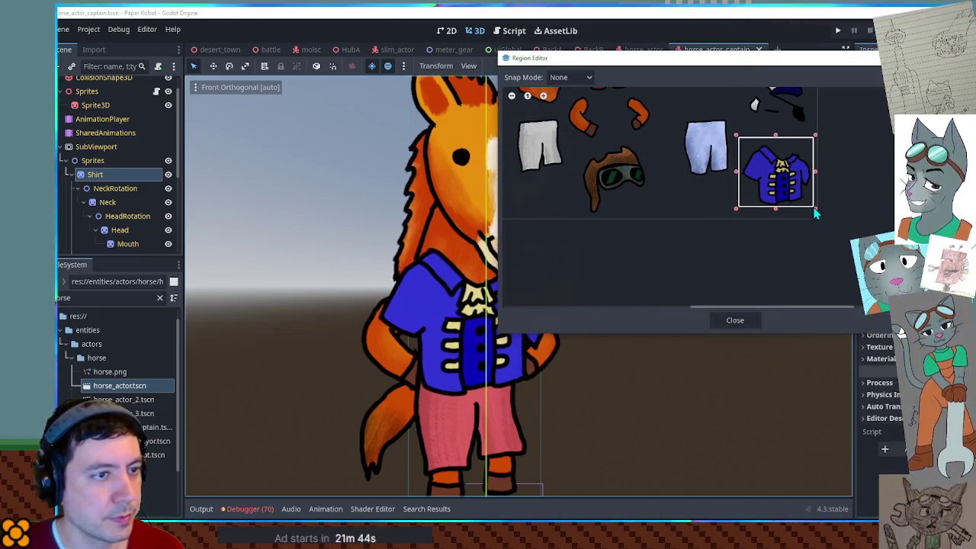
{"action": "left_click_drag", "start_coordinate": [738, 174], "coordinate": [743, 174]}
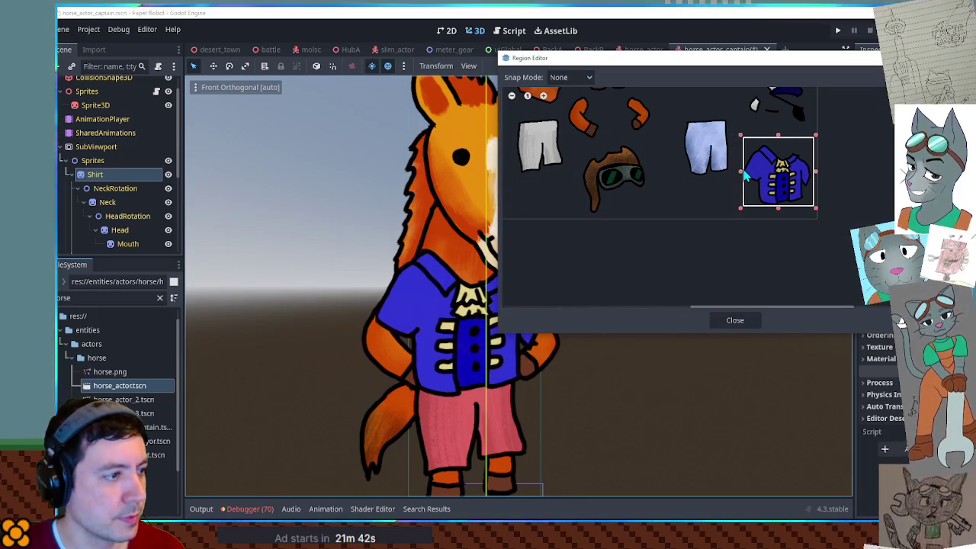
{"action": "left_click_drag", "start_coordinate": [776, 137], "coordinate": [777, 141]}
{"action": "mouse_move", "coordinate": [740, 59]}
{"action": "left_mouse_down"}
{"action": "mouse_move", "coordinate": [929, 53]}
{"action": "mouse_move", "coordinate": [840, 54]}
{"action": "left_mouse_up"}
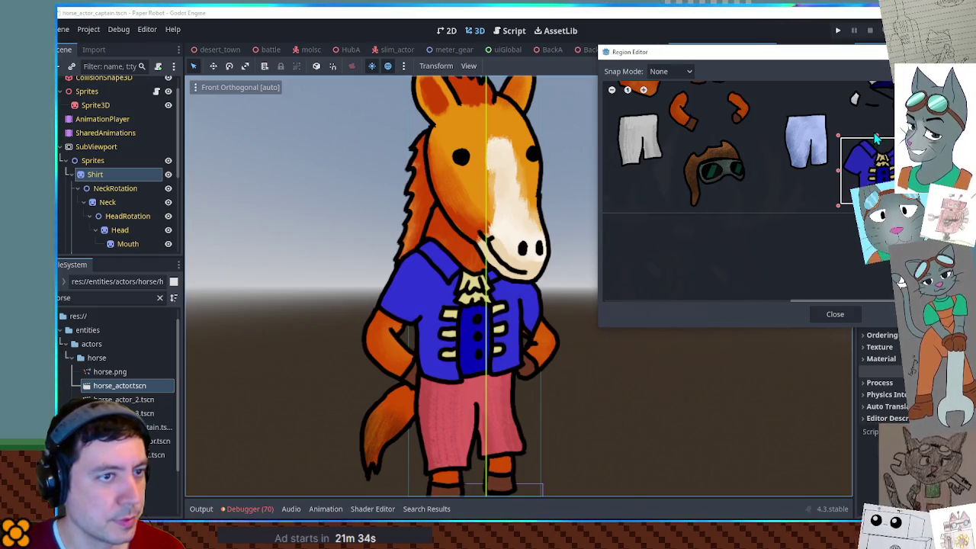
{"action": "left_click_drag", "start_coordinate": [877, 139], "coordinate": [878, 133]}
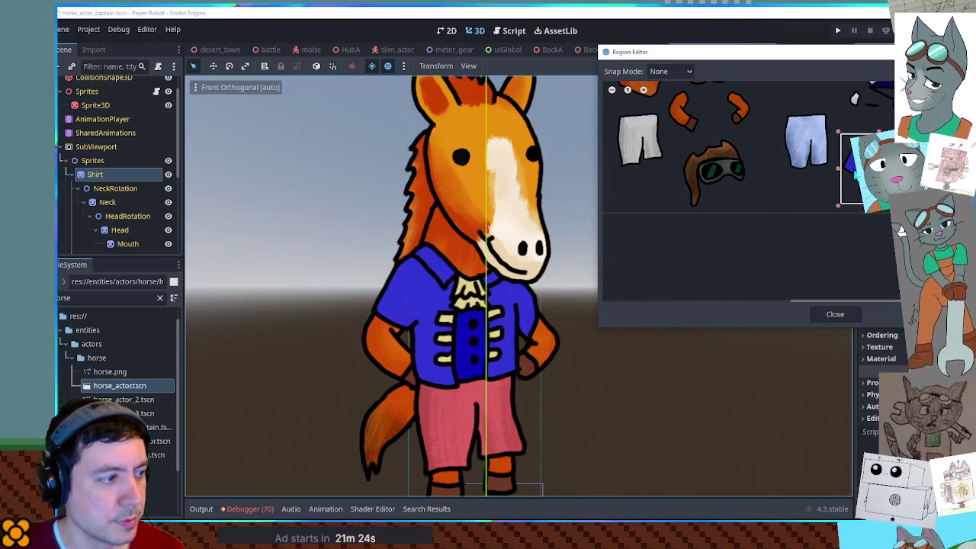
{"action": "left_click", "coordinate": [834, 315]}
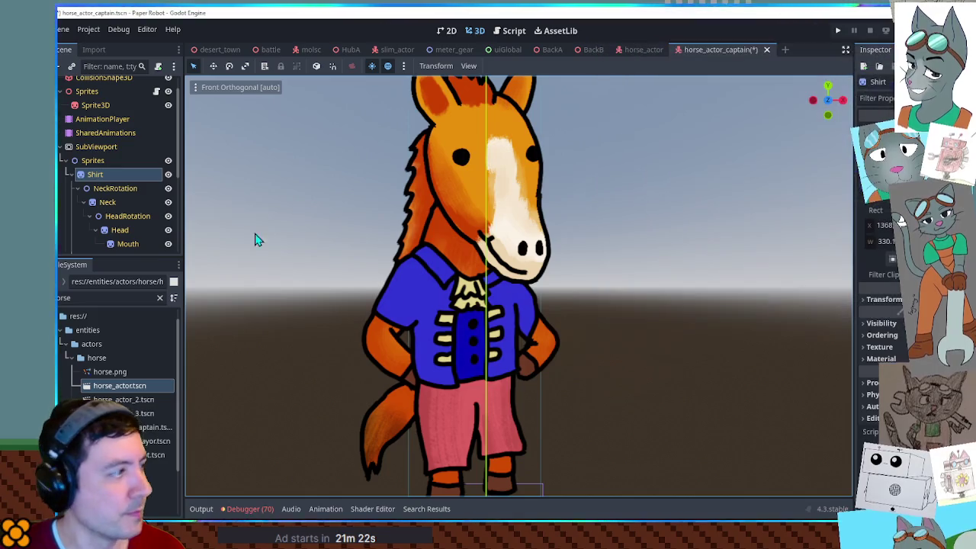
Step: Shift the captain's Pants Modulate tint from pink to blue
{"action": "scroll", "coordinate": [104, 202], "scroll_direction": "down", "scroll_amount": 5}
{"action": "left_click", "coordinate": [96, 161]}
{"action": "left_click", "coordinate": [446, 31]}
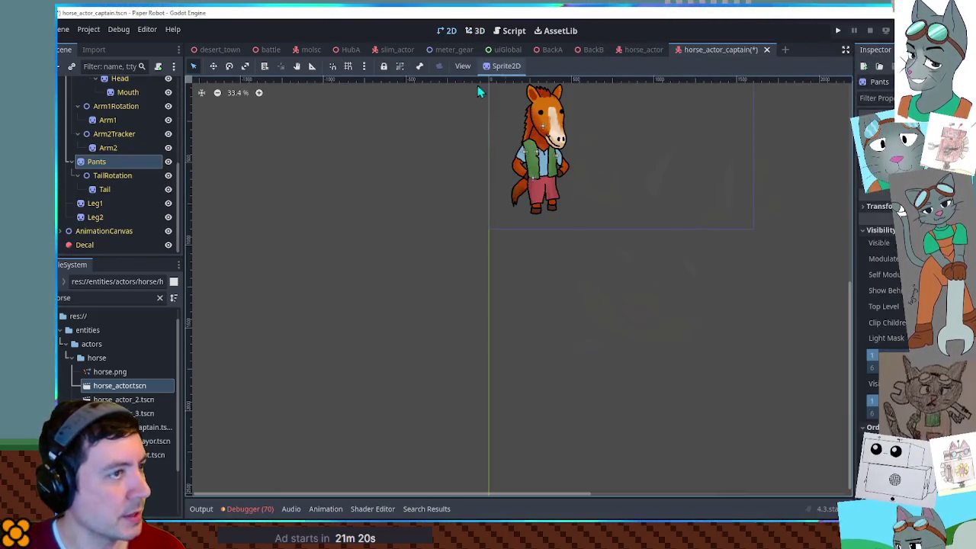
{"action": "left_click", "coordinate": [475, 30]}
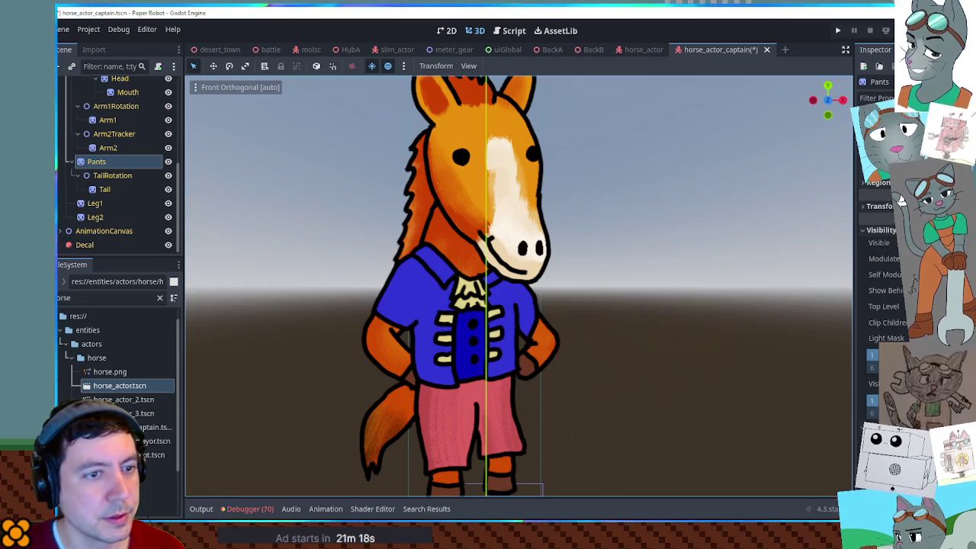
{"action": "left_click", "coordinate": [877, 259]}
{"action": "left_click_drag", "start_coordinate": [900, 196], "coordinate": [901, 172]}
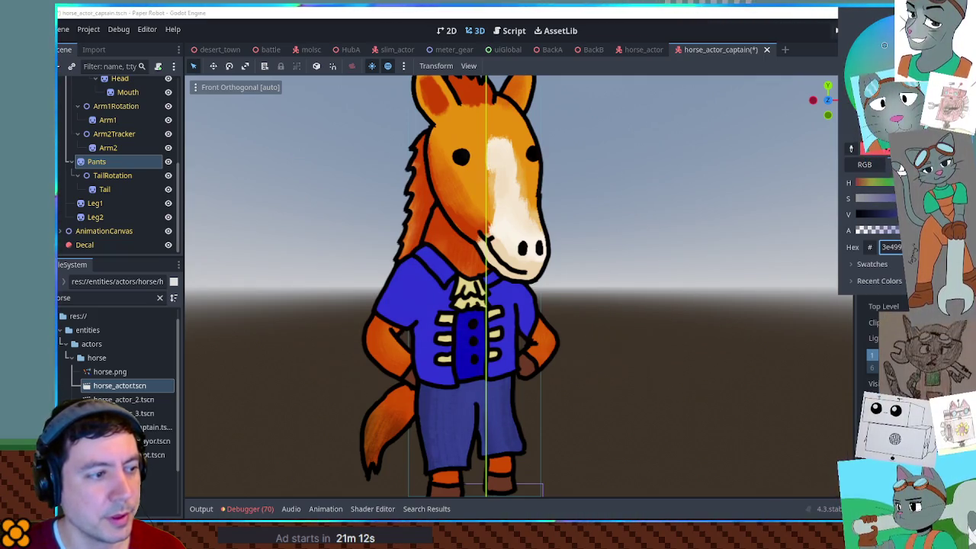
{"action": "left_click", "coordinate": [513, 297]}
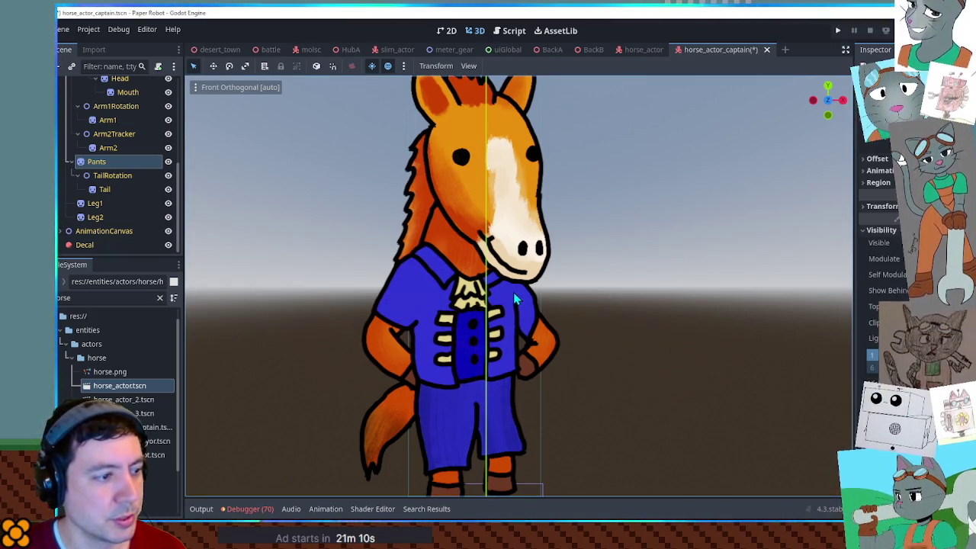
{"action": "left_click", "coordinate": [890, 270]}
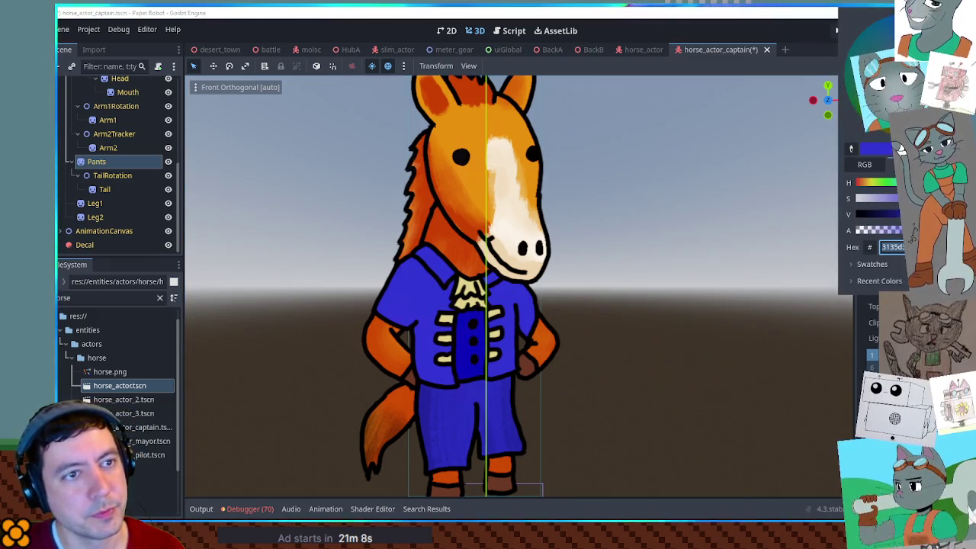
{"action": "left_click", "coordinate": [901, 145]}
{"action": "left_click", "coordinate": [901, 144]}
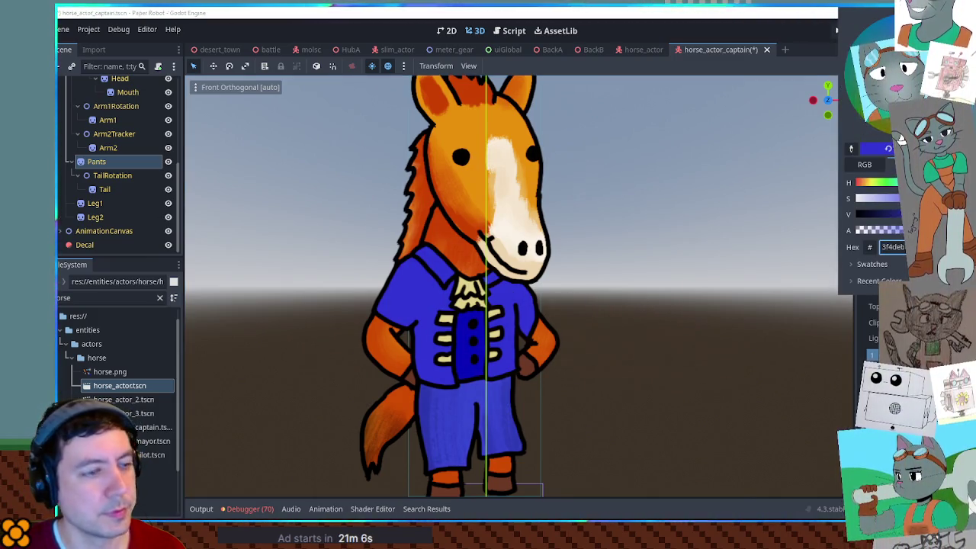
{"action": "left_click", "coordinate": [665, 280]}
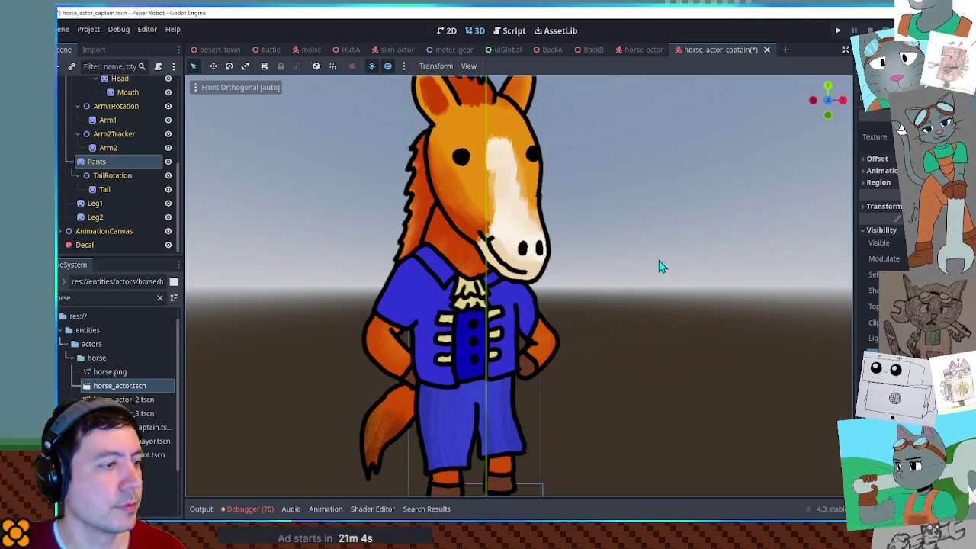
Step: Eyedrop the jacket's blue into the Pants tint so the two match
{"action": "left_click", "coordinate": [915, 258]}
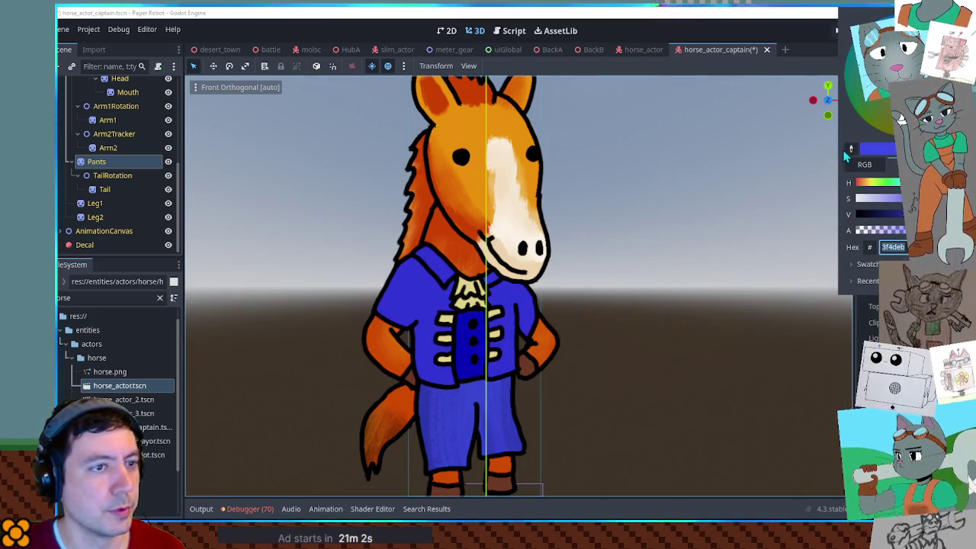
{"action": "left_click", "coordinate": [852, 149]}
{"action": "left_click", "coordinate": [467, 349]}
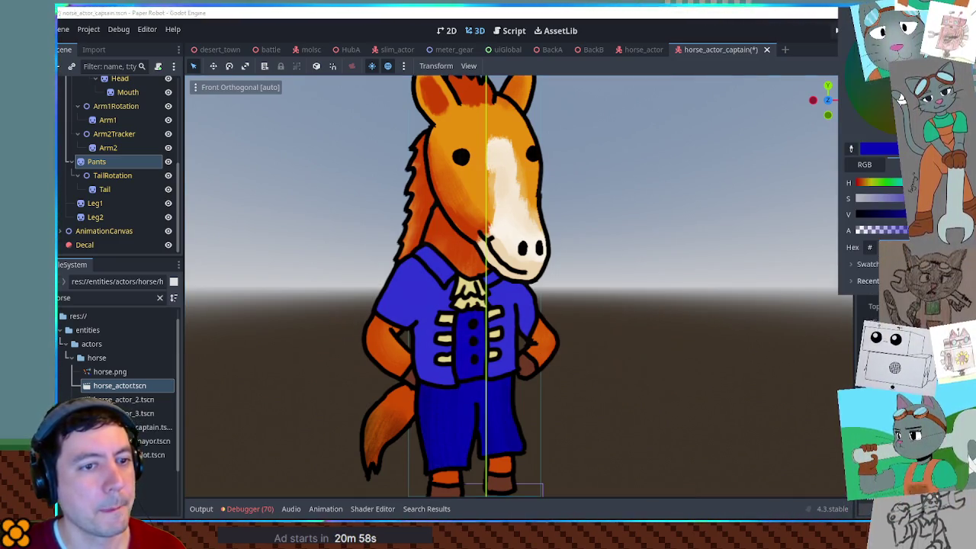
{"action": "left_click_drag", "start_coordinate": [636, 279], "coordinate": [562, 283]}
Step: Rearrange the Scene tree branches to reach the Head node under NeckRotation
{"action": "scroll", "coordinate": [562, 282], "scroll_direction": "down", "scroll_amount": 3}
{"action": "left_click_drag", "start_coordinate": [580, 222], "coordinate": [562, 227]}
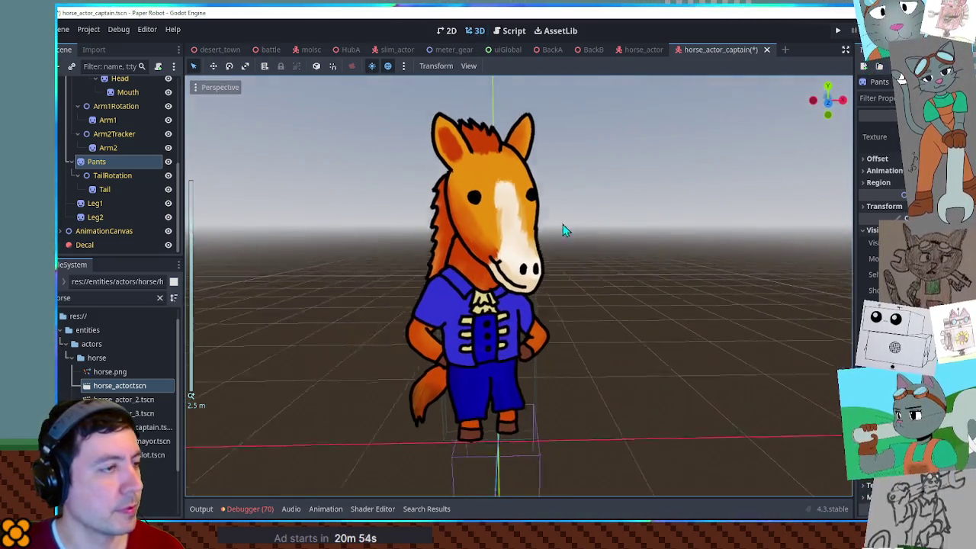
{"action": "scroll", "coordinate": [114, 197], "scroll_direction": "up", "scroll_amount": 2}
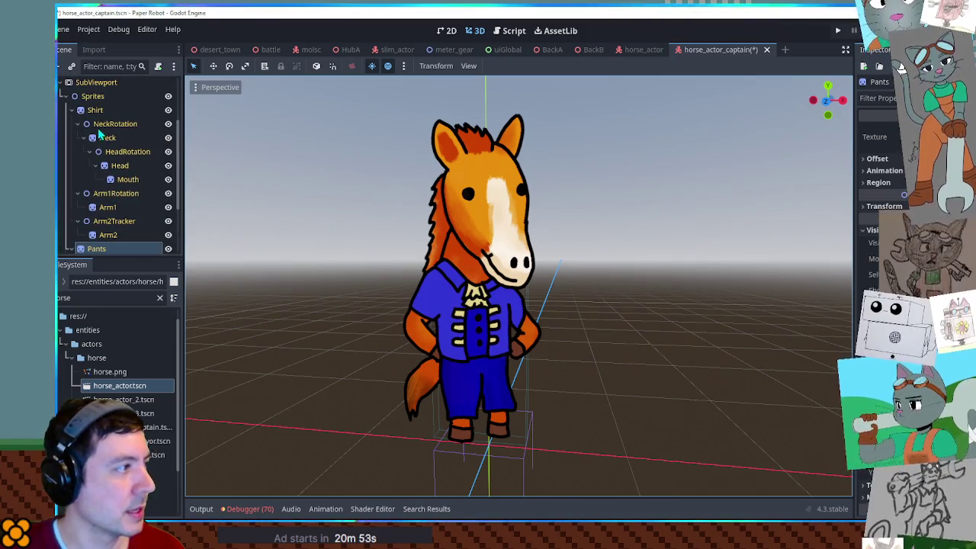
{"action": "left_click", "coordinate": [77, 124]}
{"action": "left_click", "coordinate": [77, 137]}
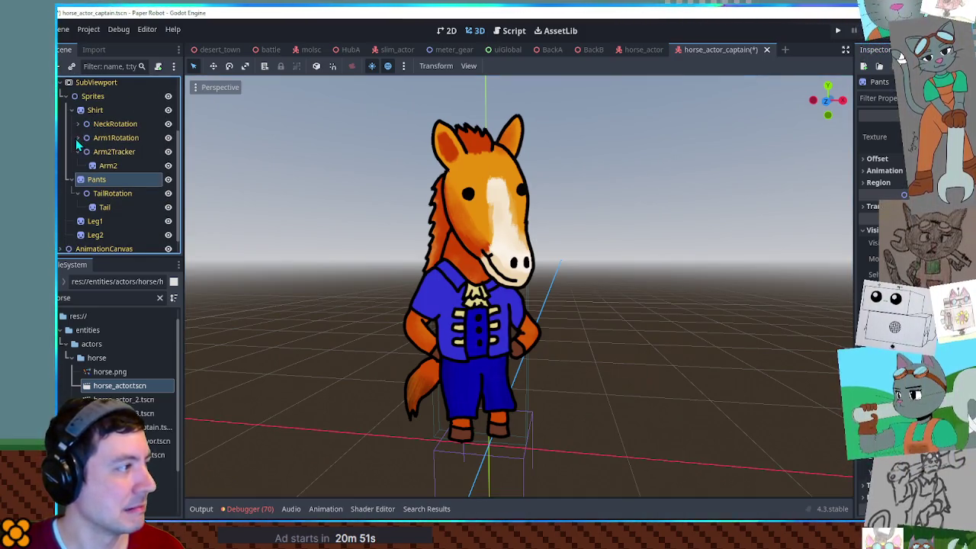
{"action": "left_click", "coordinate": [70, 110]}
{"action": "left_click", "coordinate": [77, 176]}
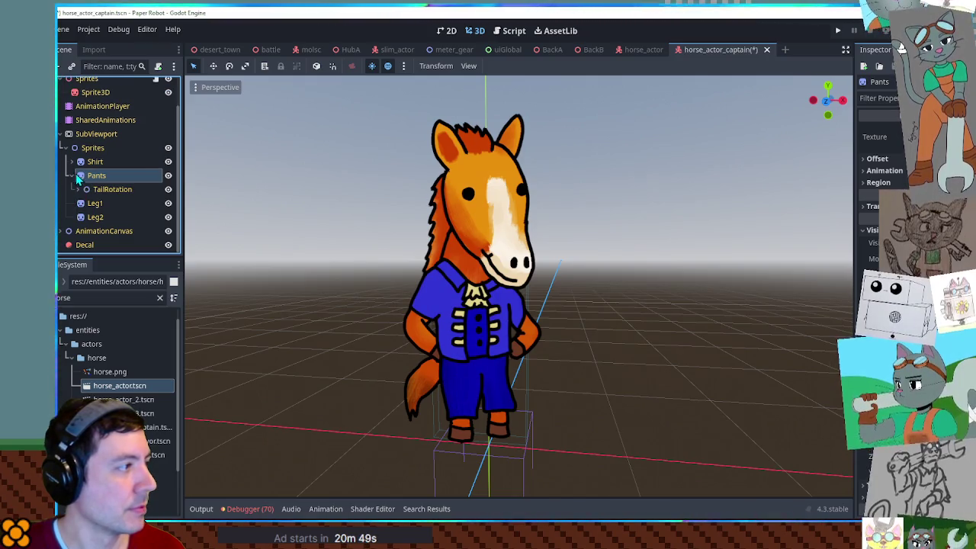
{"action": "left_click", "coordinate": [71, 161]}
{"action": "left_click", "coordinate": [79, 176]}
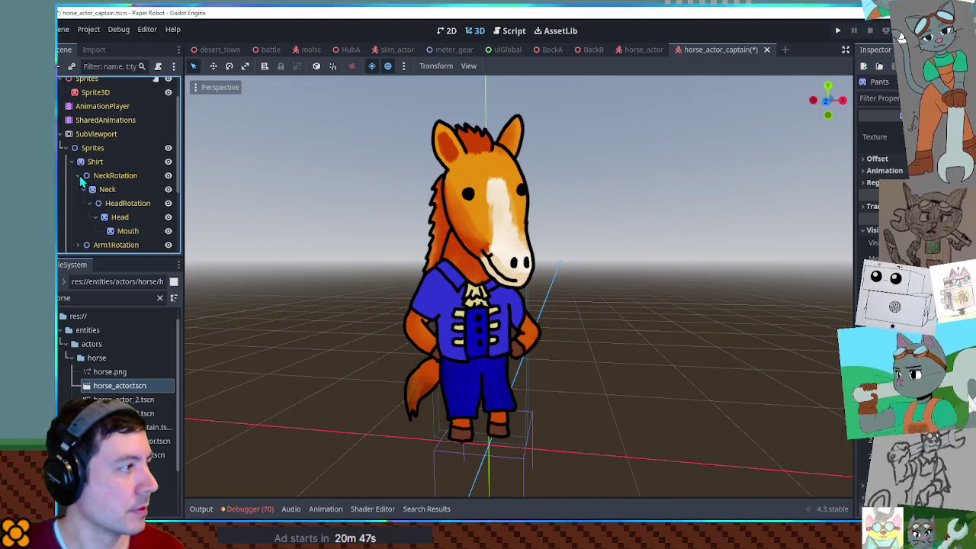
Step: Duplicate the Mouth sprite under Head as a Hat and open its region sprite sheet
{"action": "left_click", "coordinate": [121, 218]}
{"action": "left_click", "coordinate": [125, 230]}
{"action": "key", "text": "ctrl+d"}
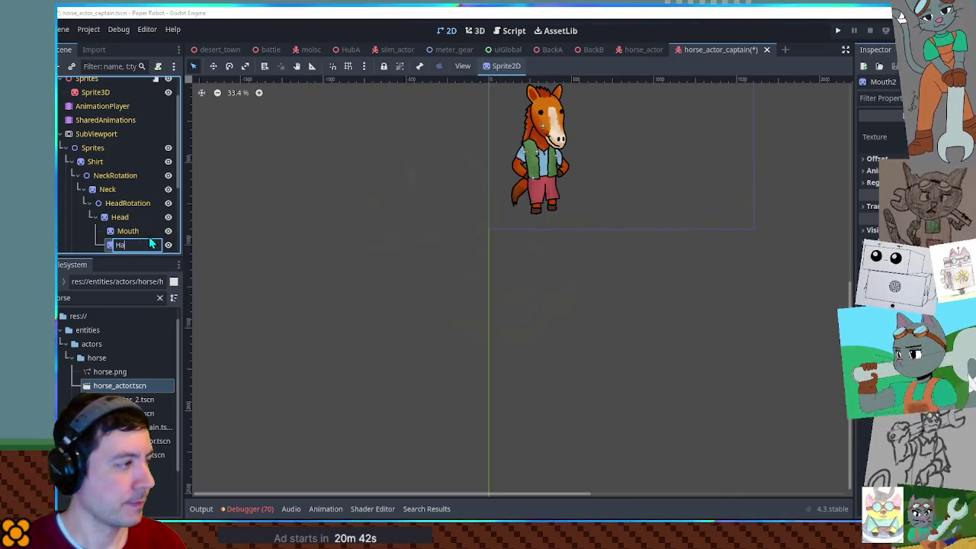
{"action": "left_click", "coordinate": [475, 31]}
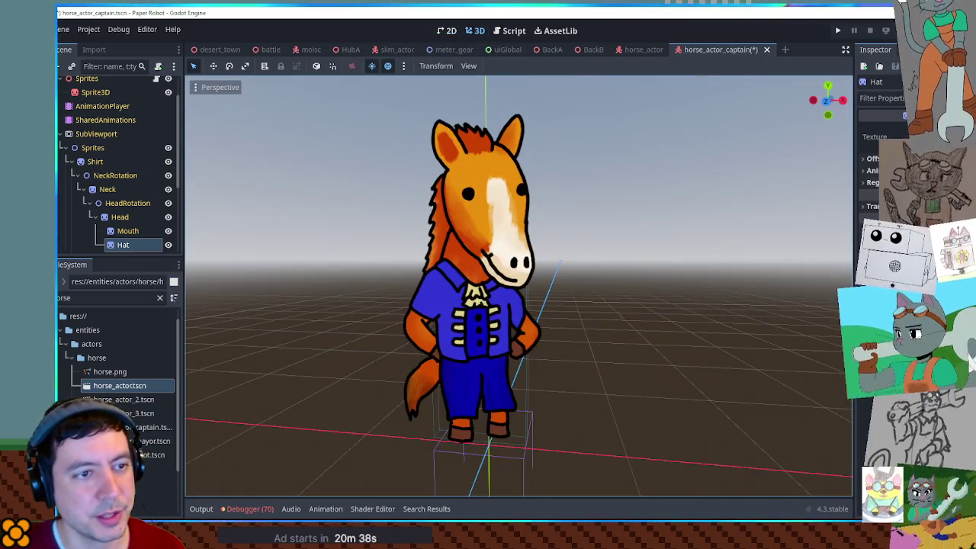
{"action": "left_click", "coordinate": [884, 197]}
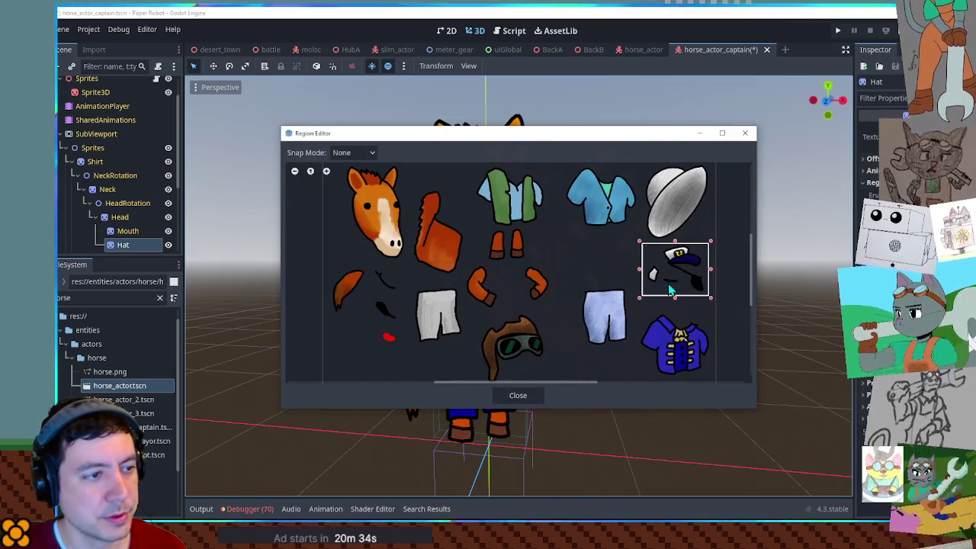
Step: Close the Region Editor and zoom out to see the navy cap on the horse
{"action": "left_click", "coordinate": [526, 396]}
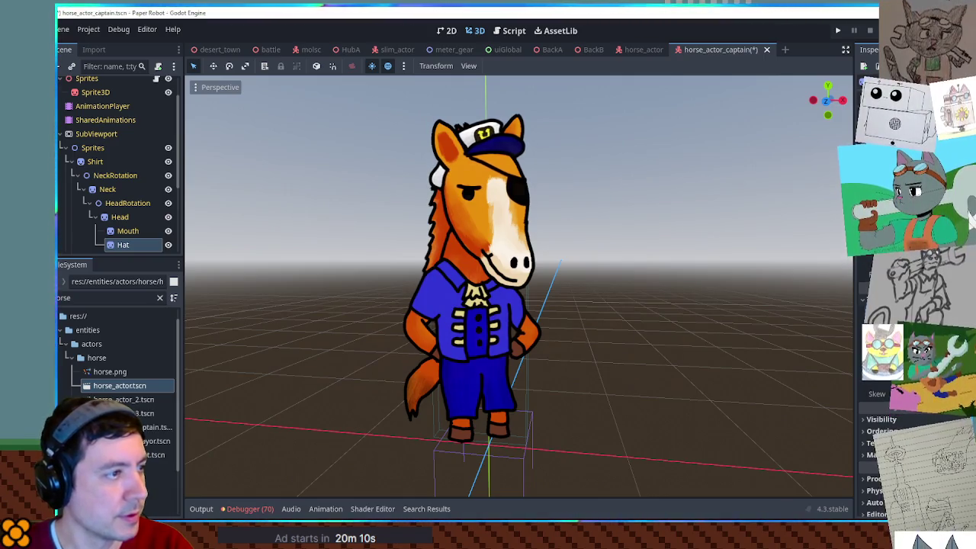
{"action": "scroll", "coordinate": [619, 268], "scroll_direction": "down", "scroll_amount": 5}
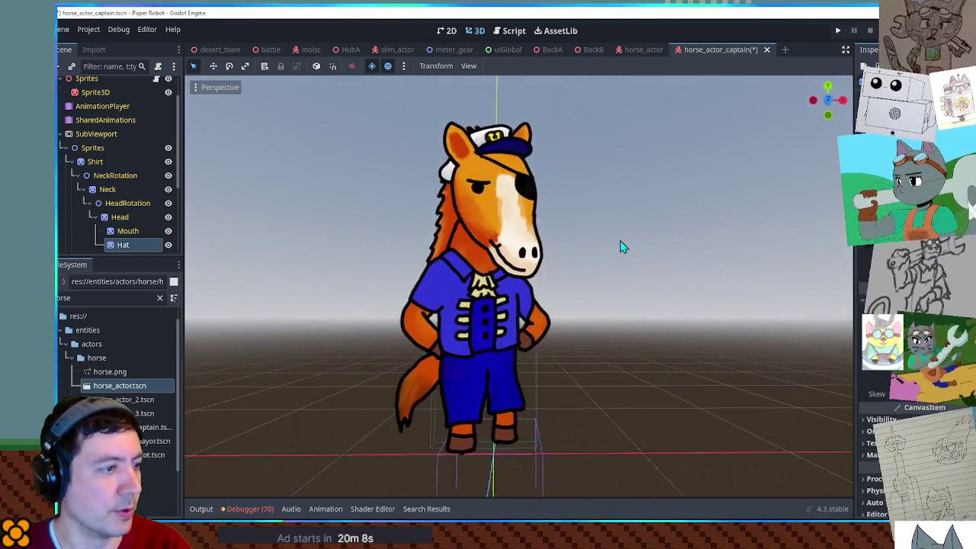
Step: Save the captain horse scene and orbit around to inspect it
{"action": "key", "text": "ctrl+s"}
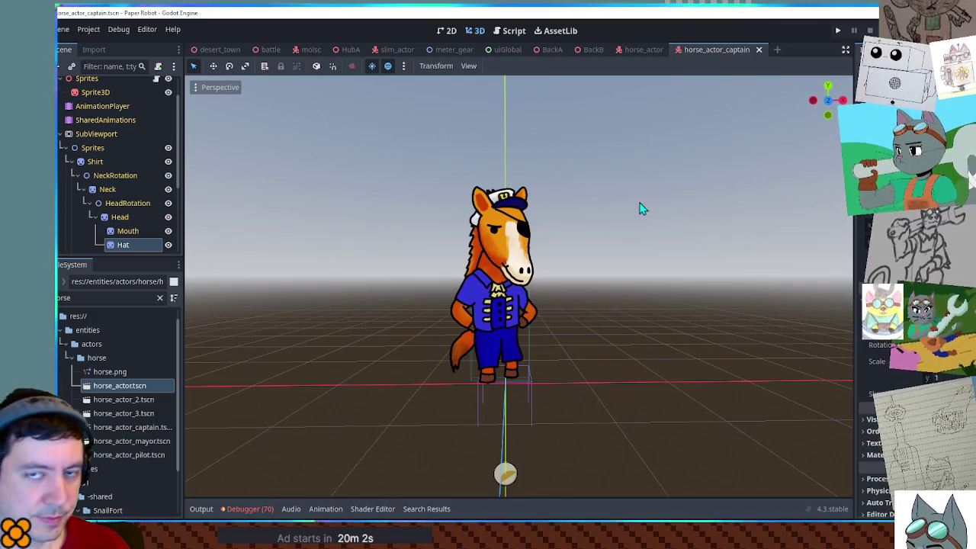
{"action": "mouse_move", "coordinate": [592, 212]}
{"action": "left_mouse_down"}
{"action": "mouse_move", "coordinate": [697, 188]}
{"action": "mouse_move", "coordinate": [605, 214]}
{"action": "mouse_move", "coordinate": [568, 192]}
{"action": "left_mouse_up"}
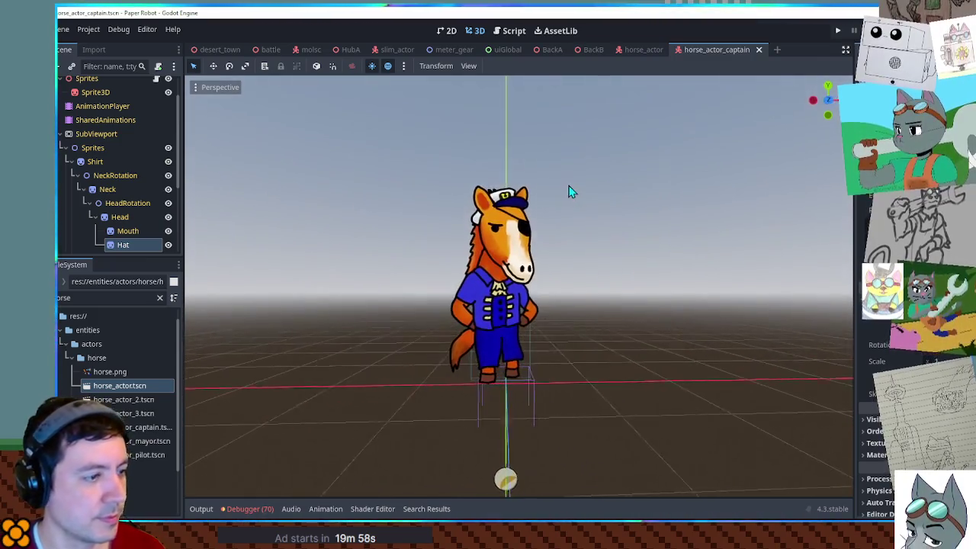
{"action": "scroll", "coordinate": [568, 227], "scroll_direction": "up", "scroll_amount": 5}
{"action": "scroll", "coordinate": [566, 227], "scroll_direction": "down", "scroll_amount": 2}
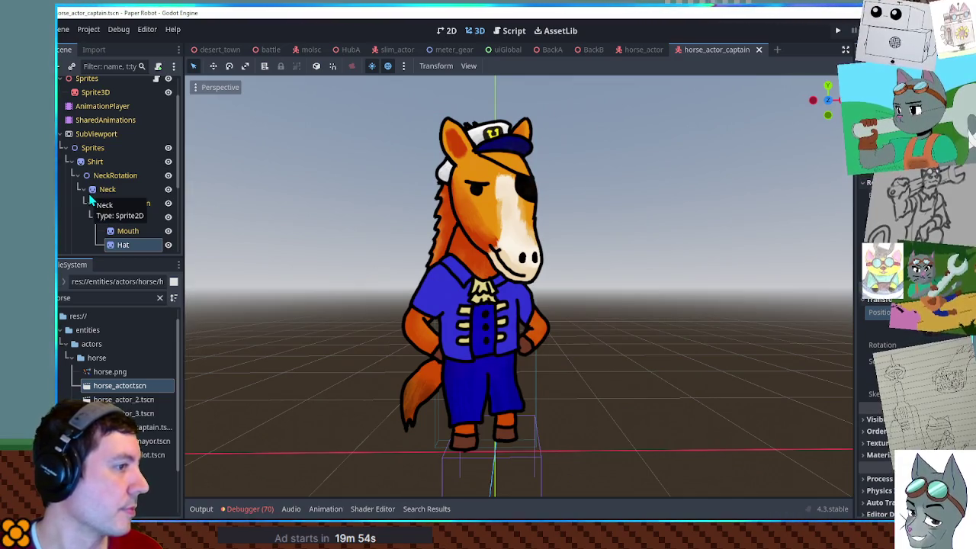
Step: Multi-select Head, Neck, Arm1, Arm2, Leg1 and Leg2 and try a darker tint
{"action": "left_click", "coordinate": [71, 162]}
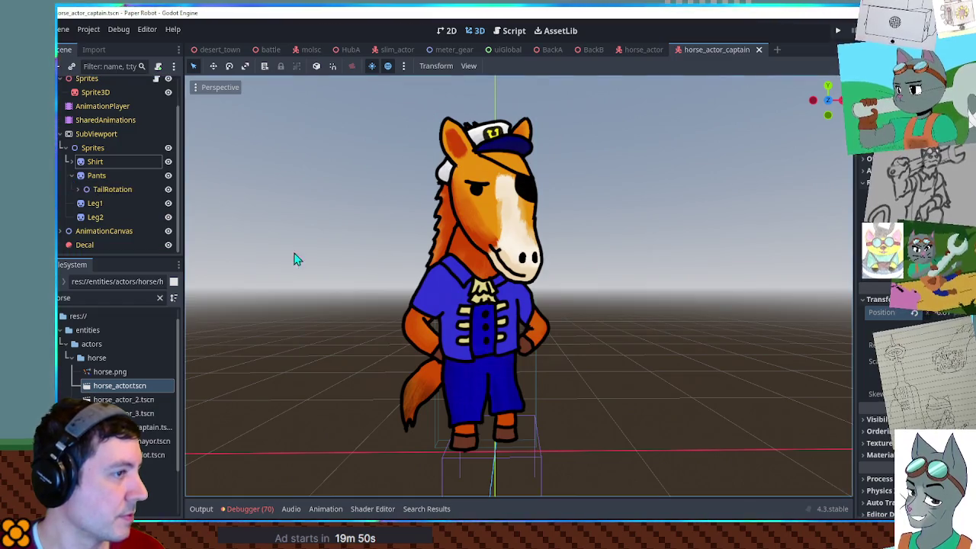
{"action": "left_click", "coordinate": [70, 176]}
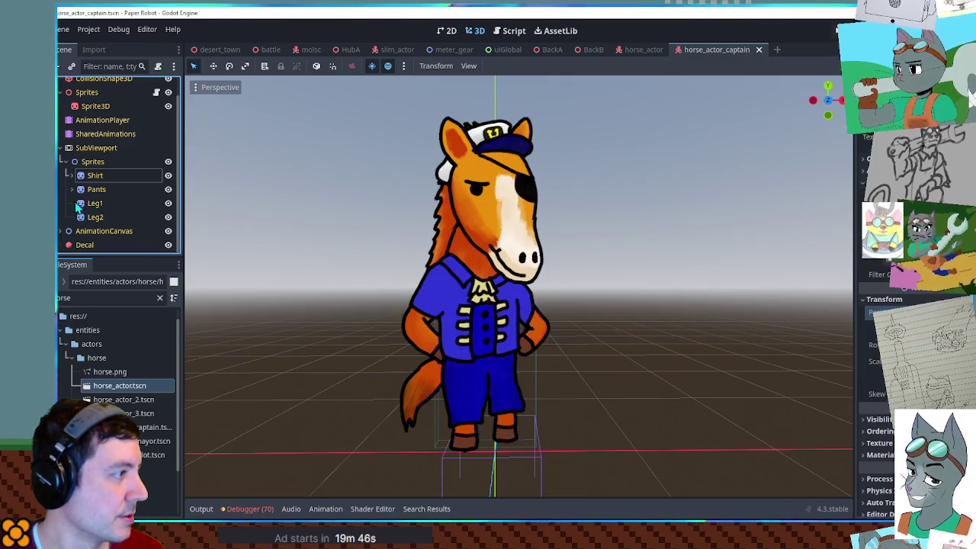
{"action": "left_click", "coordinate": [70, 176]}
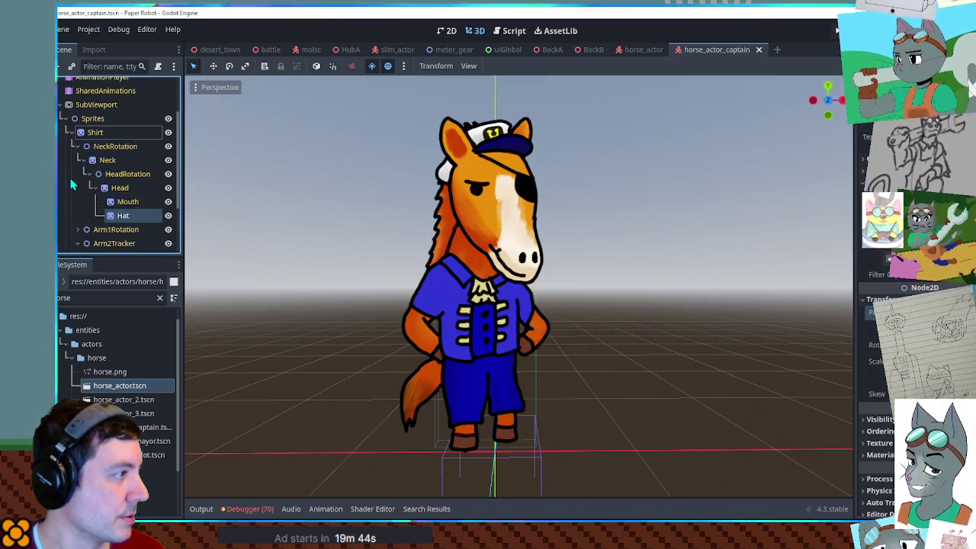
{"action": "scroll", "coordinate": [78, 185], "scroll_direction": "down", "scroll_amount": 1}
{"action": "left_click", "coordinate": [122, 167]}
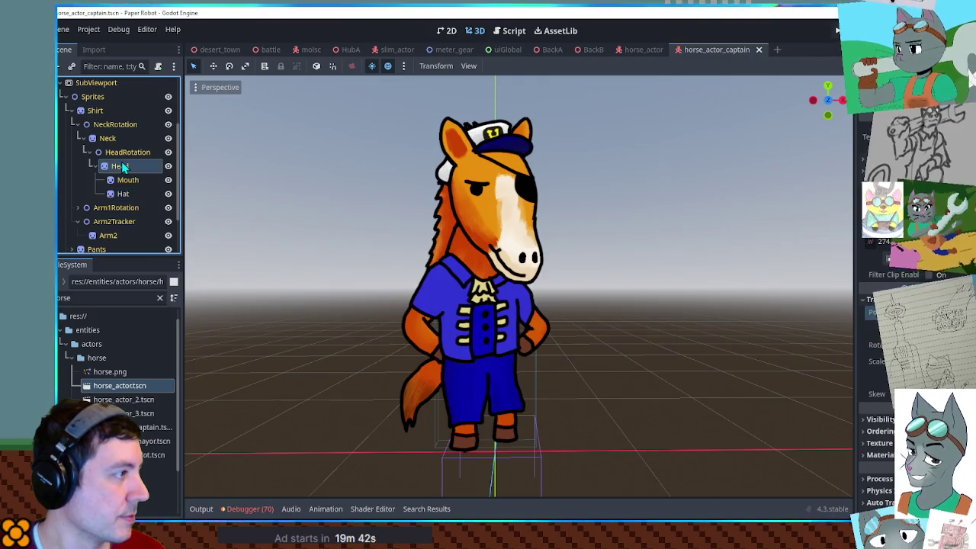
{"action": "left_click", "coordinate": [471, 32]}
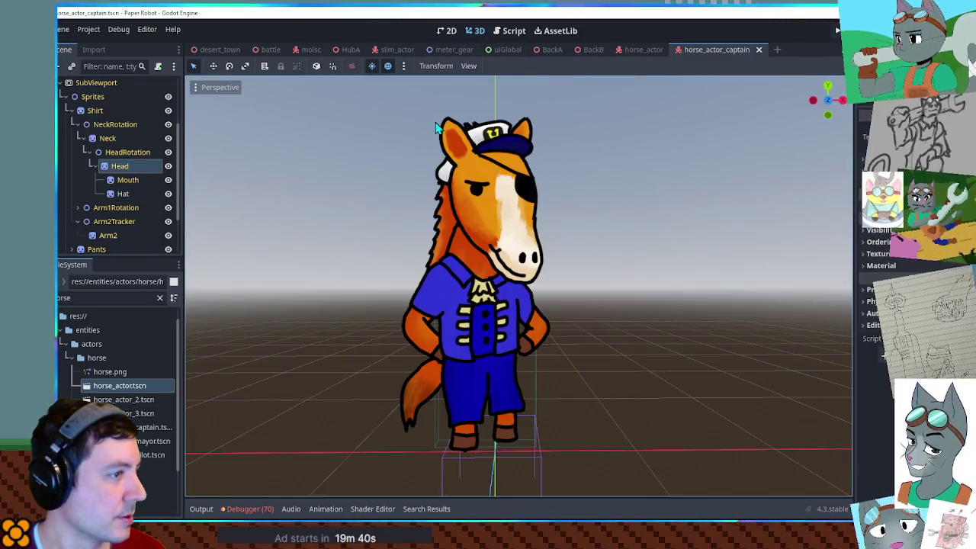
{"action": "left_click", "coordinate": [107, 140]}
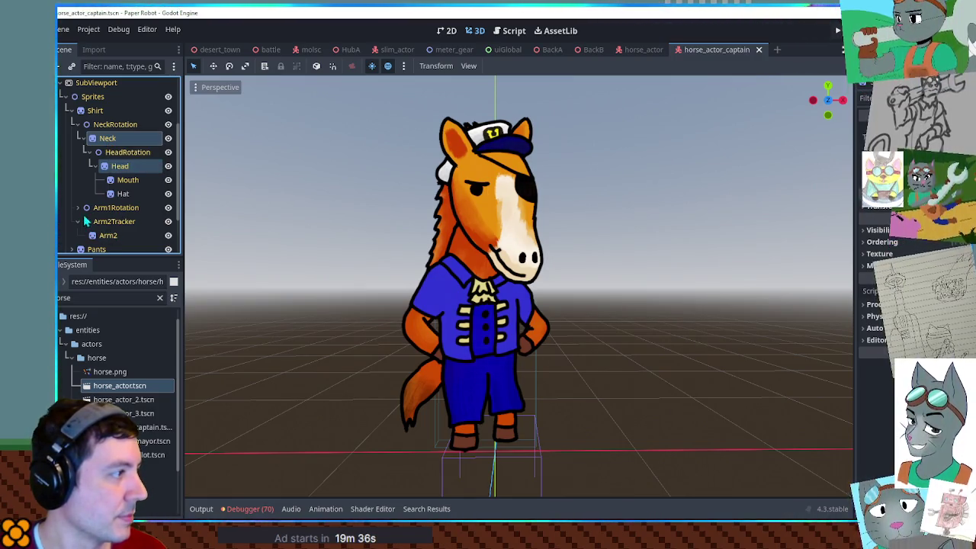
{"action": "scroll", "coordinate": [77, 212], "scroll_direction": "down", "scroll_amount": 3}
{"action": "left_click", "coordinate": [107, 206], "text": "ctrl"}
{"action": "left_click", "coordinate": [107, 178], "text": "ctrl"}
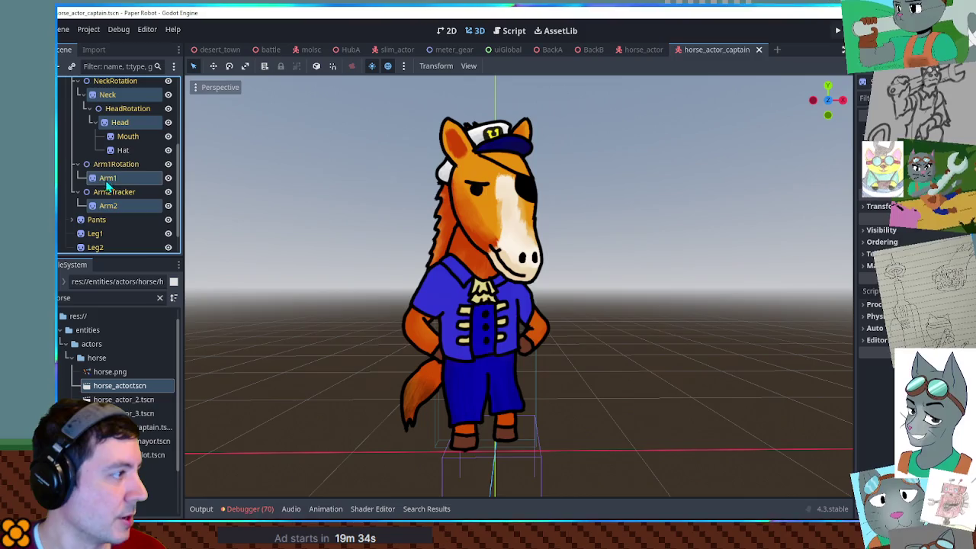
{"action": "left_click", "coordinate": [96, 234], "text": "ctrl"}
{"action": "left_click", "coordinate": [96, 247], "text": "ctrl"}
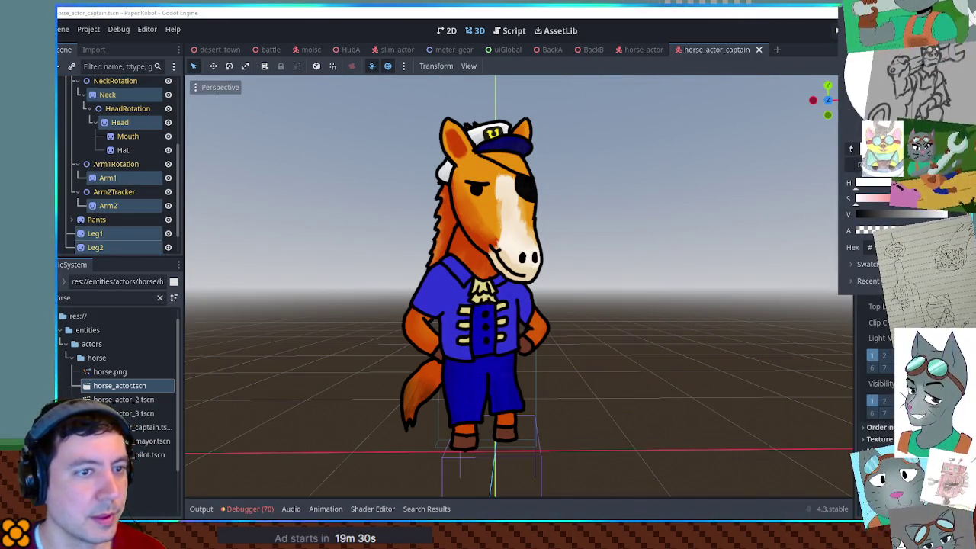
{"action": "mouse_move", "coordinate": [946, 214]}
{"action": "left_mouse_down"}
{"action": "mouse_move", "coordinate": [858, 214]}
{"action": "mouse_move", "coordinate": [945, 215]}
{"action": "left_mouse_up"}
Step: Select Leg1, Leg2, Tail, Arm2, Arm1, Head and Neck together for recolouring
{"action": "scroll", "coordinate": [107, 206], "scroll_direction": "down", "scroll_amount": 2}
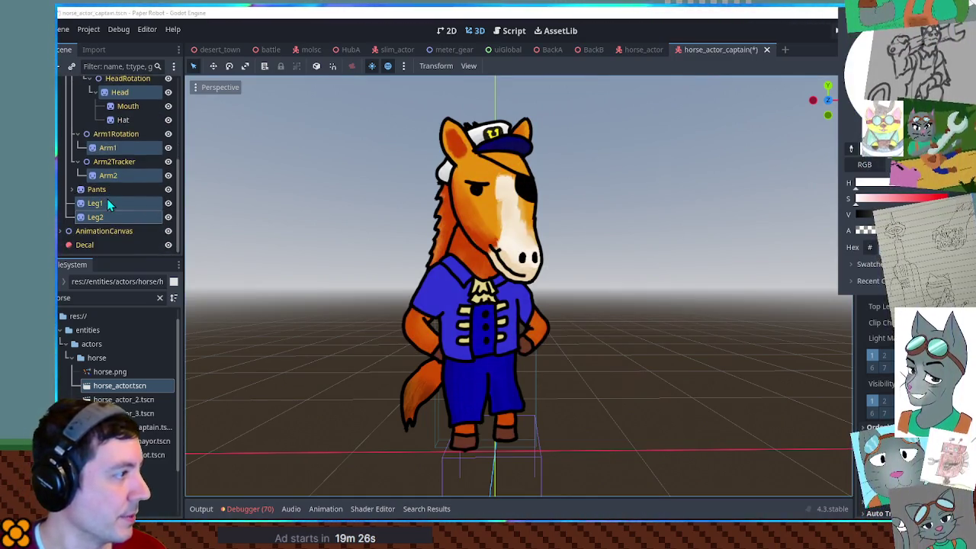
{"action": "scroll", "coordinate": [98, 218], "scroll_direction": "up", "scroll_amount": 5}
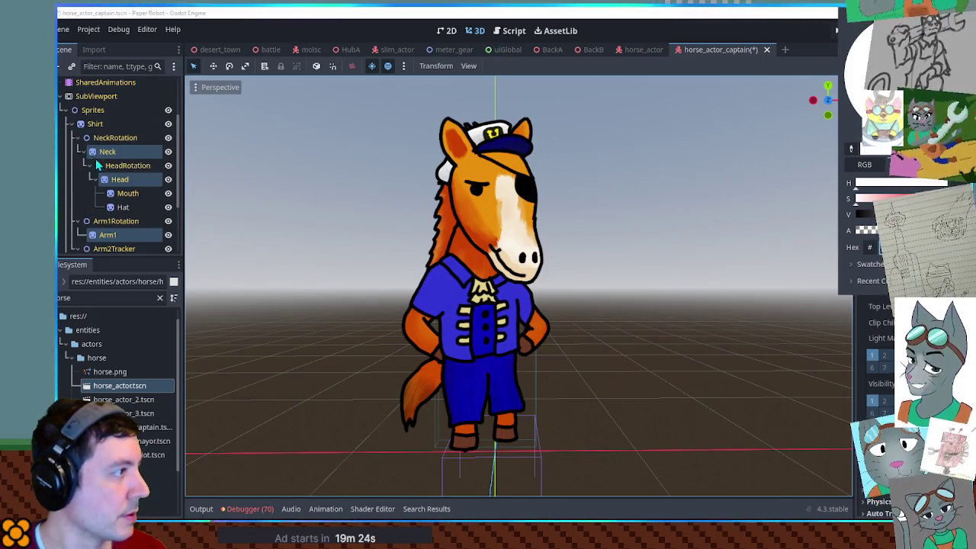
{"action": "scroll", "coordinate": [86, 150], "scroll_direction": "down", "scroll_amount": 4}
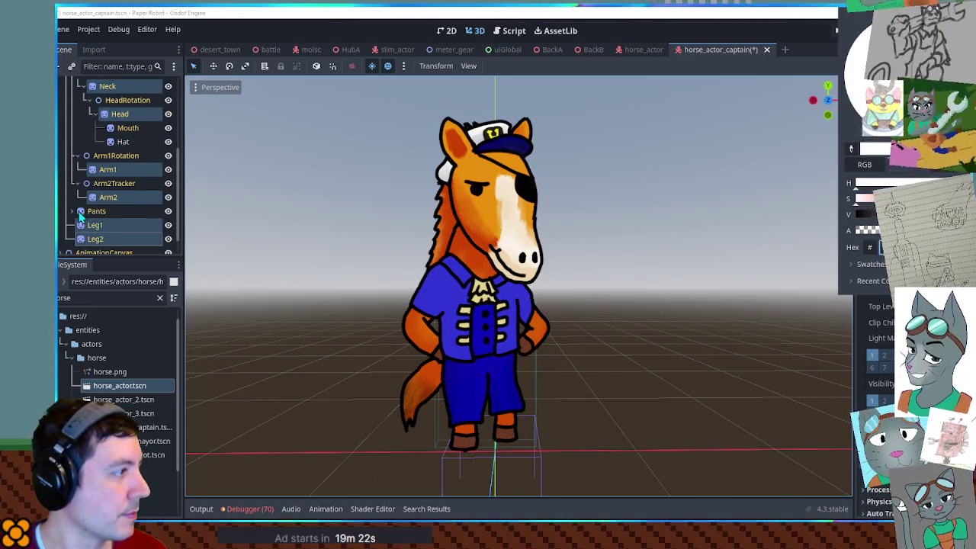
{"action": "left_click", "coordinate": [72, 212]}
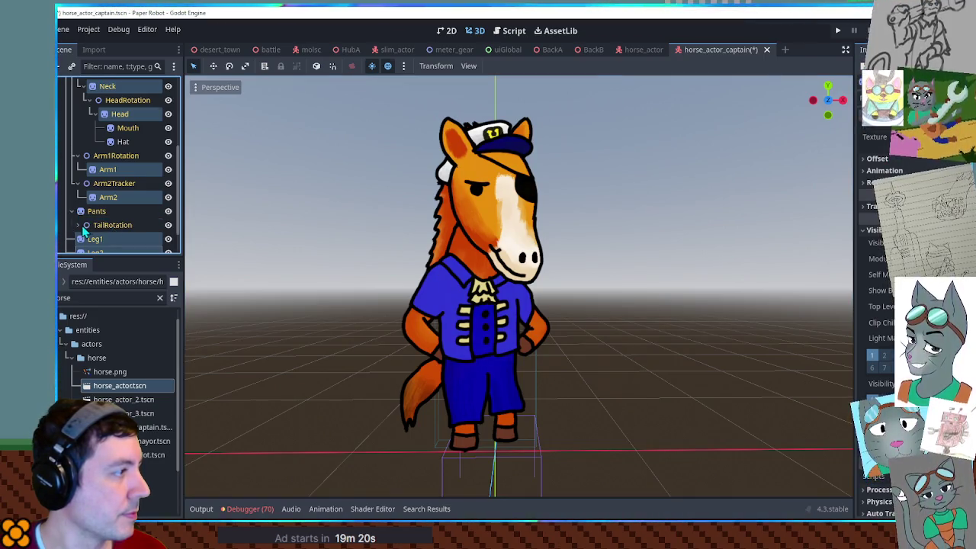
{"action": "left_click", "coordinate": [83, 227]}
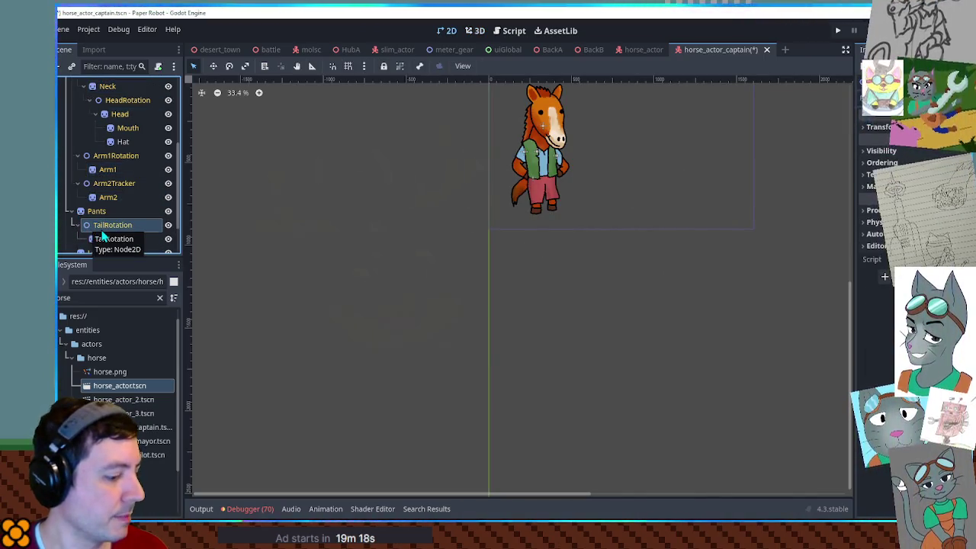
{"action": "scroll", "coordinate": [103, 228], "scroll_direction": "down", "scroll_amount": 3}
{"action": "left_click", "coordinate": [99, 217]}
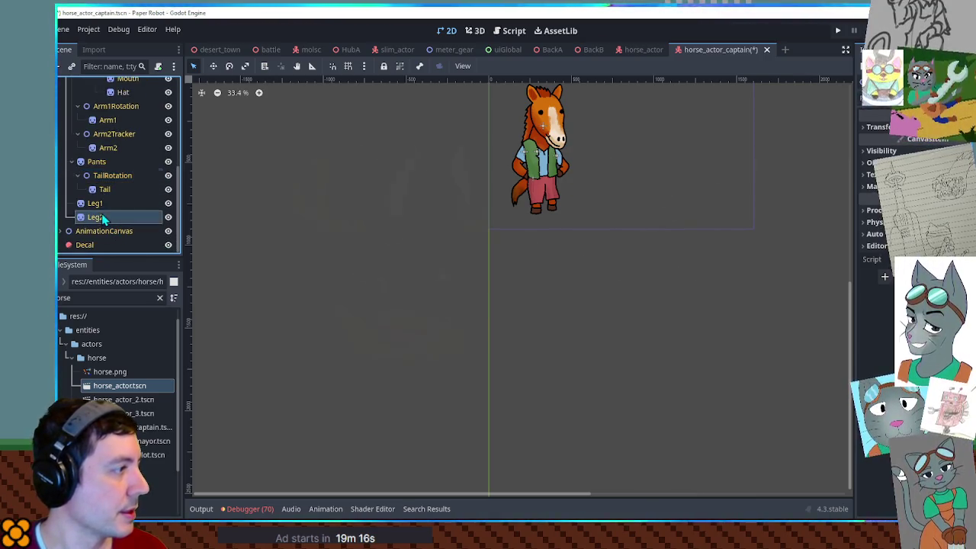
{"action": "left_click", "coordinate": [102, 203], "text": "shift"}
{"action": "left_click", "coordinate": [104, 189], "text": "ctrl"}
{"action": "scroll", "coordinate": [102, 192], "scroll_direction": "up", "scroll_amount": 3}
{"action": "left_click", "coordinate": [108, 191], "text": "ctrl"}
{"action": "left_click", "coordinate": [110, 163], "text": "ctrl"}
{"action": "scroll", "coordinate": [114, 171], "scroll_direction": "up", "scroll_amount": 3}
{"action": "left_click", "coordinate": [119, 151], "text": "ctrl"}
{"action": "left_click", "coordinate": [107, 124], "text": "ctrl"}
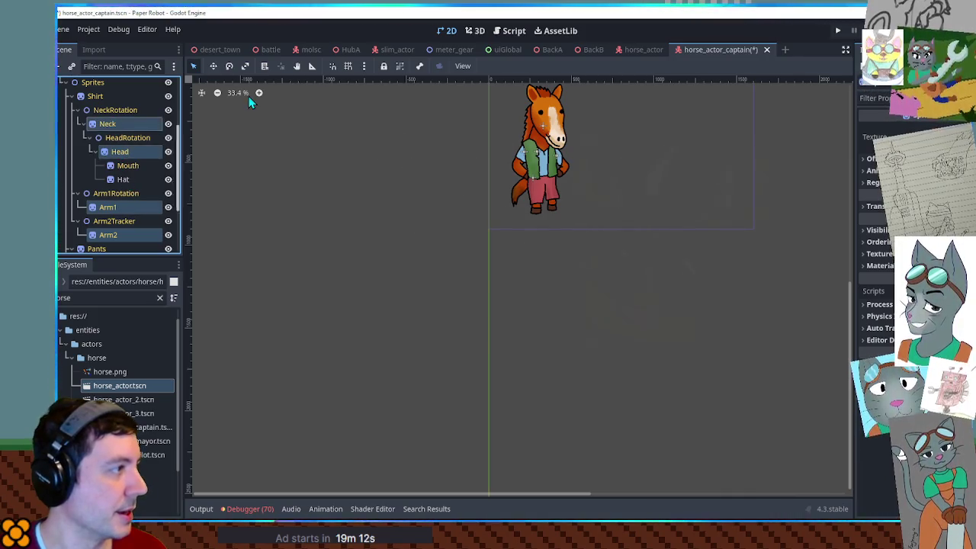
{"action": "left_click", "coordinate": [476, 30]}
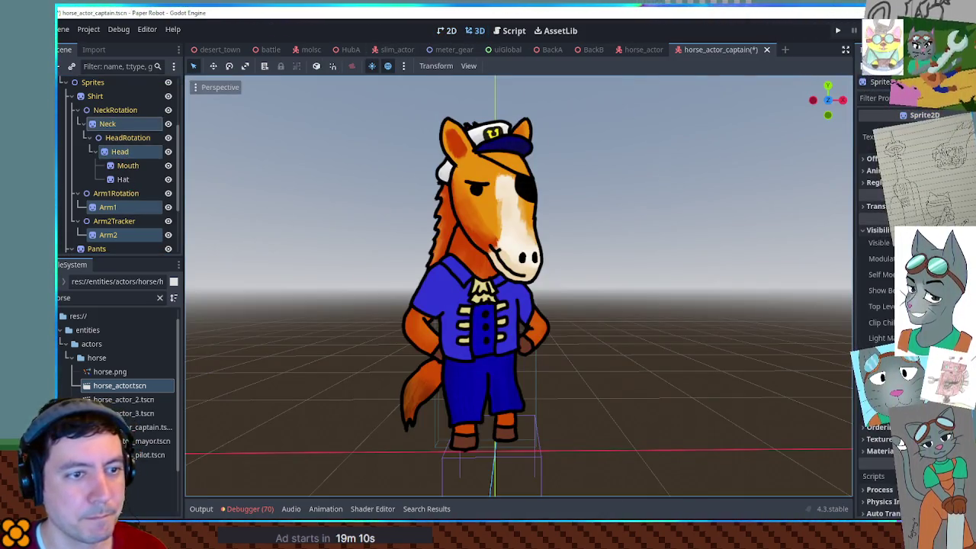
Step: Tint the captain horse's fur a darker reddish-brown with the HSV sliders, then inspect it
{"action": "mouse_move", "coordinate": [915, 92]}
{"action": "left_mouse_down"}
{"action": "mouse_move", "coordinate": [915, 149]}
{"action": "mouse_move", "coordinate": [914, 99]}
{"action": "mouse_move", "coordinate": [942, 114]}
{"action": "mouse_move", "coordinate": [926, 102]}
{"action": "mouse_move", "coordinate": [821, 191]}
{"action": "left_mouse_up"}
{"action": "mouse_move", "coordinate": [877, 214]}
{"action": "left_mouse_down"}
{"action": "mouse_move", "coordinate": [857, 221]}
{"action": "mouse_move", "coordinate": [914, 216]}
{"action": "left_mouse_up"}
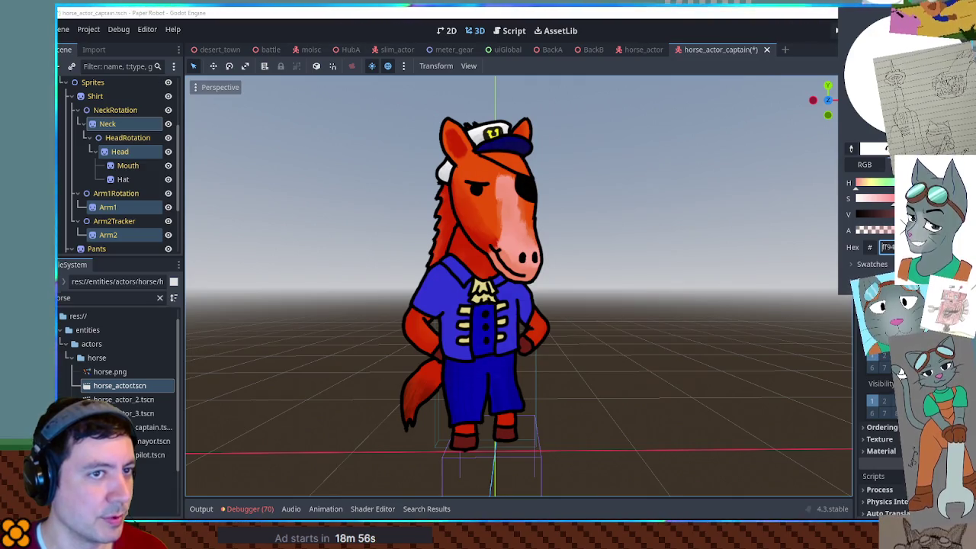
{"action": "left_click_drag", "start_coordinate": [914, 200], "coordinate": [872, 197]}
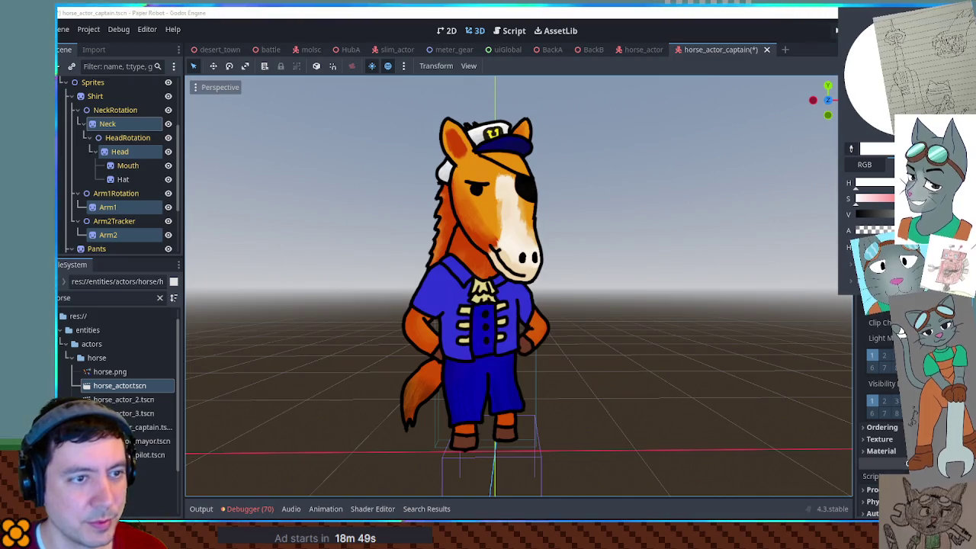
{"action": "left_click", "coordinate": [885, 214]}
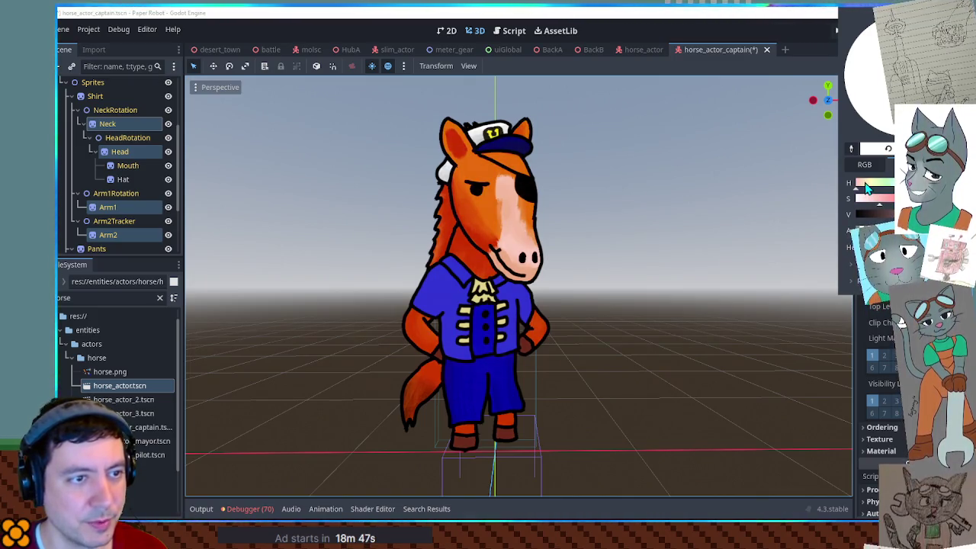
{"action": "left_click", "coordinate": [871, 200]}
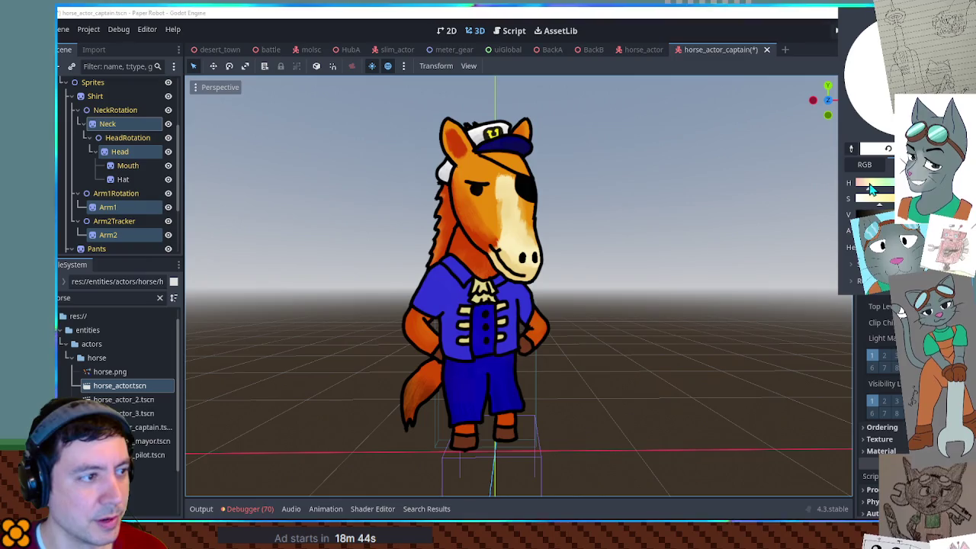
{"action": "left_click", "coordinate": [866, 191]}
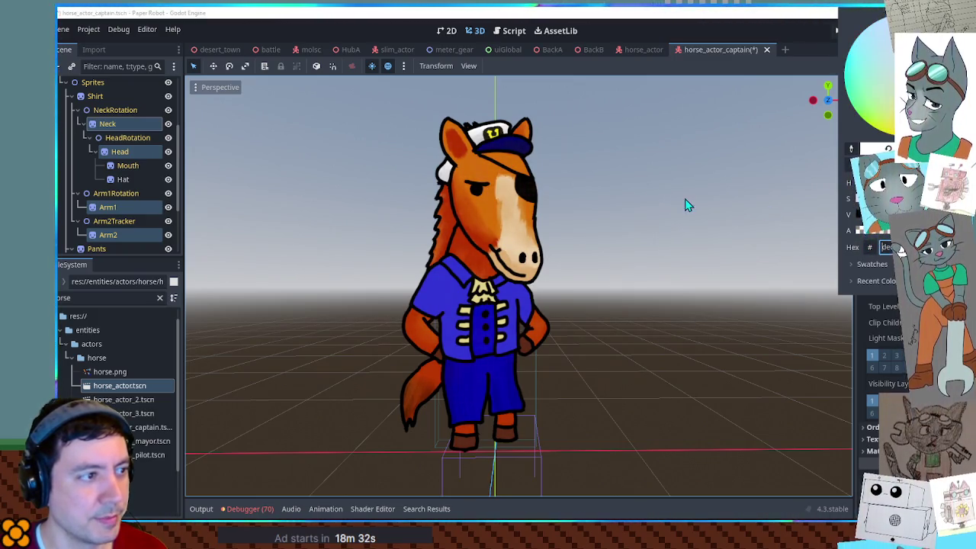
{"action": "mouse_move", "coordinate": [659, 189]}
{"action": "left_mouse_down"}
{"action": "mouse_move", "coordinate": [838, 207]}
{"action": "mouse_move", "coordinate": [701, 217]}
{"action": "left_mouse_up"}
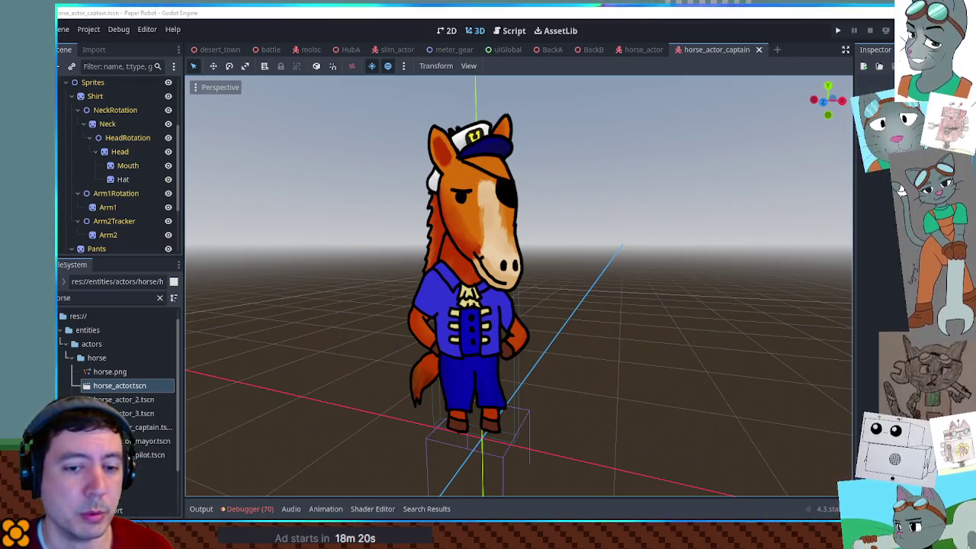
{"action": "mouse_move", "coordinate": [475, 238]}
{"action": "left_mouse_down"}
{"action": "mouse_move", "coordinate": [590, 221]}
{"action": "mouse_move", "coordinate": [540, 223]}
{"action": "left_mouse_up"}
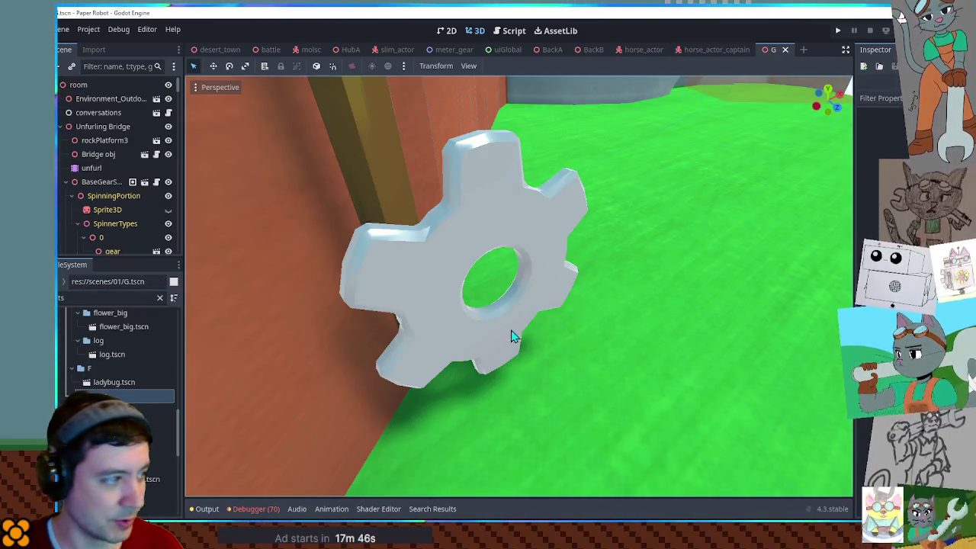
Step: Collapse the Unfurling Bridge node and the Geometry group in level G's scene tree
{"action": "scroll", "coordinate": [503, 332], "scroll_direction": "down", "scroll_amount": 10}
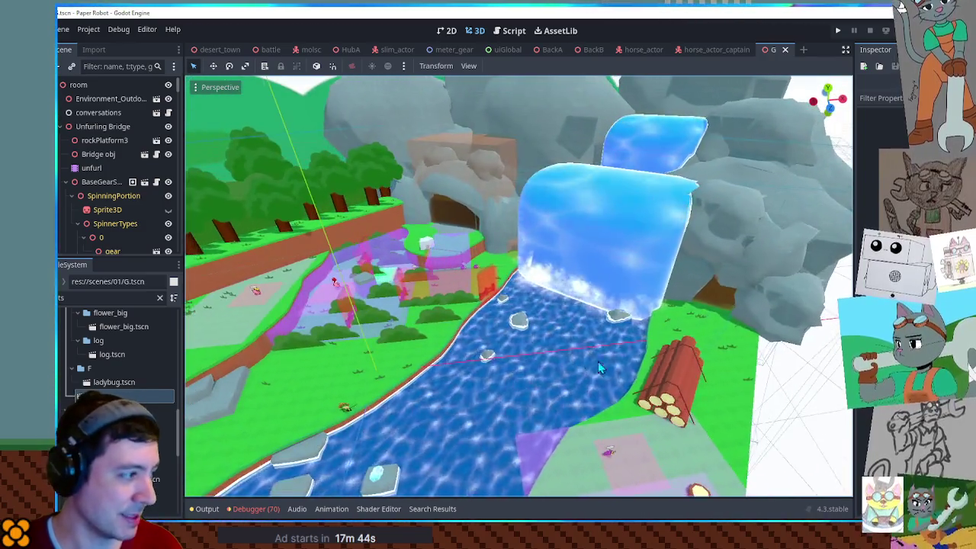
{"action": "mouse_move", "coordinate": [598, 362]}
{"action": "left_mouse_down"}
{"action": "mouse_move", "coordinate": [490, 341]}
{"action": "mouse_move", "coordinate": [572, 344]}
{"action": "mouse_move", "coordinate": [608, 331]}
{"action": "mouse_move", "coordinate": [613, 340]}
{"action": "mouse_move", "coordinate": [627, 295]}
{"action": "mouse_move", "coordinate": [585, 290]}
{"action": "mouse_move", "coordinate": [573, 317]}
{"action": "mouse_move", "coordinate": [584, 301]}
{"action": "mouse_move", "coordinate": [570, 179]}
{"action": "left_mouse_up"}
{"action": "mouse_move", "coordinate": [420, 230]}
{"action": "left_mouse_down"}
{"action": "mouse_move", "coordinate": [469, 254]}
{"action": "mouse_move", "coordinate": [407, 276]}
{"action": "mouse_move", "coordinate": [449, 279]}
{"action": "mouse_move", "coordinate": [475, 306]}
{"action": "mouse_move", "coordinate": [703, 262]}
{"action": "mouse_move", "coordinate": [515, 298]}
{"action": "mouse_move", "coordinate": [483, 291]}
{"action": "left_mouse_up"}
{"action": "scroll", "coordinate": [632, 224], "scroll_direction": "up", "scroll_amount": 5}
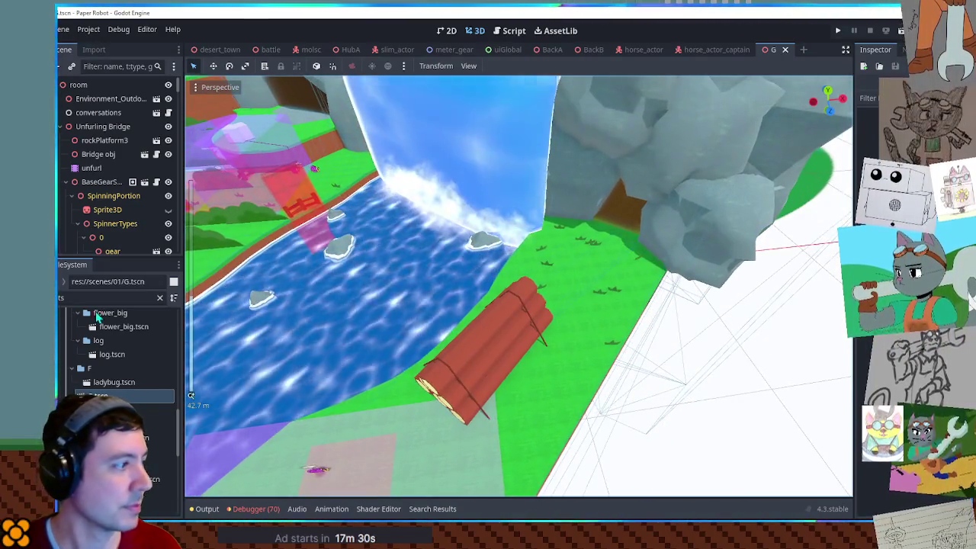
{"action": "left_click", "coordinate": [61, 126]}
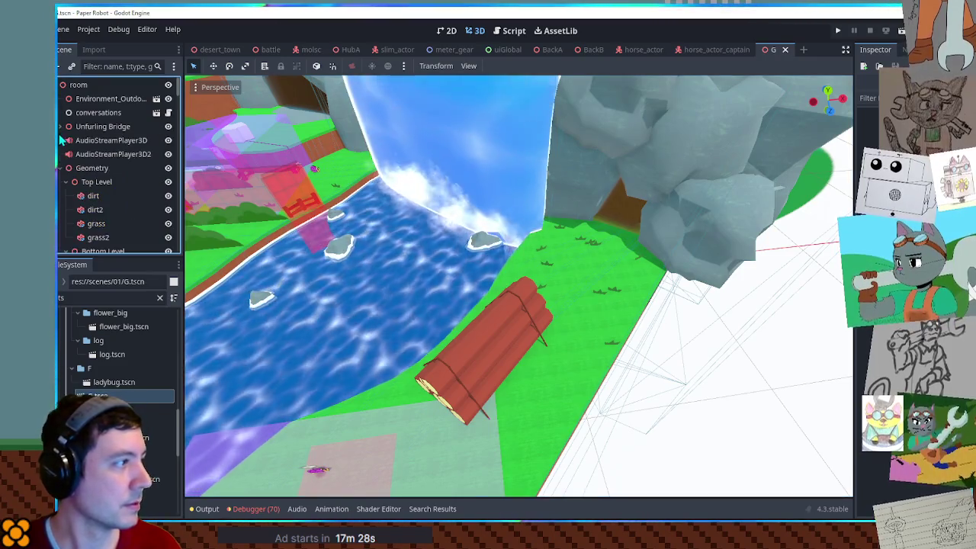
{"action": "left_click", "coordinate": [63, 168]}
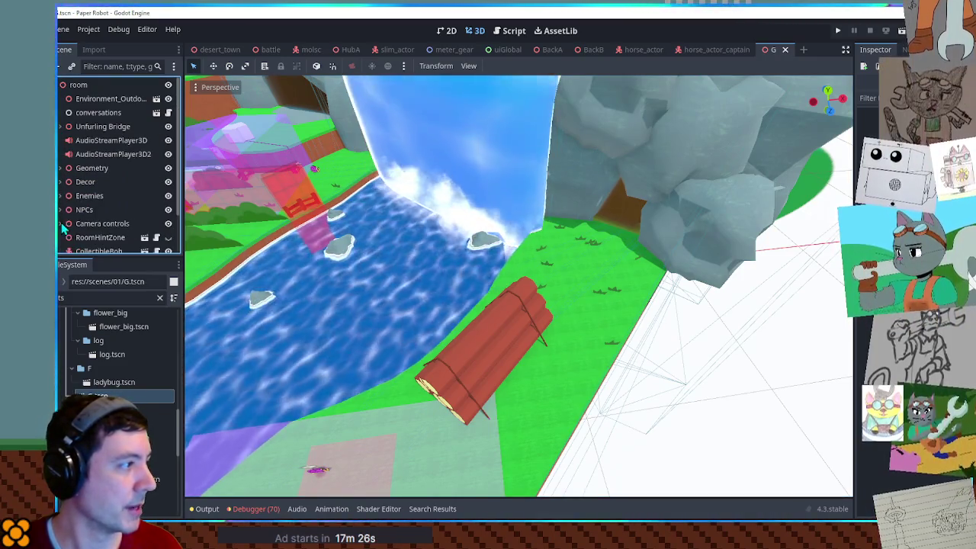
{"action": "scroll", "coordinate": [69, 224], "scroll_direction": "down", "scroll_amount": 1}
Step: Filter files for 'save zone', drop a save_zone.tscn instance into the level, and frame it
{"action": "left_click", "coordinate": [101, 293]}
{"action": "type", "text": "save z"}
{"action": "type", "text": "one"}
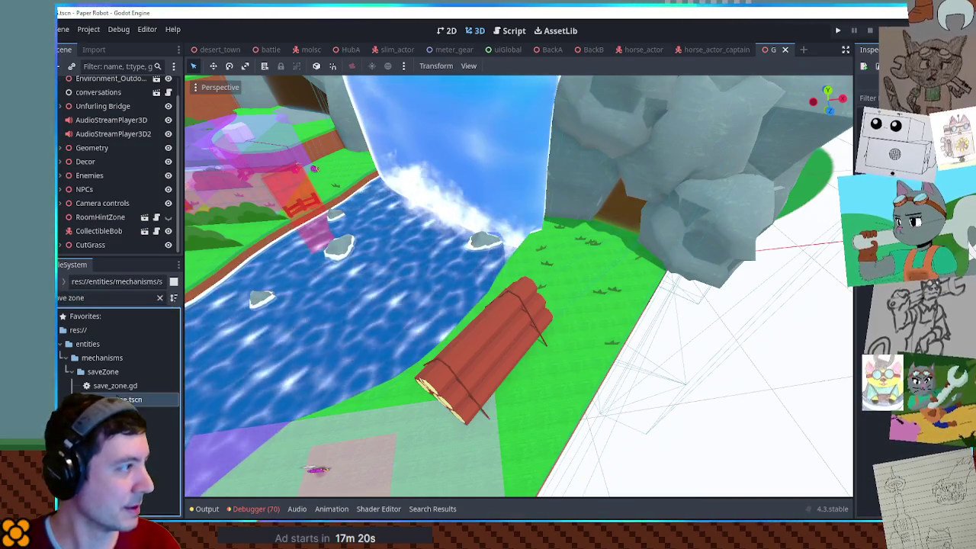
{"action": "left_click_drag", "start_coordinate": [122, 399], "coordinate": [99, 242]}
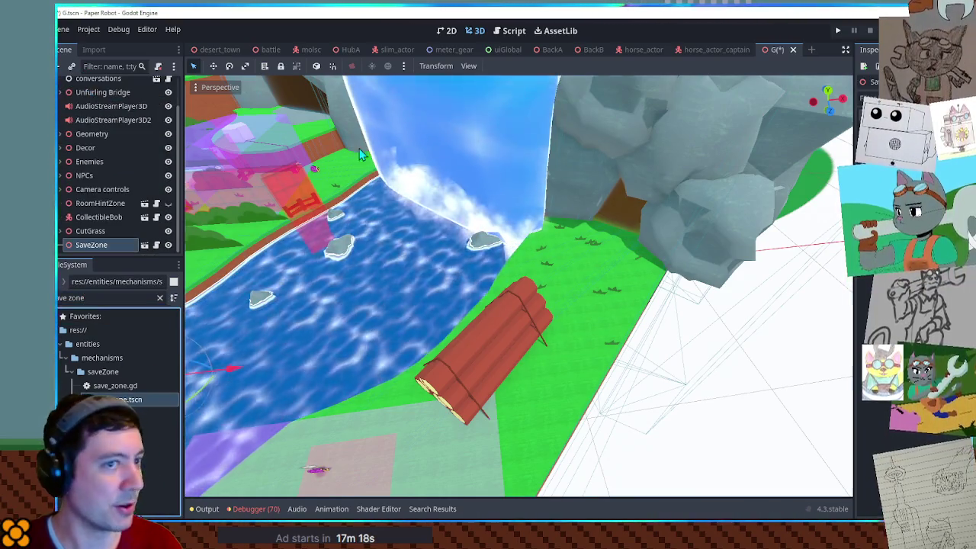
{"action": "double_click", "coordinate": [118, 244]}
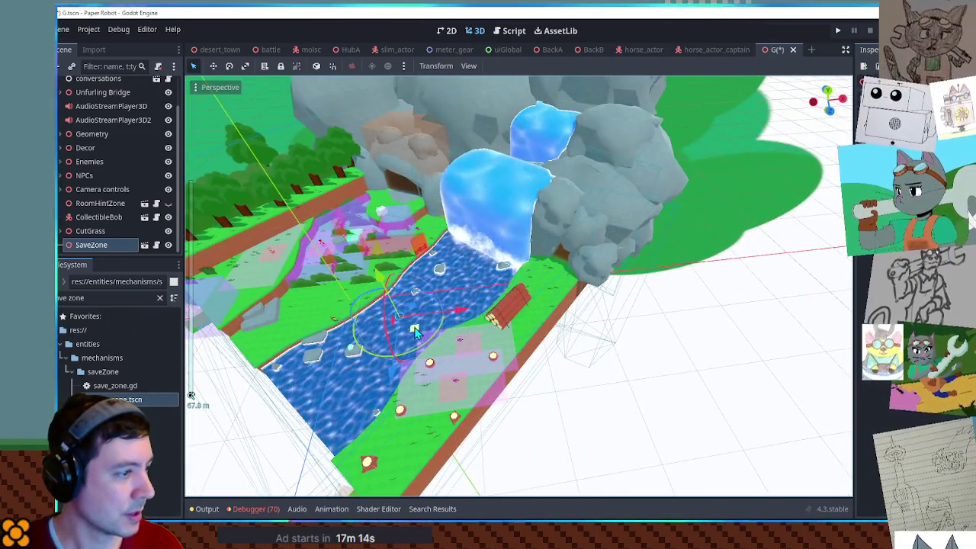
{"action": "key", "text": "f"}
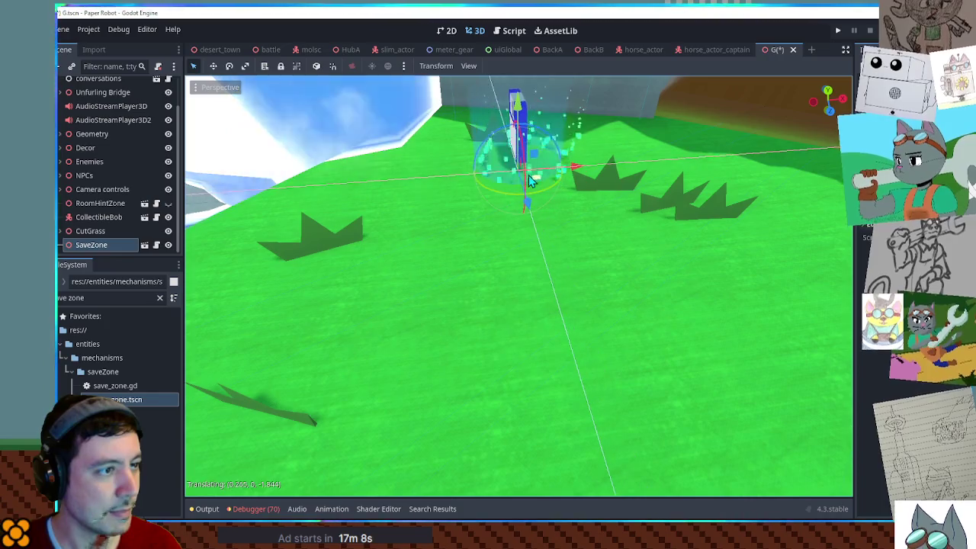
Step: Move the SaveZone onto the grass beside the waterfall logs and save the scene
{"action": "scroll", "coordinate": [531, 197], "scroll_direction": "down", "scroll_amount": 5}
{"action": "left_click_drag", "start_coordinate": [521, 273], "coordinate": [526, 283]}
{"action": "key", "text": "ctrl+s"}
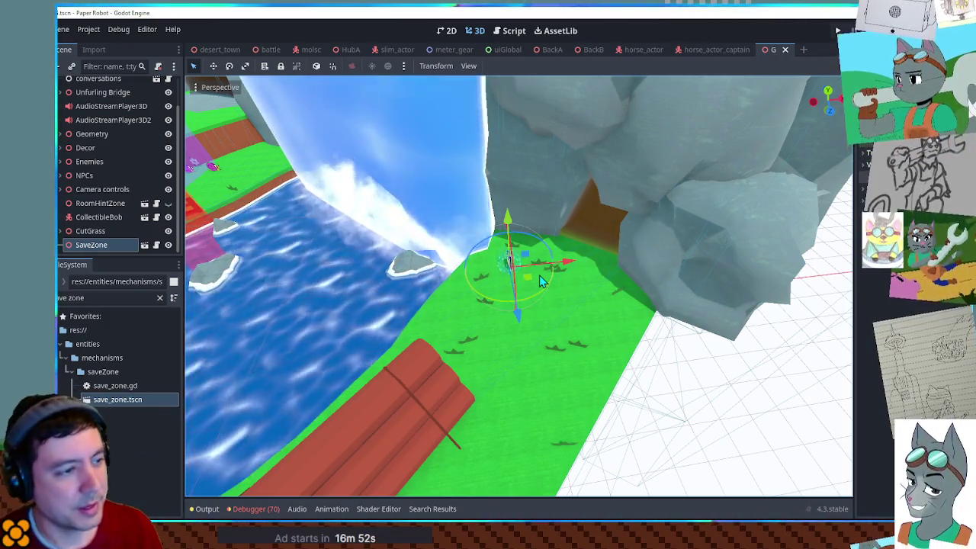
{"action": "scroll", "coordinate": [517, 327], "scroll_direction": "down", "scroll_amount": 5}
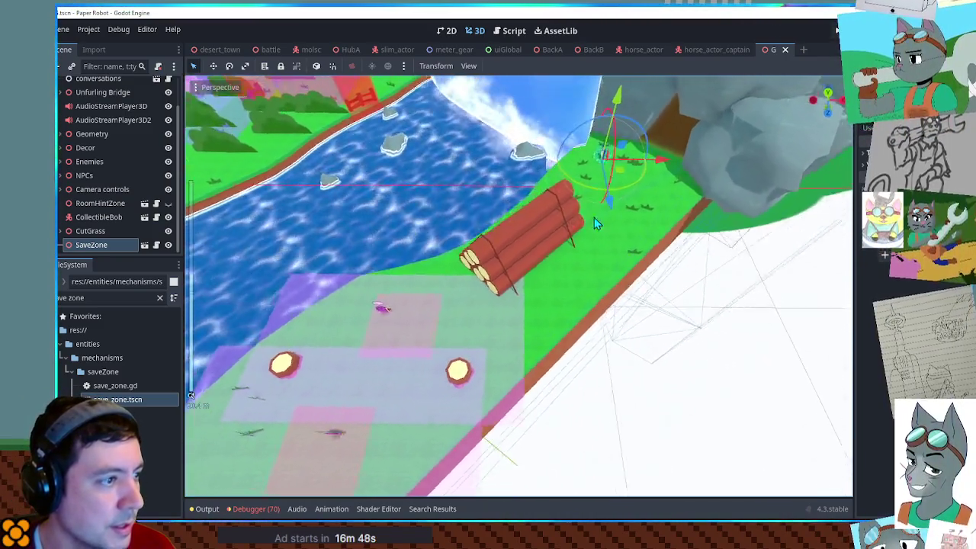
{"action": "scroll", "coordinate": [594, 217], "scroll_direction": "down", "scroll_amount": 3}
{"action": "scroll", "coordinate": [600, 200], "scroll_direction": "up", "scroll_amount": 3}
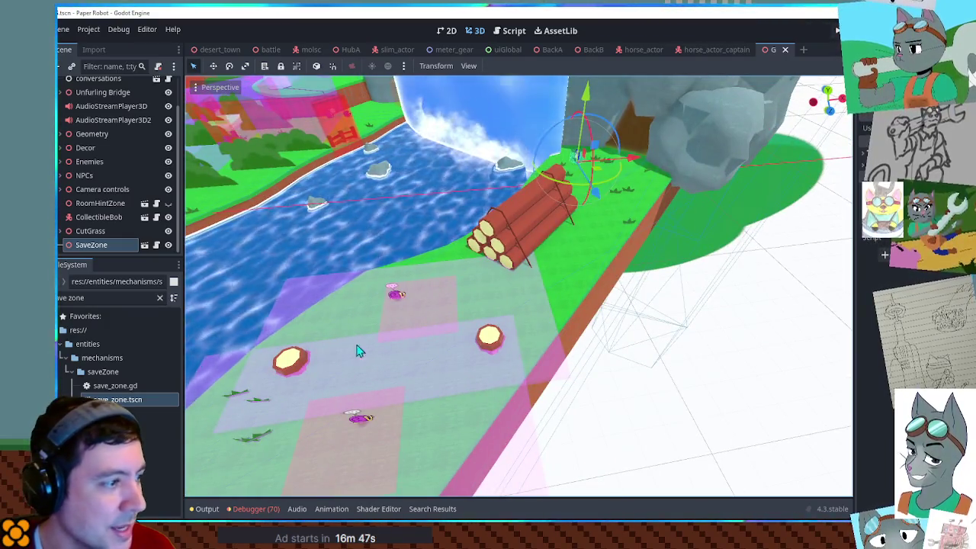
{"action": "scroll", "coordinate": [359, 350], "scroll_direction": "down", "scroll_amount": 5}
{"action": "scroll", "coordinate": [472, 326], "scroll_direction": "up", "scroll_amount": 6}
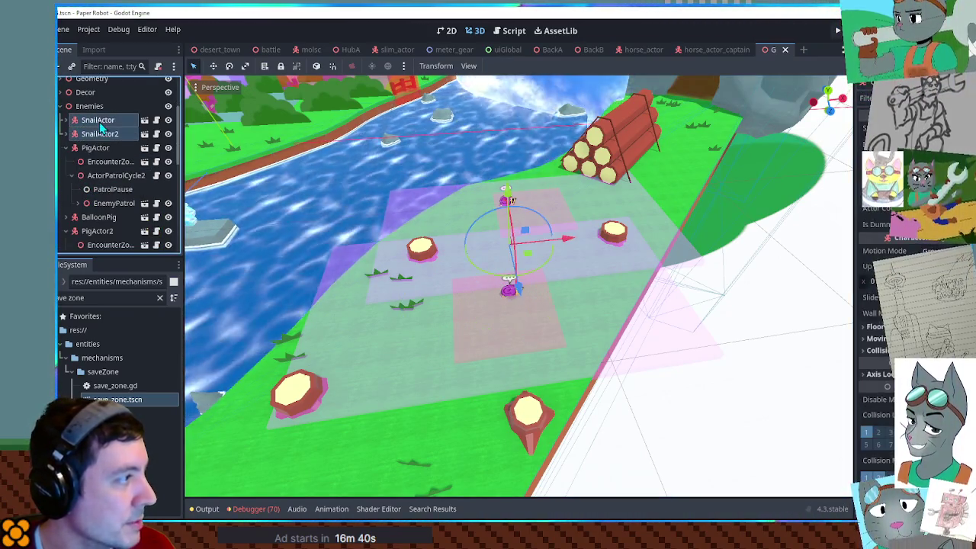
Step: Shift the two snail enemies down-left among the tree stumps
{"action": "left_click_drag", "start_coordinate": [526, 267], "coordinate": [480, 374]}
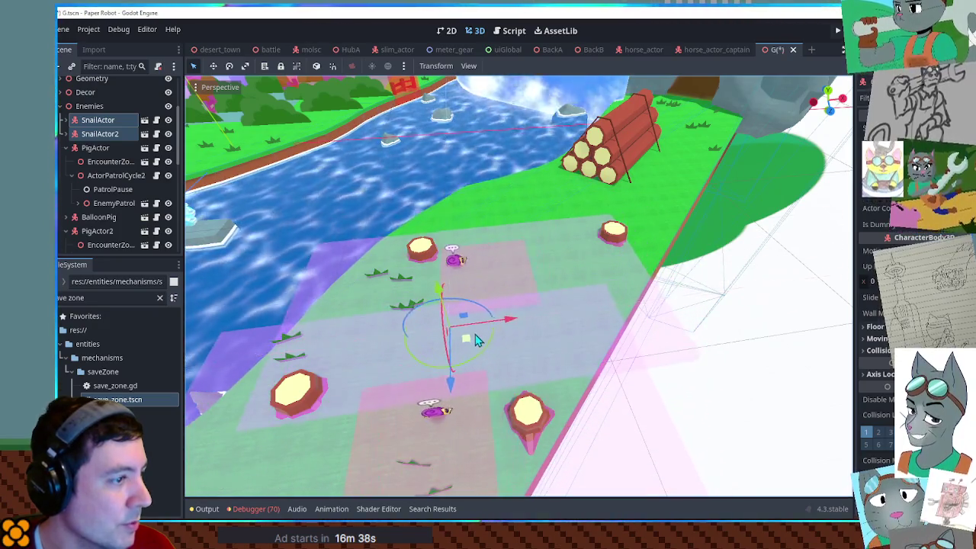
{"action": "scroll", "coordinate": [480, 373], "scroll_direction": "down", "scroll_amount": 3}
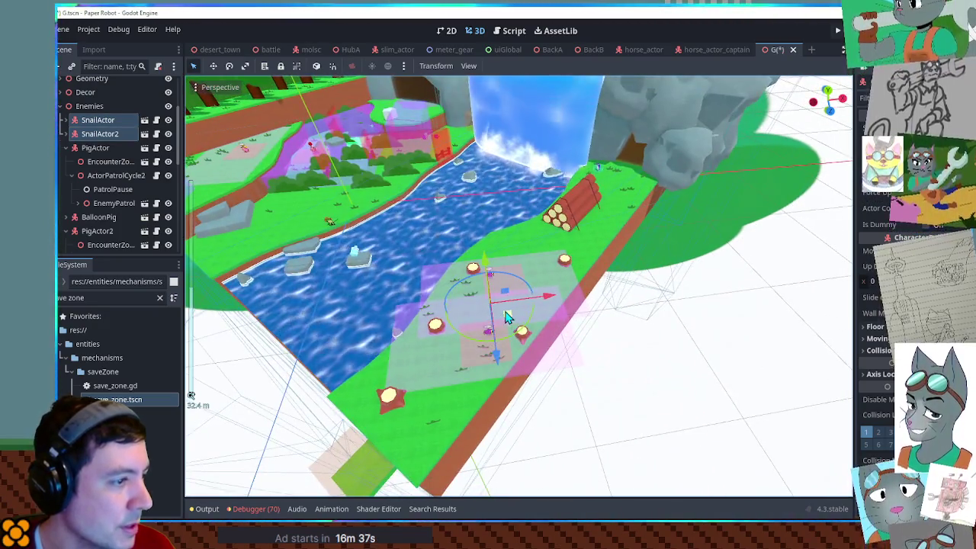
{"action": "mouse_move", "coordinate": [507, 316]}
{"action": "left_mouse_down"}
{"action": "mouse_move", "coordinate": [511, 335]}
{"action": "mouse_move", "coordinate": [488, 337]}
{"action": "left_mouse_up"}
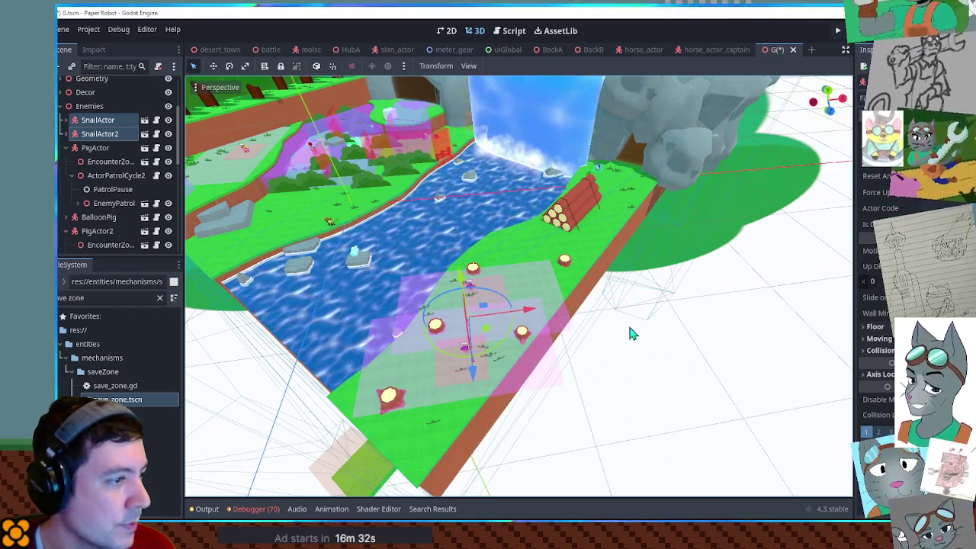
{"action": "left_click", "coordinate": [677, 275]}
Step: Move the SaveZone marker toward the cliff edge
{"action": "scroll", "coordinate": [607, 374], "scroll_direction": "up", "scroll_amount": 6}
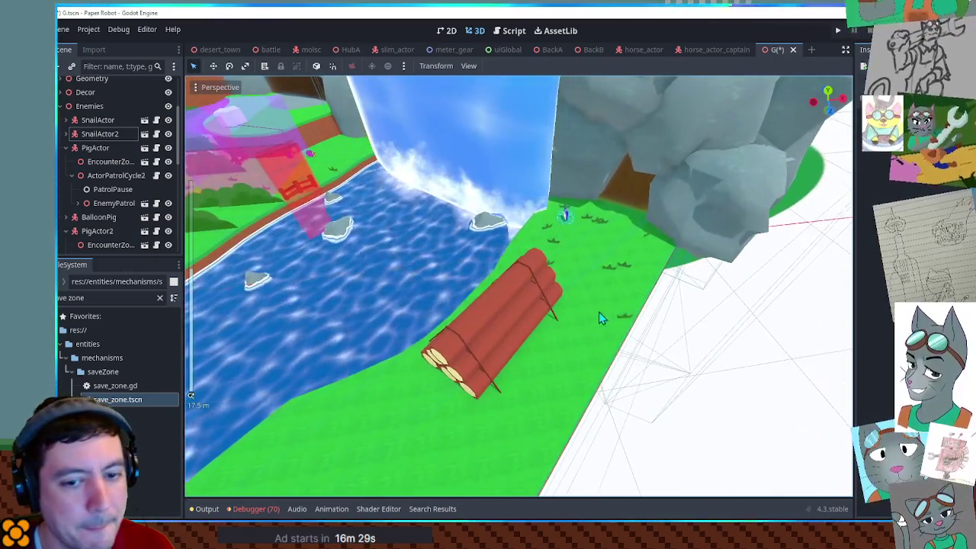
{"action": "scroll", "coordinate": [579, 328], "scroll_direction": "up", "scroll_amount": 5}
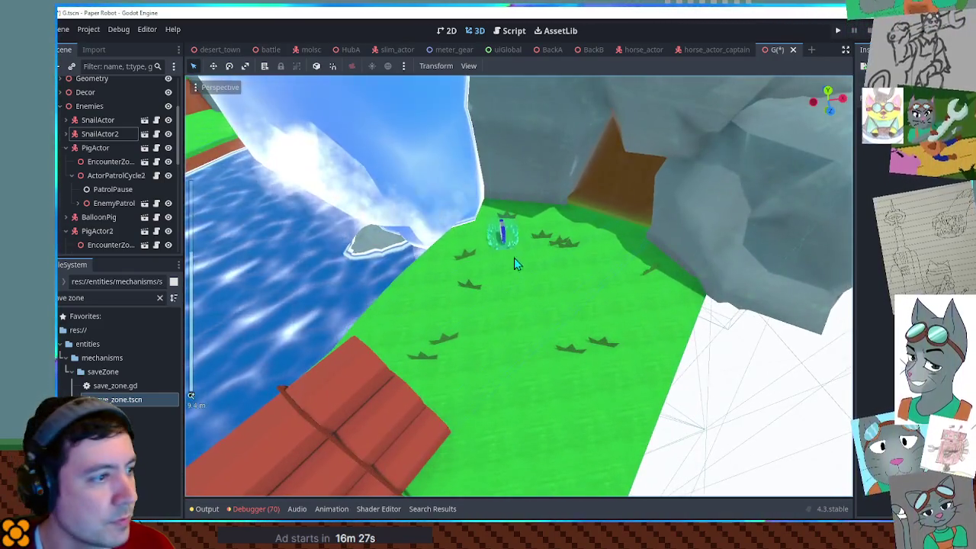
{"action": "left_click", "coordinate": [511, 242]}
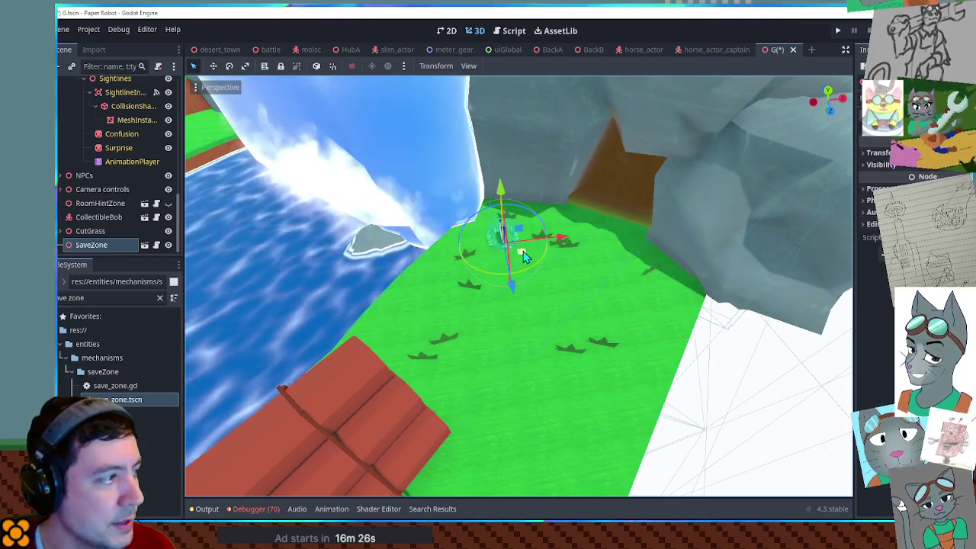
{"action": "left_click", "coordinate": [686, 324]}
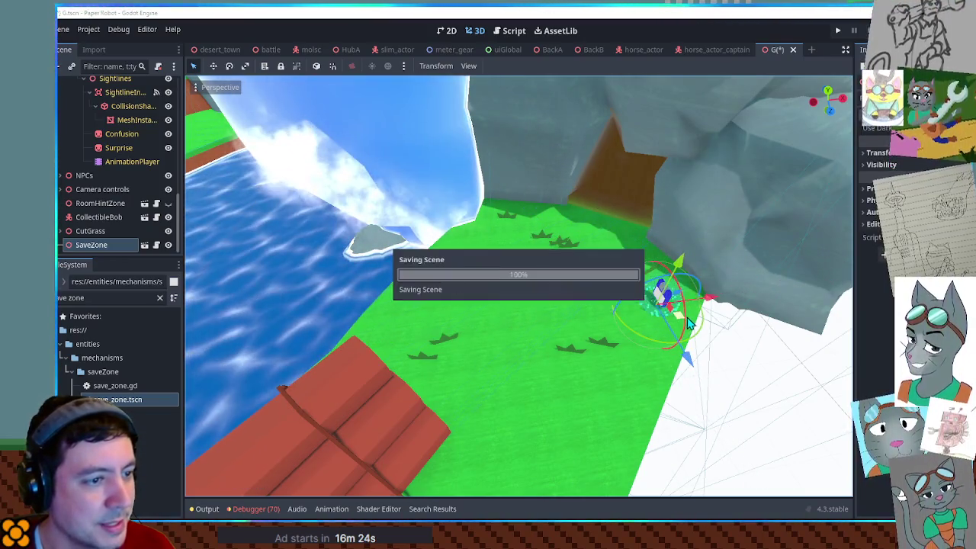
Step: Expand LogRollAnimation's Logs group to list each log and select LogRollAnimation
{"action": "scroll", "coordinate": [534, 335], "scroll_direction": "down", "scroll_amount": 4}
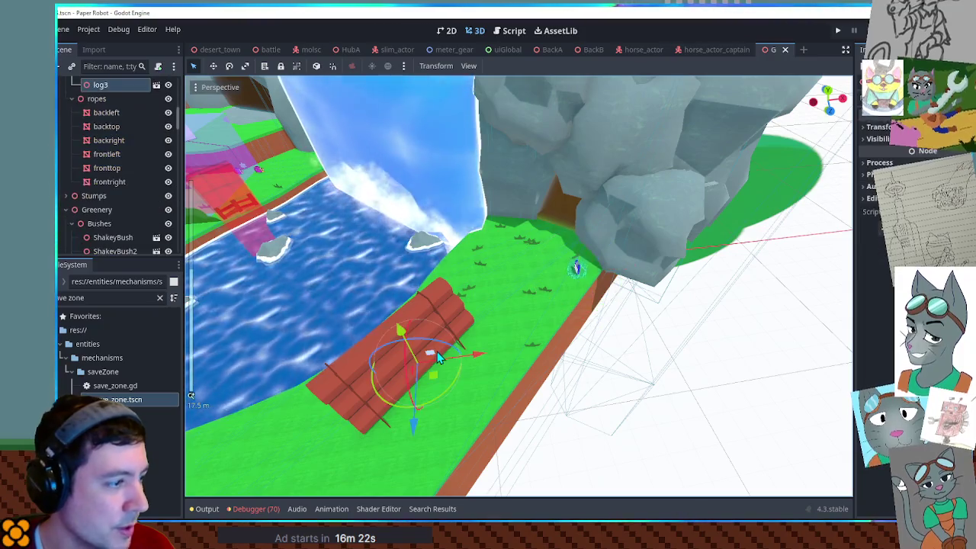
{"action": "left_click_drag", "start_coordinate": [439, 358], "coordinate": [496, 328]}
{"action": "scroll", "coordinate": [539, 303], "scroll_direction": "up", "scroll_amount": 3}
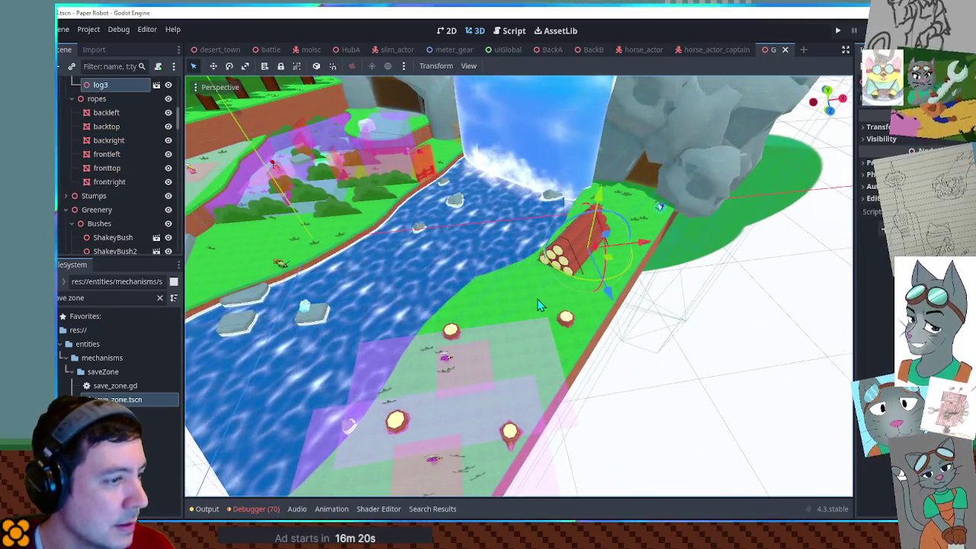
{"action": "scroll", "coordinate": [137, 175], "scroll_direction": "up", "scroll_amount": 5}
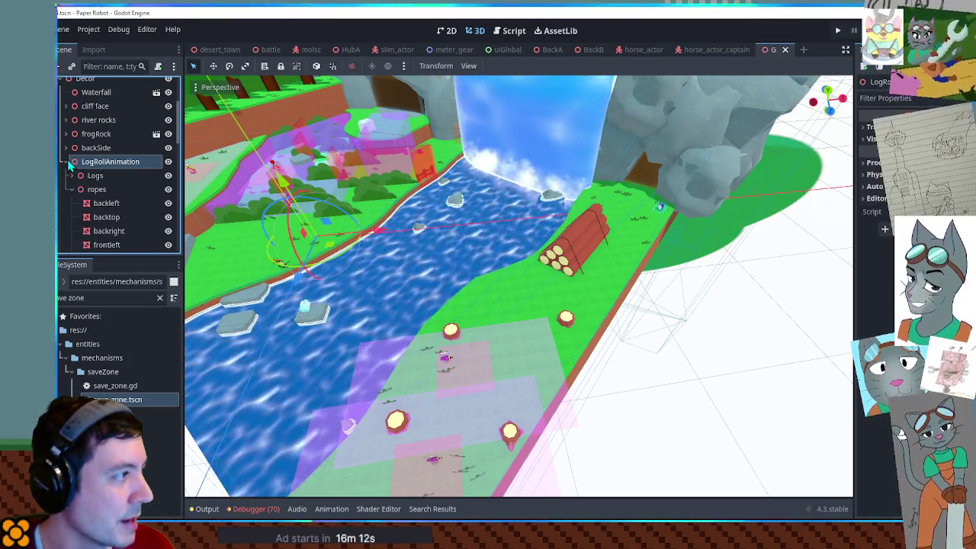
{"action": "scroll", "coordinate": [119, 191], "scroll_direction": "down", "scroll_amount": 3}
{"action": "scroll", "coordinate": [114, 168], "scroll_direction": "up", "scroll_amount": 2}
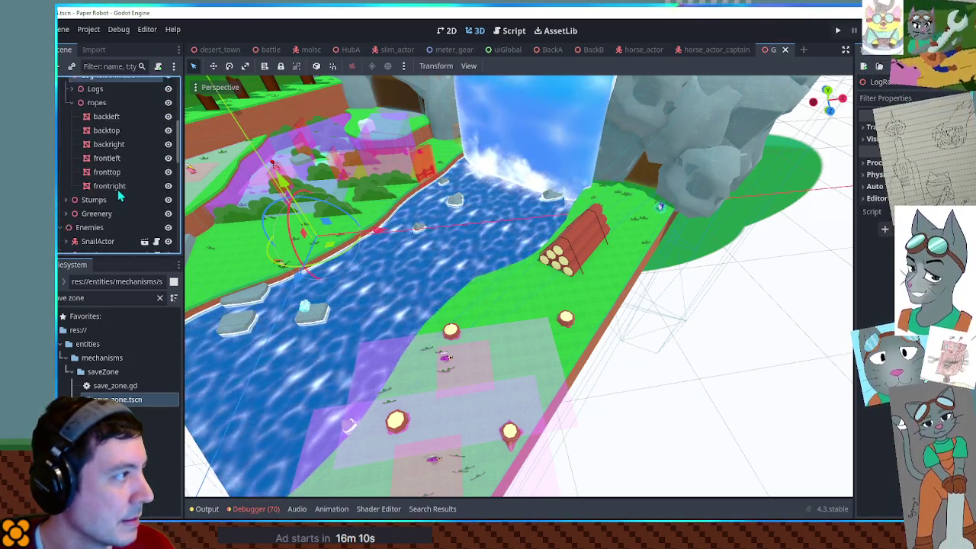
{"action": "left_click", "coordinate": [71, 111]}
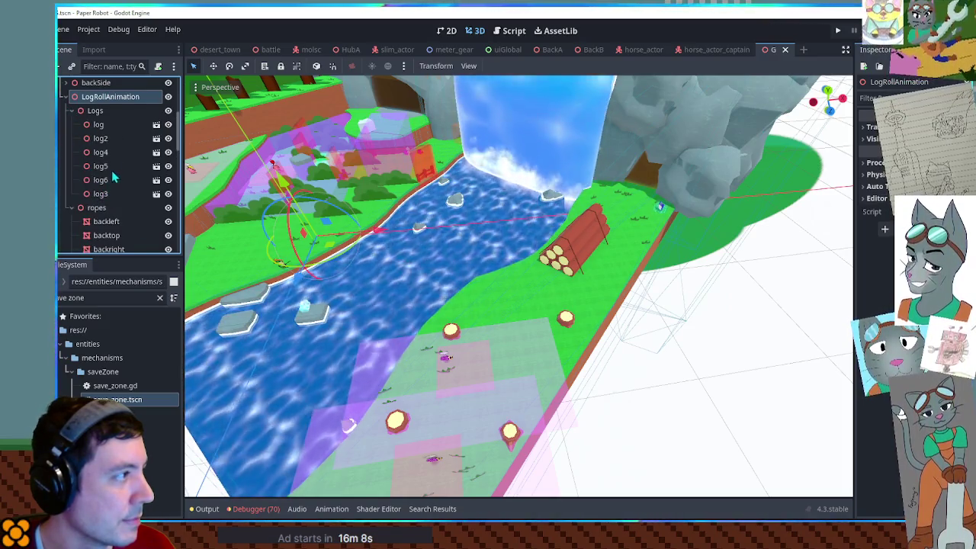
{"action": "left_click", "coordinate": [95, 111]}
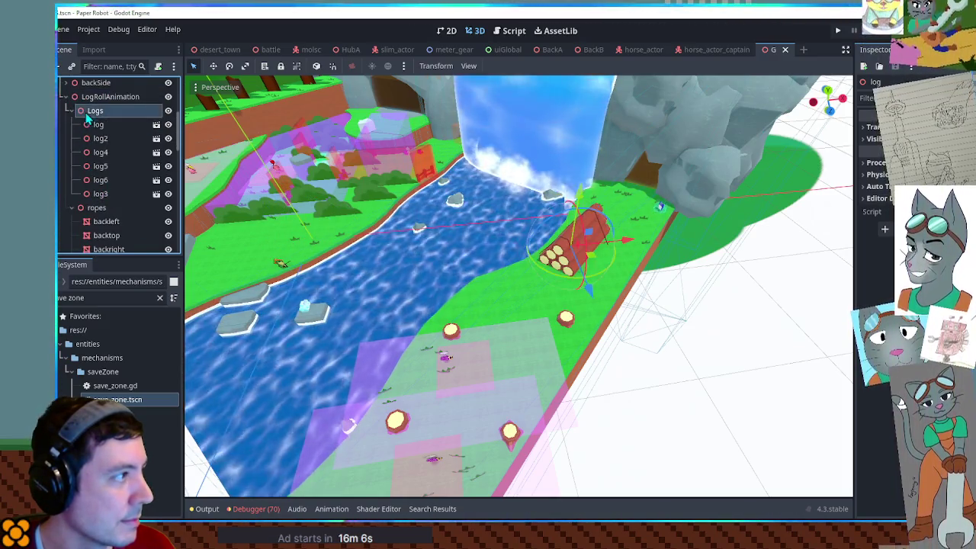
{"action": "scroll", "coordinate": [101, 145], "scroll_direction": "up", "scroll_amount": 2}
{"action": "left_click", "coordinate": [71, 163]}
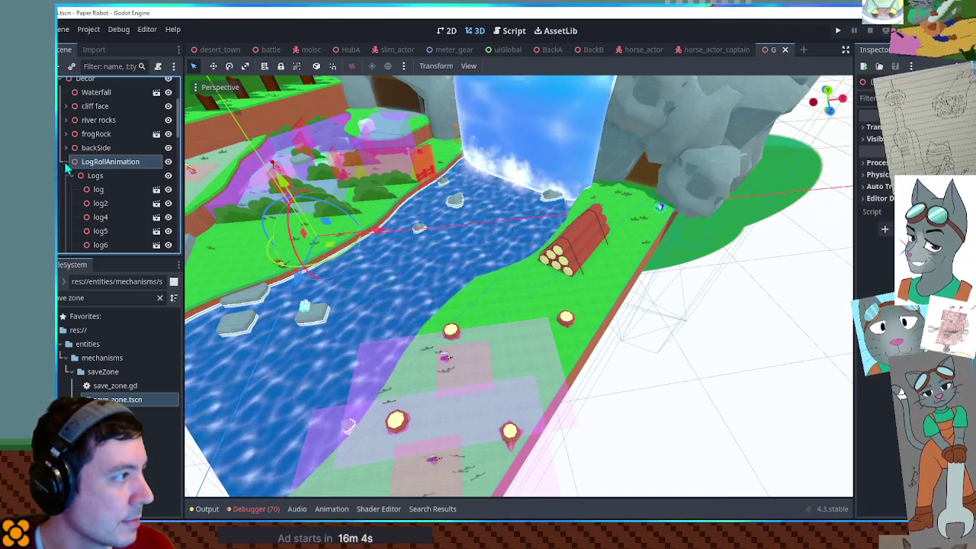
{"action": "scroll", "coordinate": [70, 172], "scroll_direction": "down", "scroll_amount": 1}
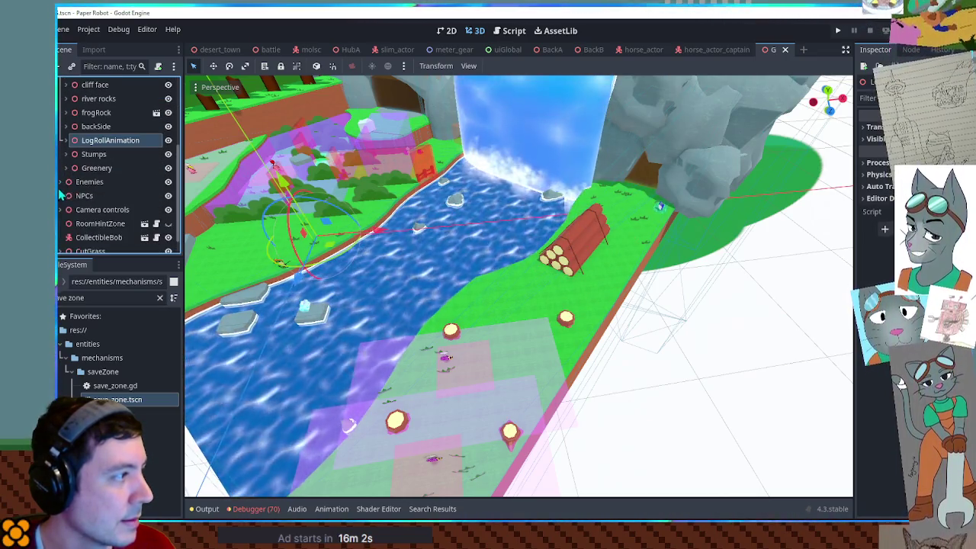
{"action": "scroll", "coordinate": [64, 213], "scroll_direction": "down", "scroll_amount": 1}
Step: Select log6 in the waterfall pile, frame it, and orbit in close
{"action": "left_click", "coordinate": [560, 247]}
{"action": "key", "text": "f"}
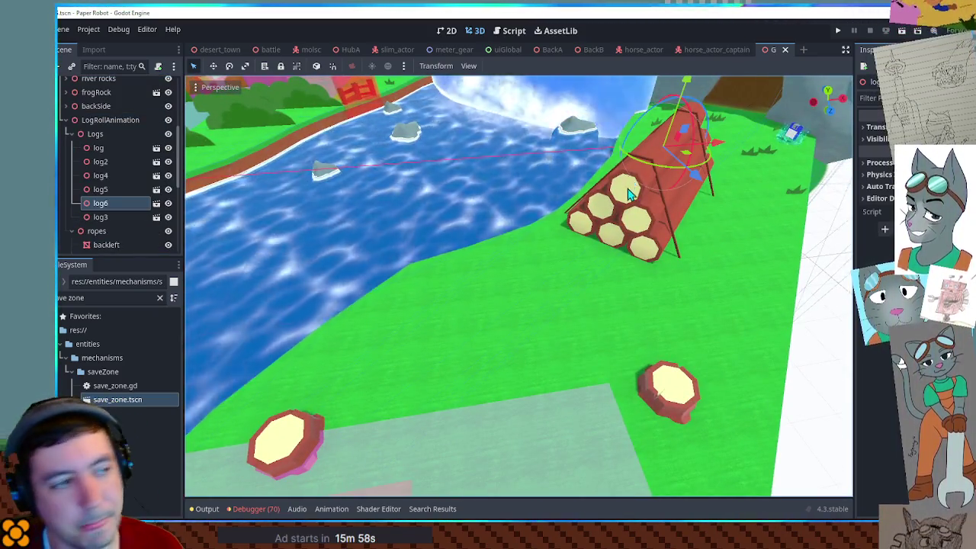
{"action": "scroll", "coordinate": [626, 194], "scroll_direction": "down", "scroll_amount": 4}
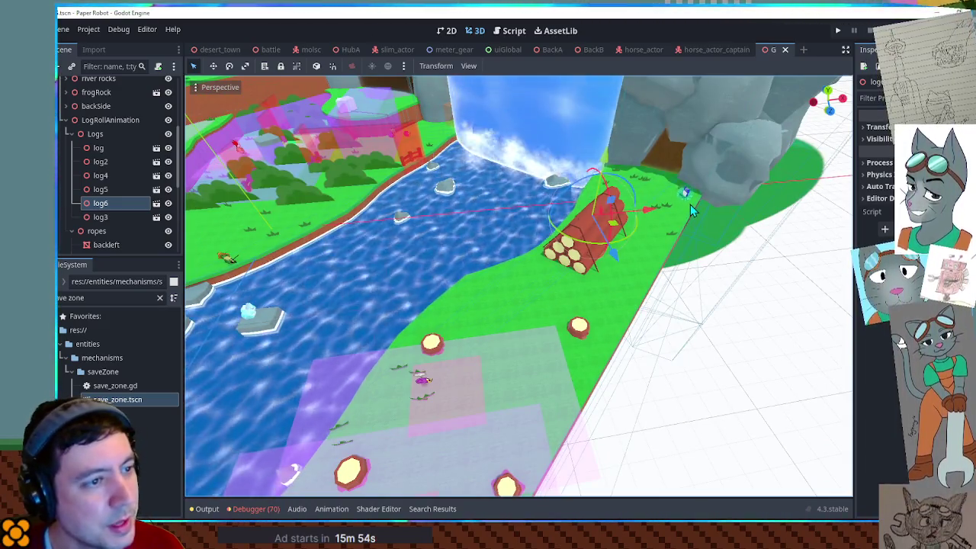
{"action": "mouse_move", "coordinate": [671, 213]}
{"action": "left_mouse_down"}
{"action": "mouse_move", "coordinate": [659, 309]}
{"action": "mouse_move", "coordinate": [647, 273]}
{"action": "left_mouse_up"}
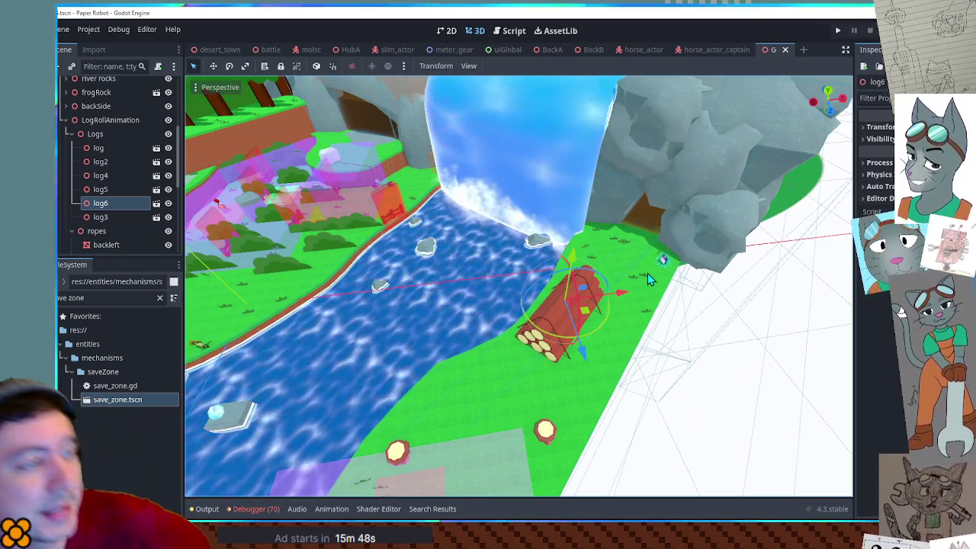
{"action": "mouse_move", "coordinate": [647, 273]}
{"action": "left_mouse_down"}
{"action": "mouse_move", "coordinate": [633, 326]}
{"action": "mouse_move", "coordinate": [621, 252]}
{"action": "mouse_move", "coordinate": [555, 200]}
{"action": "mouse_move", "coordinate": [681, 203]}
{"action": "mouse_move", "coordinate": [610, 209]}
{"action": "left_mouse_up"}
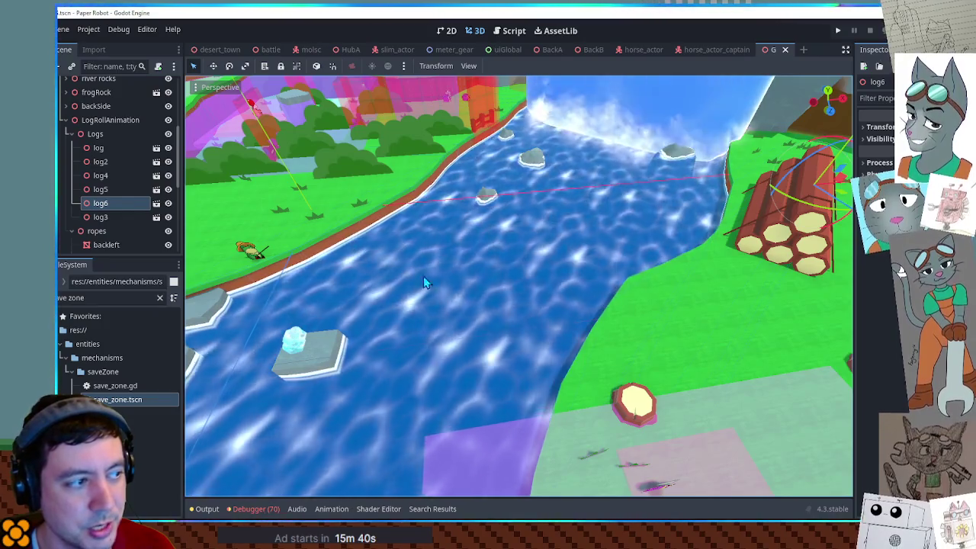
{"action": "scroll", "coordinate": [574, 339], "scroll_direction": "down", "scroll_amount": 2}
{"action": "scroll", "coordinate": [574, 339], "scroll_direction": "up", "scroll_amount": 3}
{"action": "scroll", "coordinate": [574, 339], "scroll_direction": "down", "scroll_amount": 5}
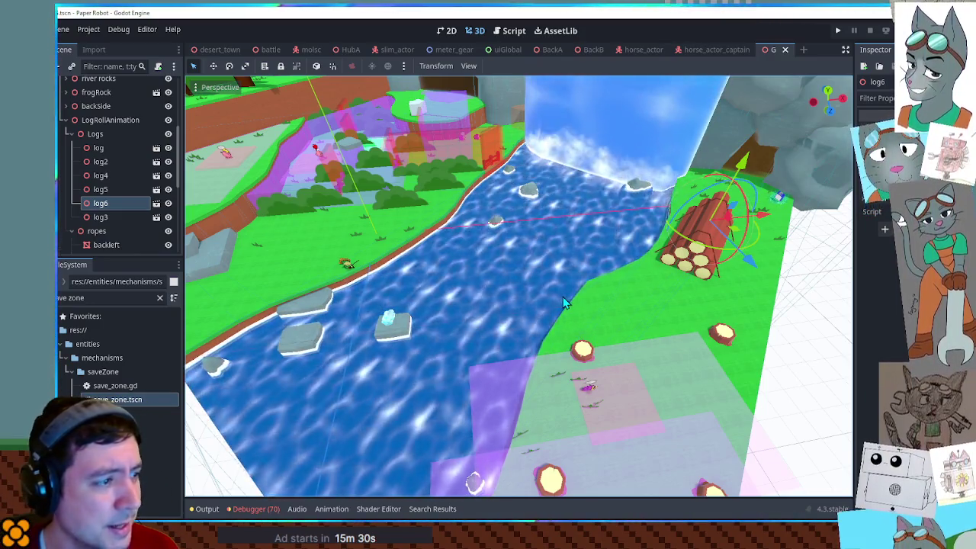
Step: Orbit across both banks and the cliff back to log6, then hide the pile's log meshes
{"action": "mouse_move", "coordinate": [564, 302]}
{"action": "left_mouse_down"}
{"action": "mouse_move", "coordinate": [523, 283]}
{"action": "mouse_move", "coordinate": [611, 270]}
{"action": "mouse_move", "coordinate": [587, 256]}
{"action": "left_mouse_up"}
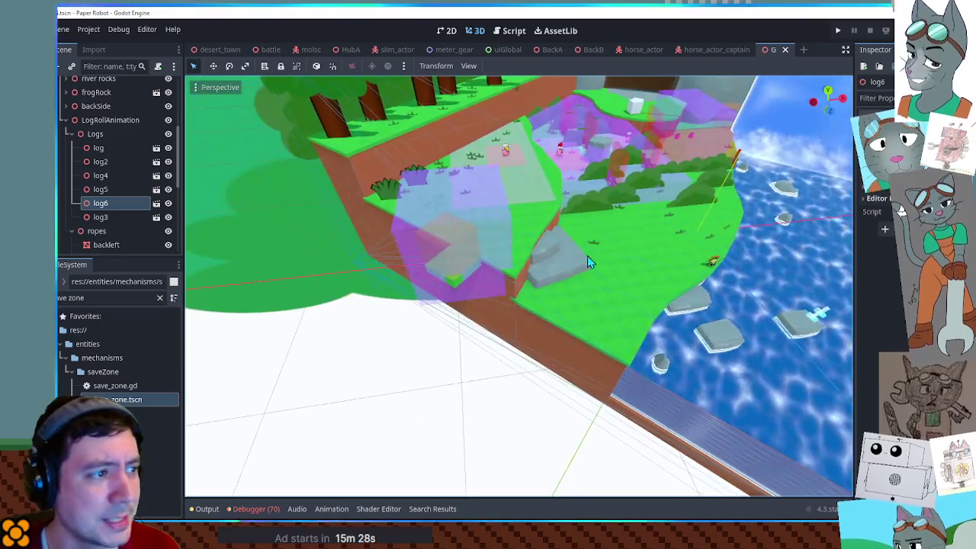
{"action": "mouse_move", "coordinate": [418, 275]}
{"action": "left_mouse_down"}
{"action": "mouse_move", "coordinate": [410, 250]}
{"action": "mouse_move", "coordinate": [351, 307]}
{"action": "left_mouse_up"}
{"action": "mouse_move", "coordinate": [492, 219]}
{"action": "left_mouse_down"}
{"action": "mouse_move", "coordinate": [712, 324]}
{"action": "mouse_move", "coordinate": [544, 326]}
{"action": "left_mouse_up"}
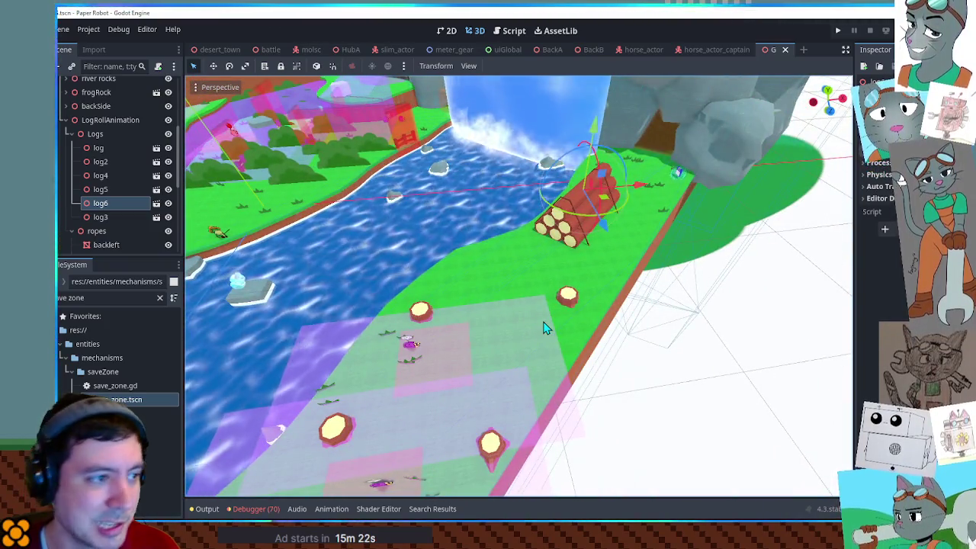
{"action": "scroll", "coordinate": [545, 326], "scroll_direction": "down", "scroll_amount": 3}
{"action": "mouse_move", "coordinate": [597, 296]}
{"action": "left_mouse_down"}
{"action": "mouse_move", "coordinate": [599, 257]}
{"action": "mouse_move", "coordinate": [451, 447]}
{"action": "mouse_move", "coordinate": [490, 339]}
{"action": "left_mouse_up"}
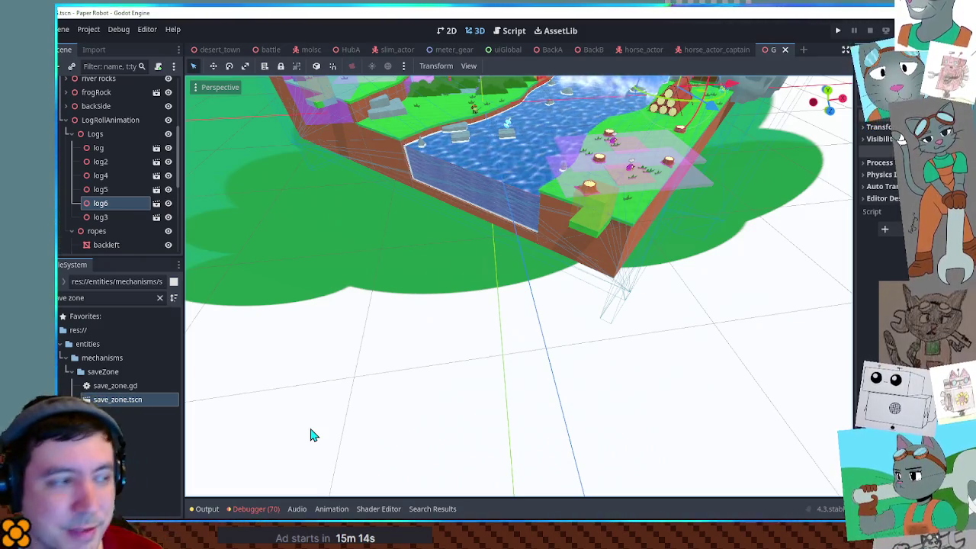
{"action": "mouse_move", "coordinate": [571, 314]}
{"action": "left_mouse_down"}
{"action": "mouse_move", "coordinate": [577, 370]}
{"action": "mouse_move", "coordinate": [569, 344]}
{"action": "mouse_move", "coordinate": [636, 263]}
{"action": "mouse_move", "coordinate": [566, 282]}
{"action": "left_mouse_up"}
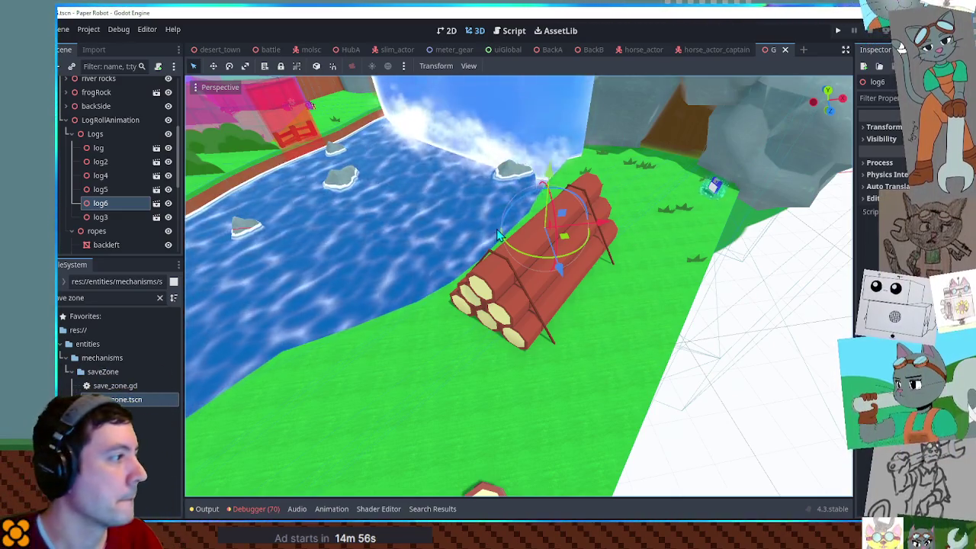
{"action": "left_click", "coordinate": [91, 133]}
Step: Restore the Logs' visibility, collapse Logs and ropes, and frame the LogRollAnimation group
{"action": "left_click", "coordinate": [169, 134]}
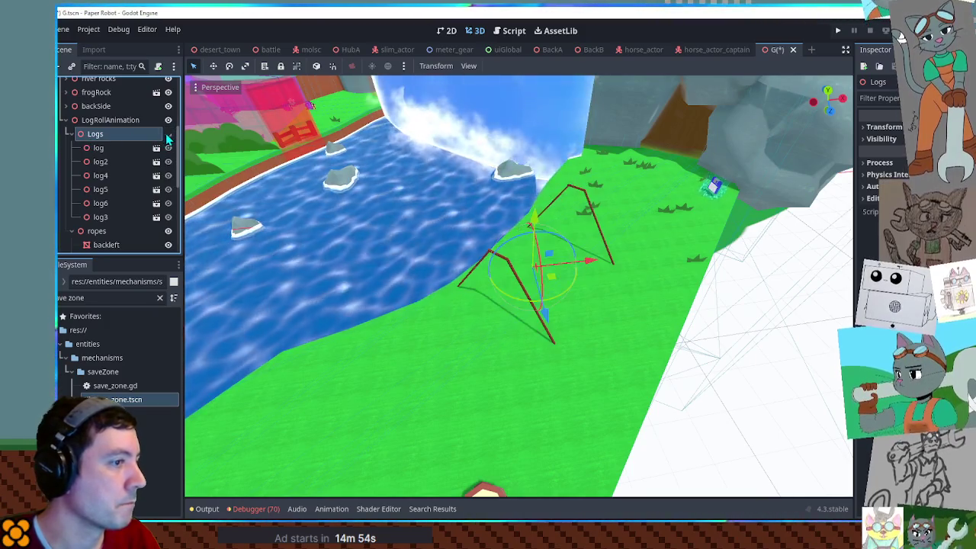
{"action": "left_click", "coordinate": [168, 134]}
{"action": "left_click", "coordinate": [111, 120]}
{"action": "left_click", "coordinate": [70, 133]}
{"action": "left_click", "coordinate": [72, 148]}
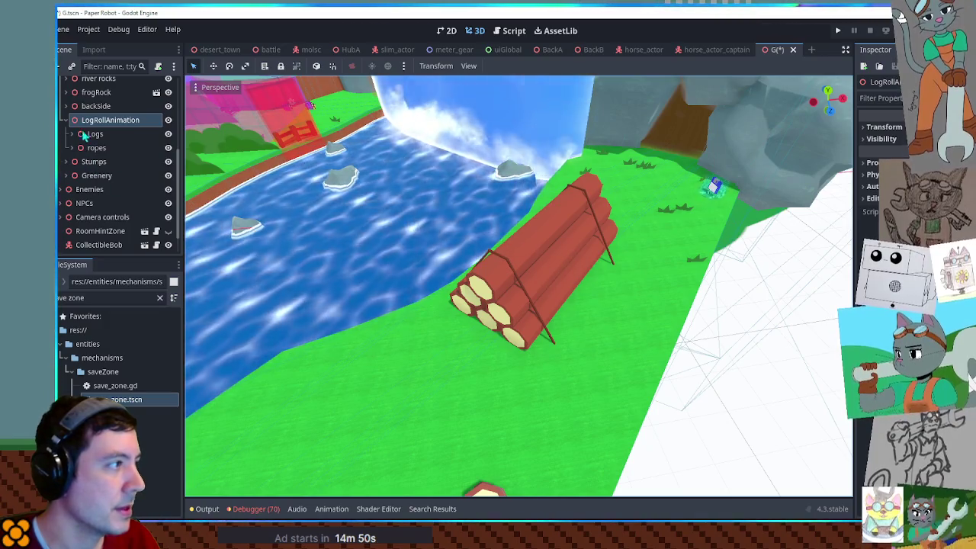
{"action": "key", "text": "f"}
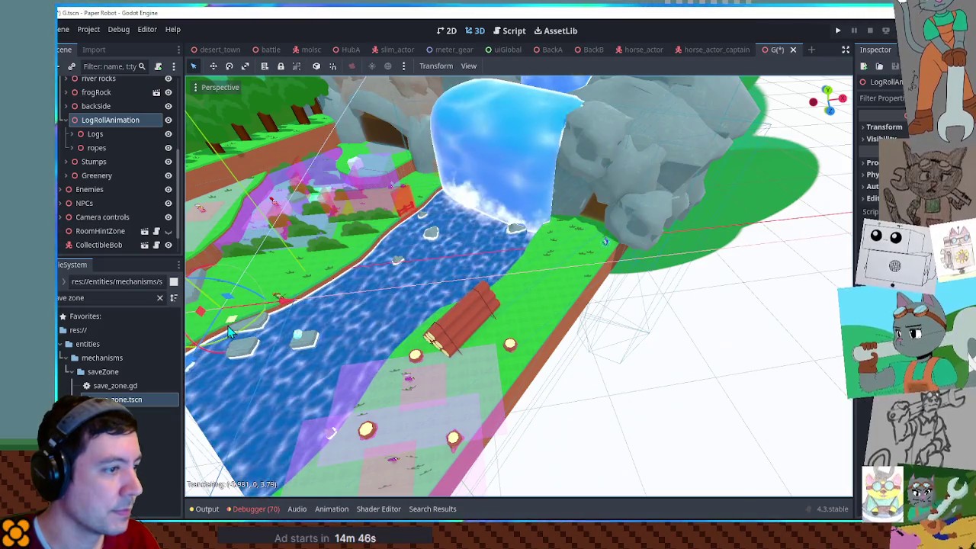
{"action": "scroll", "coordinate": [439, 343], "scroll_direction": "down", "scroll_amount": 3}
{"action": "mouse_move", "coordinate": [440, 343]}
{"action": "left_mouse_down"}
{"action": "mouse_move", "coordinate": [478, 311]}
{"action": "mouse_move", "coordinate": [451, 292]}
{"action": "mouse_move", "coordinate": [381, 289]}
{"action": "left_mouse_up"}
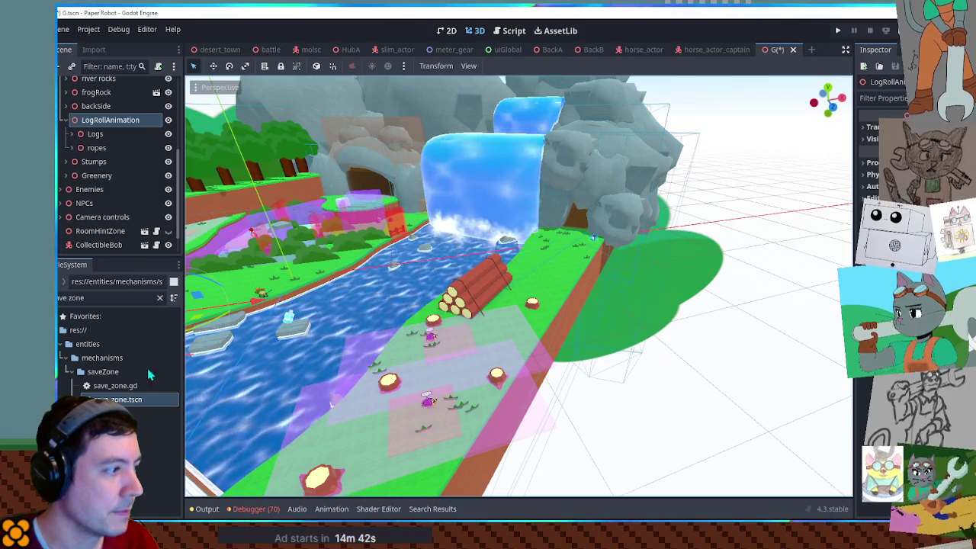
Step: Move the logs and ropes, then the whole log roll, onto the bank beside the waterfall
{"action": "mouse_move", "coordinate": [305, 305]}
{"action": "left_mouse_down"}
{"action": "mouse_move", "coordinate": [322, 298]}
{"action": "mouse_move", "coordinate": [431, 341]}
{"action": "mouse_move", "coordinate": [436, 290]}
{"action": "mouse_move", "coordinate": [444, 322]}
{"action": "mouse_move", "coordinate": [352, 301]}
{"action": "mouse_move", "coordinate": [404, 276]}
{"action": "mouse_move", "coordinate": [381, 267]}
{"action": "mouse_move", "coordinate": [373, 280]}
{"action": "left_mouse_up"}
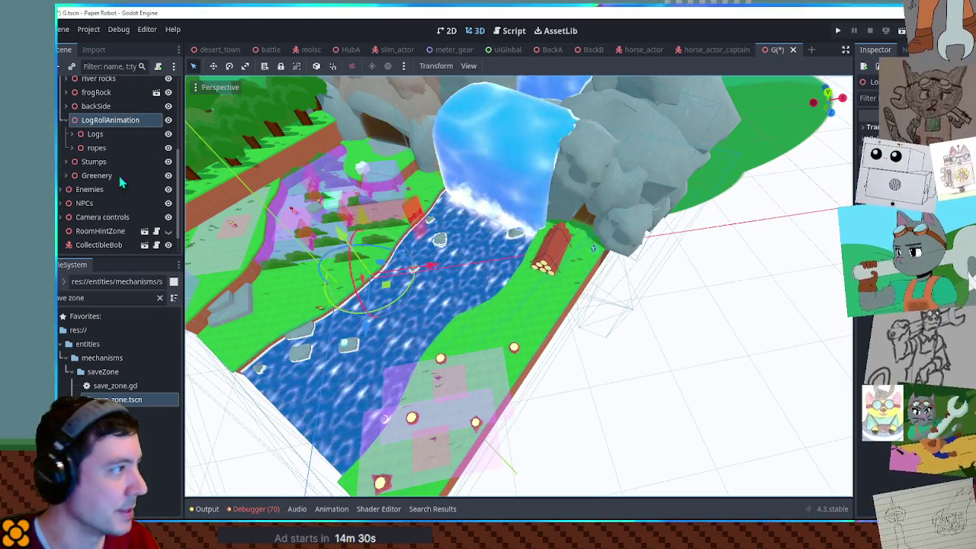
{"action": "left_click", "coordinate": [95, 134]}
{"action": "left_click", "coordinate": [96, 147], "text": "shift"}
{"action": "mouse_move", "coordinate": [552, 255]}
{"action": "left_mouse_down"}
{"action": "mouse_move", "coordinate": [384, 279]}
{"action": "mouse_move", "coordinate": [389, 286]}
{"action": "mouse_move", "coordinate": [567, 255]}
{"action": "mouse_move", "coordinate": [578, 263]}
{"action": "left_mouse_up"}
{"action": "left_click", "coordinate": [393, 290]}
{"action": "scroll", "coordinate": [579, 282], "scroll_direction": "up", "scroll_amount": 5}
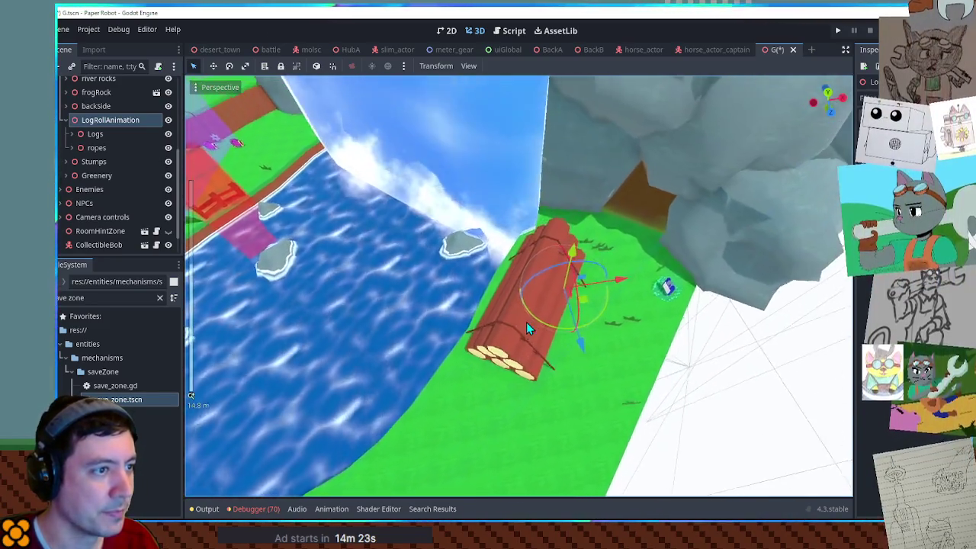
{"action": "left_click_drag", "start_coordinate": [585, 303], "coordinate": [573, 332]}
{"action": "scroll", "coordinate": [577, 224], "scroll_direction": "down", "scroll_amount": 5}
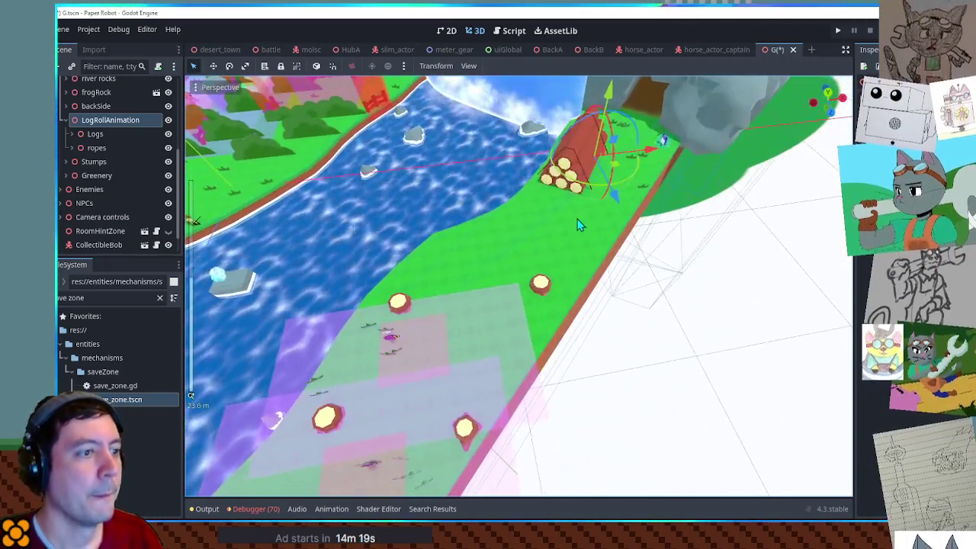
{"action": "scroll", "coordinate": [716, 271], "scroll_direction": "up", "scroll_amount": 5}
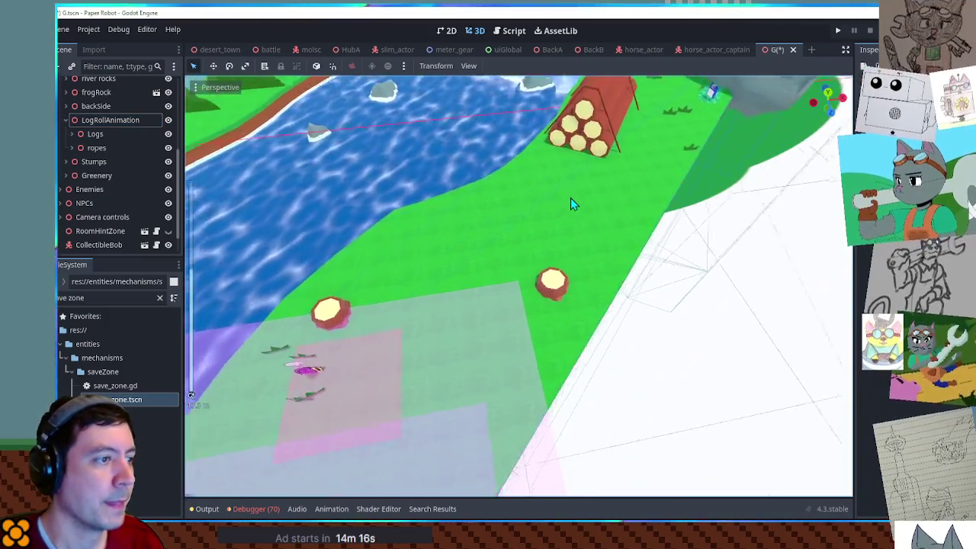
Step: Check the waterfall from an oblique angle, collapse the Decor group, and select the level root
{"action": "mouse_move", "coordinate": [566, 212]}
{"action": "left_mouse_down"}
{"action": "mouse_move", "coordinate": [526, 234]}
{"action": "mouse_move", "coordinate": [571, 187]}
{"action": "mouse_move", "coordinate": [575, 254]}
{"action": "left_mouse_up"}
{"action": "scroll", "coordinate": [579, 257], "scroll_direction": "up", "scroll_amount": 2}
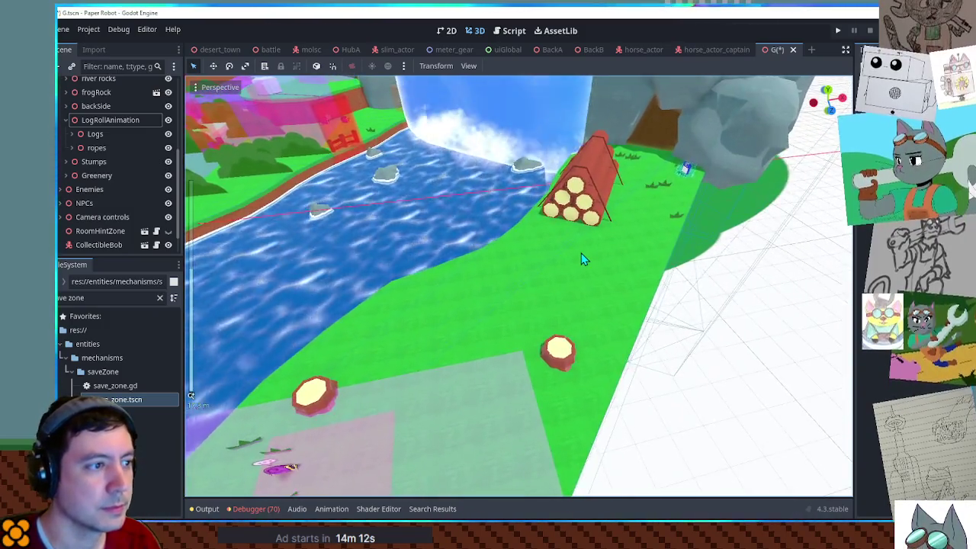
{"action": "scroll", "coordinate": [581, 259], "scroll_direction": "up", "scroll_amount": 2}
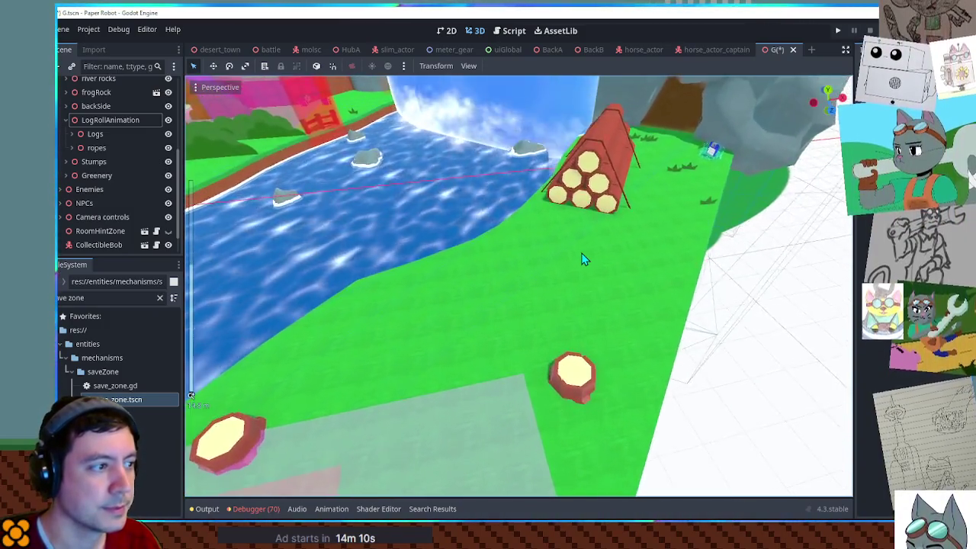
{"action": "scroll", "coordinate": [580, 259], "scroll_direction": "down", "scroll_amount": 3}
{"action": "scroll", "coordinate": [581, 259], "scroll_direction": "up", "scroll_amount": 1}
{"action": "scroll", "coordinate": [581, 253], "scroll_direction": "down", "scroll_amount": 1}
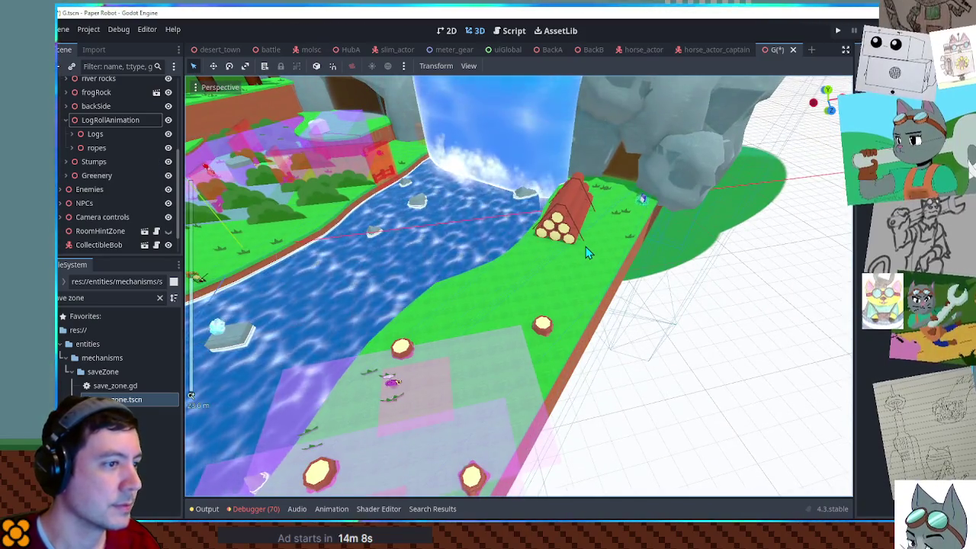
{"action": "scroll", "coordinate": [467, 240], "scroll_direction": "up", "scroll_amount": 2}
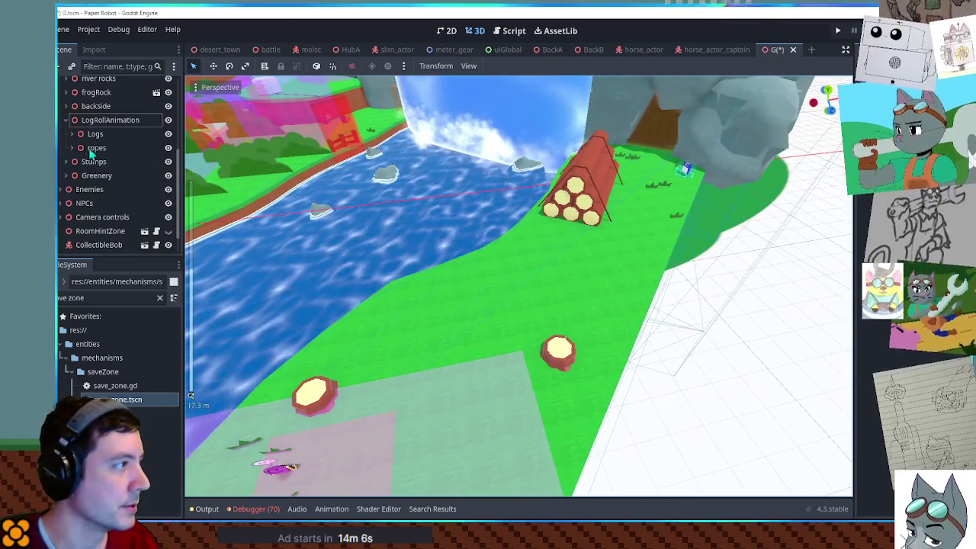
{"action": "scroll", "coordinate": [83, 153], "scroll_direction": "up", "scroll_amount": 3}
{"action": "left_click", "coordinate": [61, 167]}
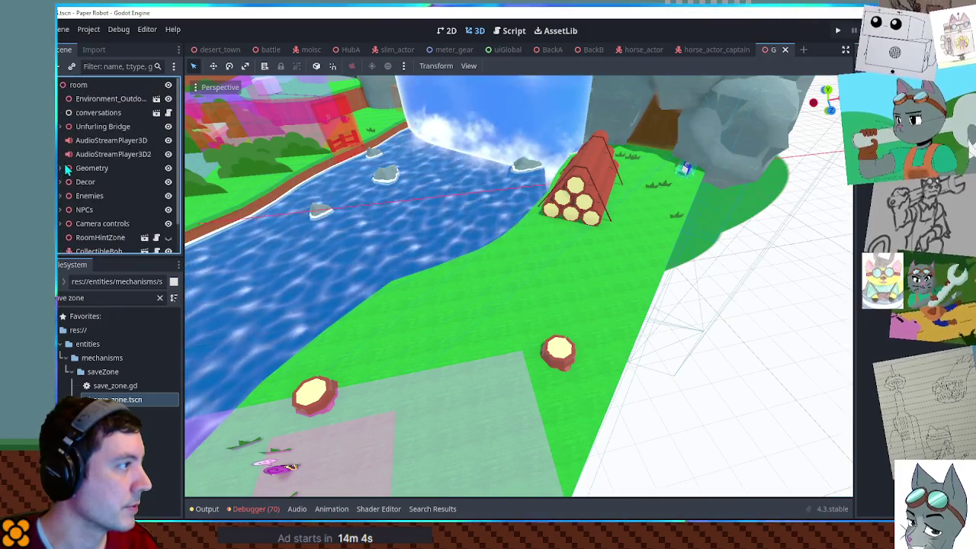
{"action": "scroll", "coordinate": [67, 166], "scroll_direction": "down", "scroll_amount": 1}
{"action": "scroll", "coordinate": [77, 152], "scroll_direction": "up", "scroll_amount": 2}
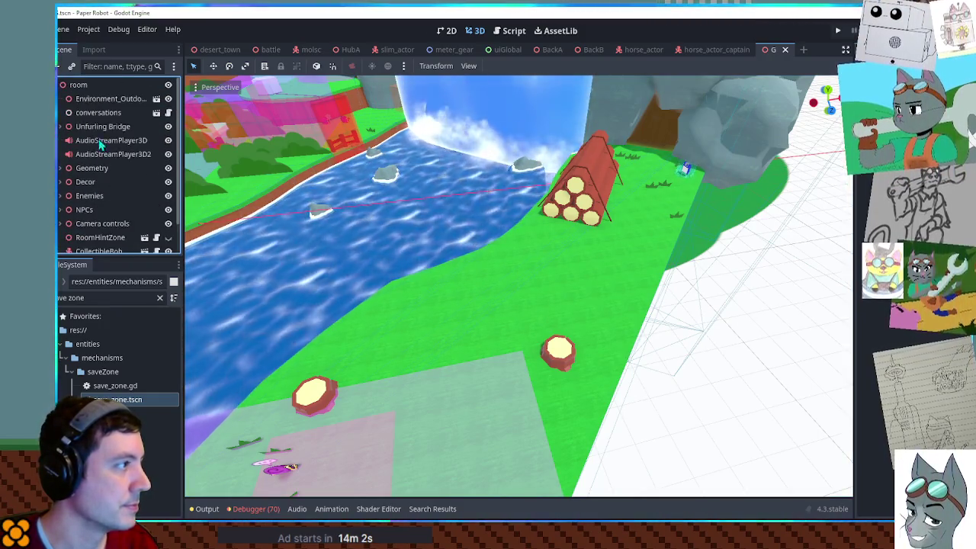
{"action": "left_click", "coordinate": [80, 85]}
{"action": "key", "text": "ctrl+a"}
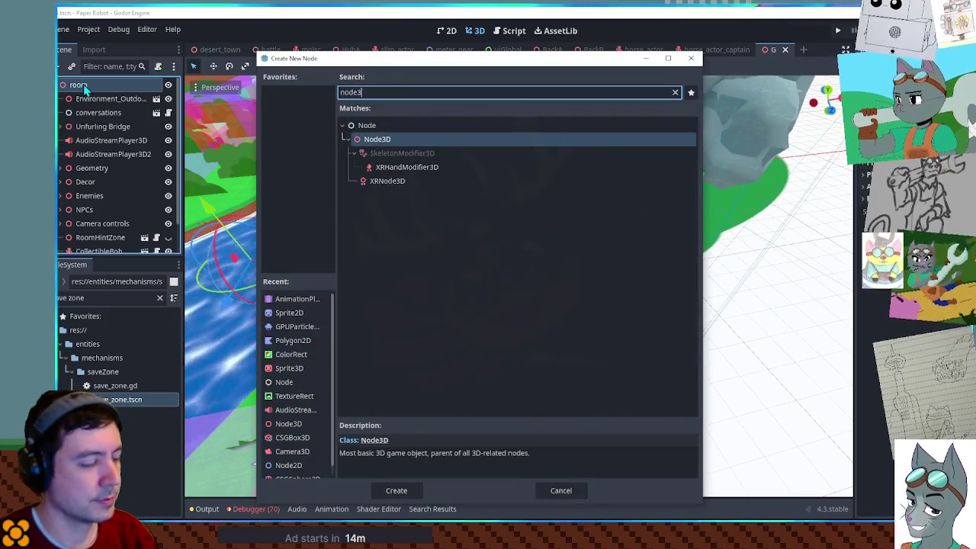
Step: Create the FastTravel Node3D under the root and move it across the river onto the grass
{"action": "key", "text": "Return"}
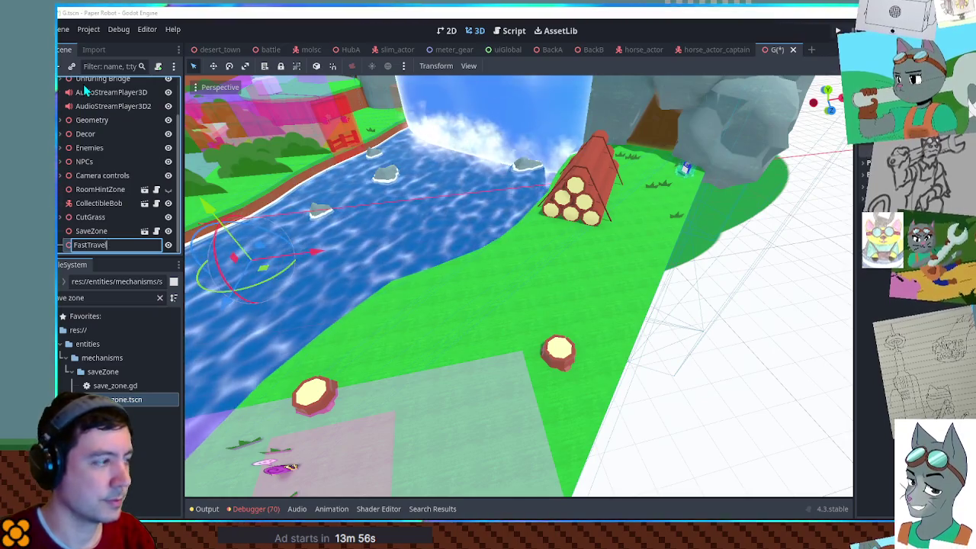
{"action": "left_click_drag", "start_coordinate": [288, 272], "coordinate": [520, 276]}
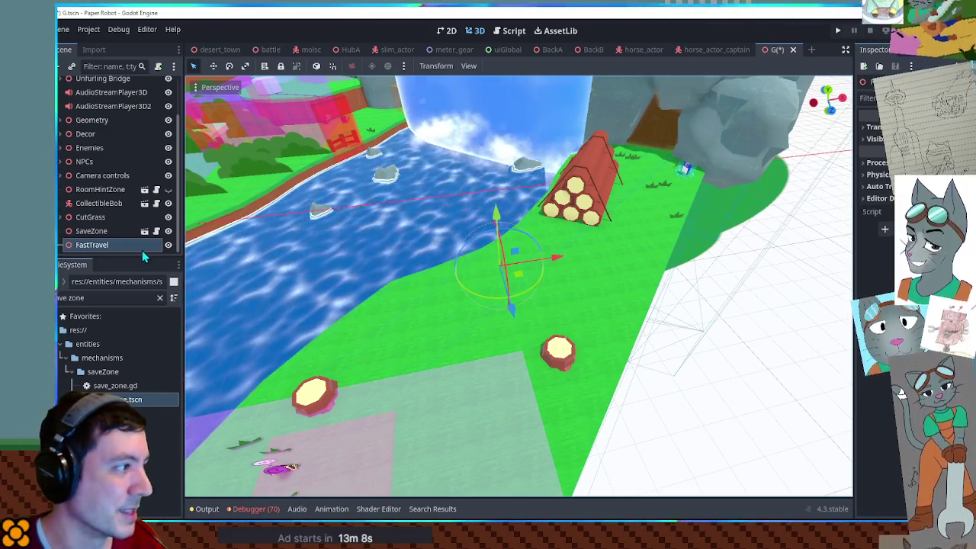
{"action": "left_click", "coordinate": [111, 297]}
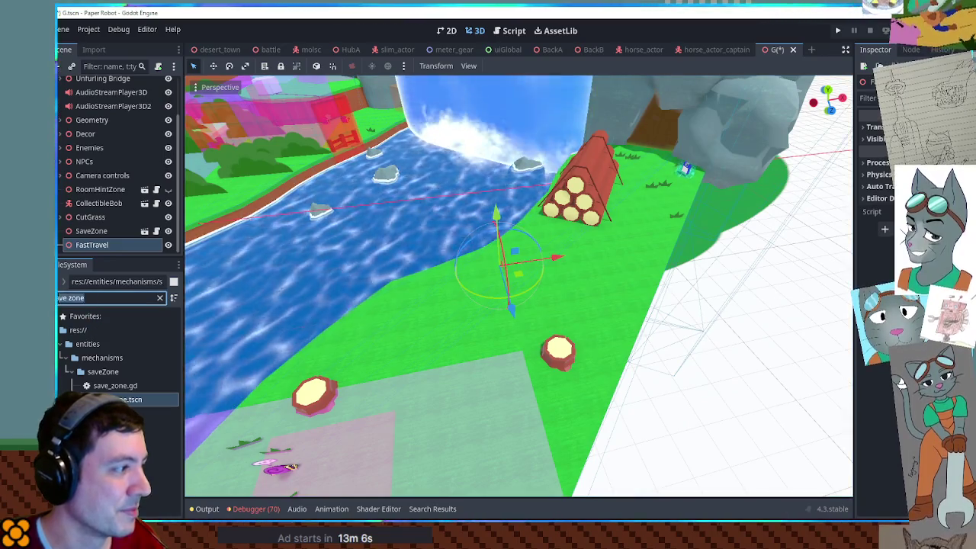
Step: Filter files for 'horse' and place the horse actor captain scene under FastTravel, redoing a misplaced drop
{"action": "type", "text": "horse"}
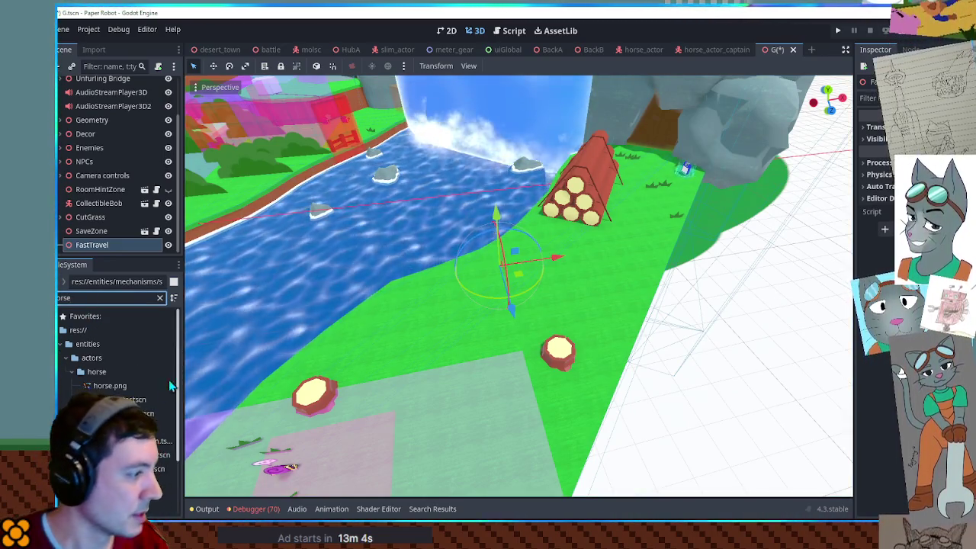
{"action": "left_click", "coordinate": [156, 441]}
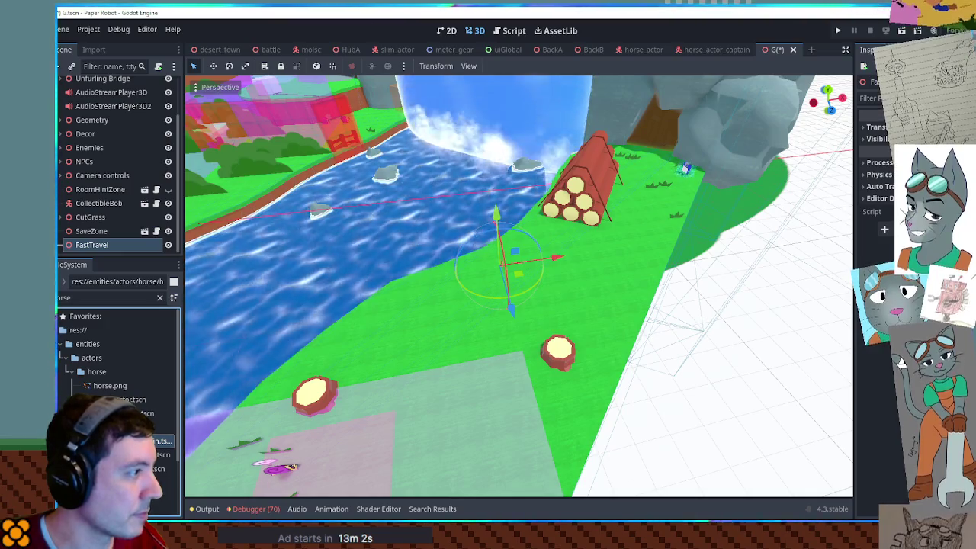
{"action": "left_click_drag", "start_coordinate": [156, 440], "coordinate": [237, 244]}
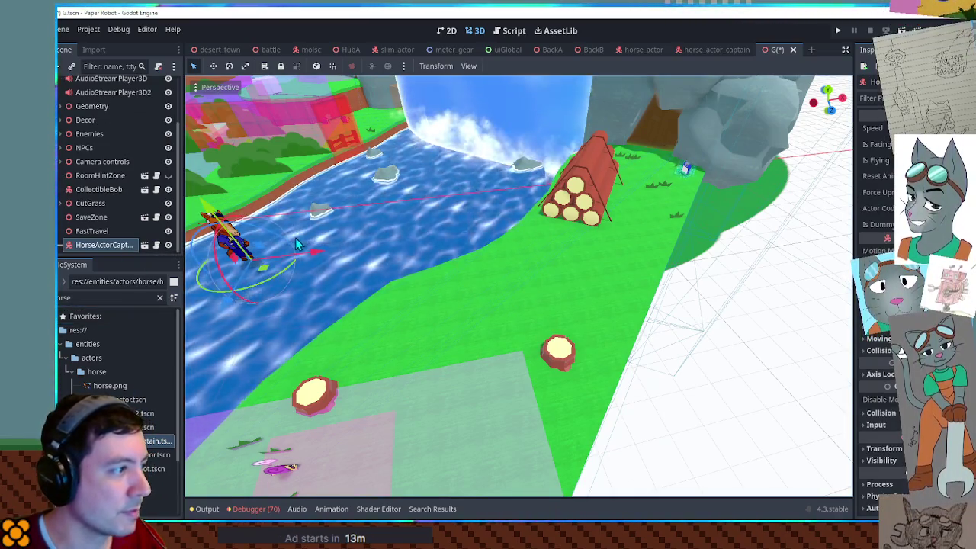
{"action": "key", "text": "ctrl+z"}
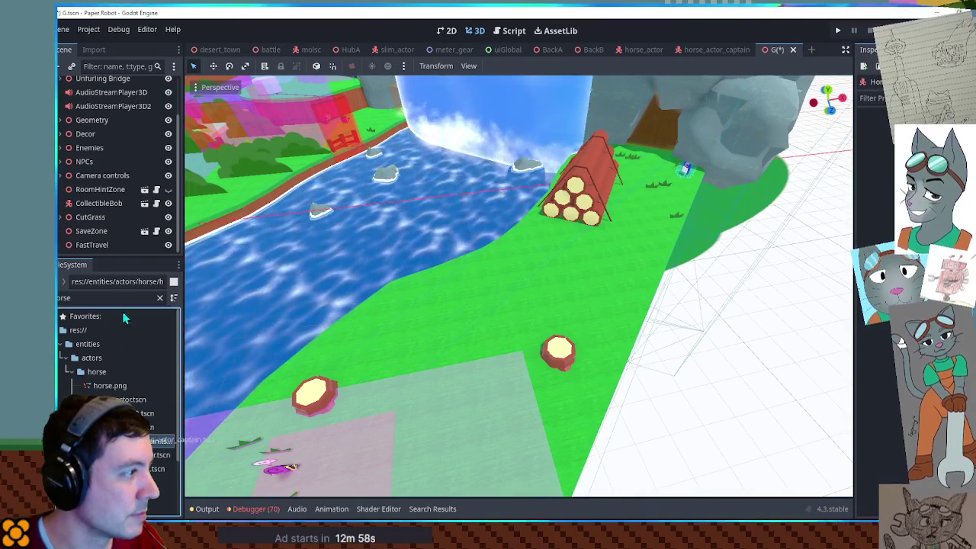
{"action": "left_click_drag", "start_coordinate": [156, 440], "coordinate": [103, 242]}
{"action": "scroll", "coordinate": [524, 246], "scroll_direction": "up", "scroll_amount": 5}
{"action": "mouse_move", "coordinate": [524, 246]}
{"action": "left_mouse_down"}
{"action": "mouse_move", "coordinate": [523, 211]}
{"action": "mouse_move", "coordinate": [526, 292]}
{"action": "mouse_move", "coordinate": [525, 267]}
{"action": "mouse_move", "coordinate": [526, 279]}
{"action": "mouse_move", "coordinate": [572, 276]}
{"action": "mouse_move", "coordinate": [564, 285]}
{"action": "left_mouse_up"}
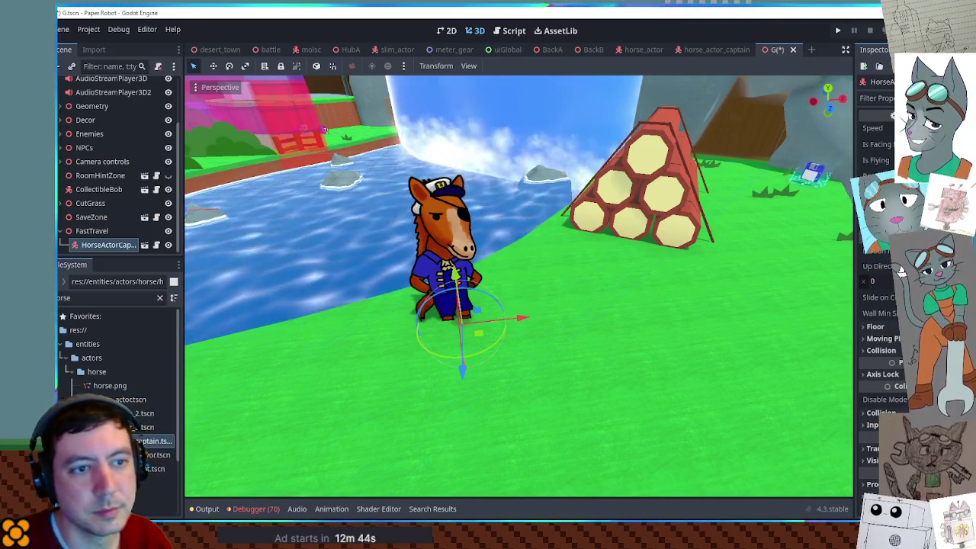
Step: Save level G and view the captain horse standing beside the log pile
{"action": "key", "text": "ctrl+s"}
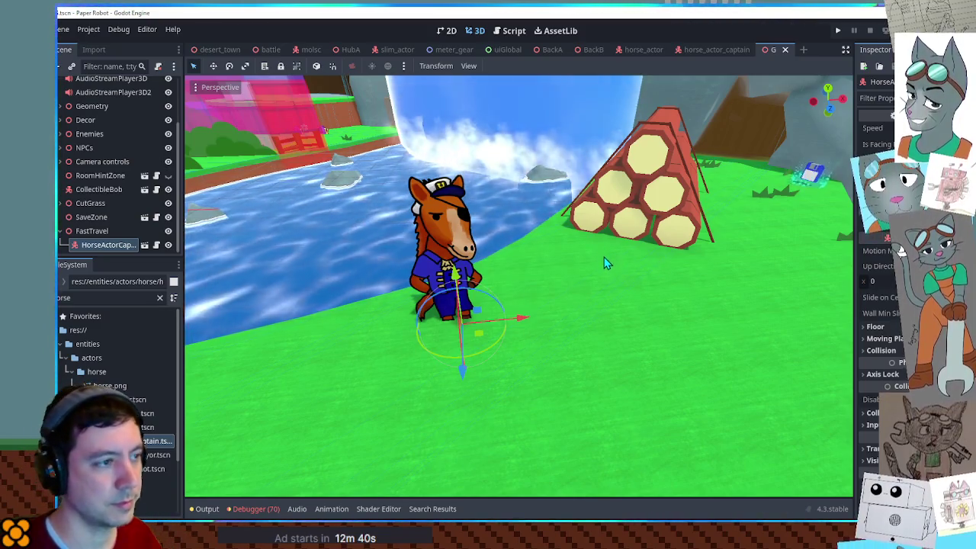
{"action": "scroll", "coordinate": [598, 260], "scroll_direction": "down", "scroll_amount": 4}
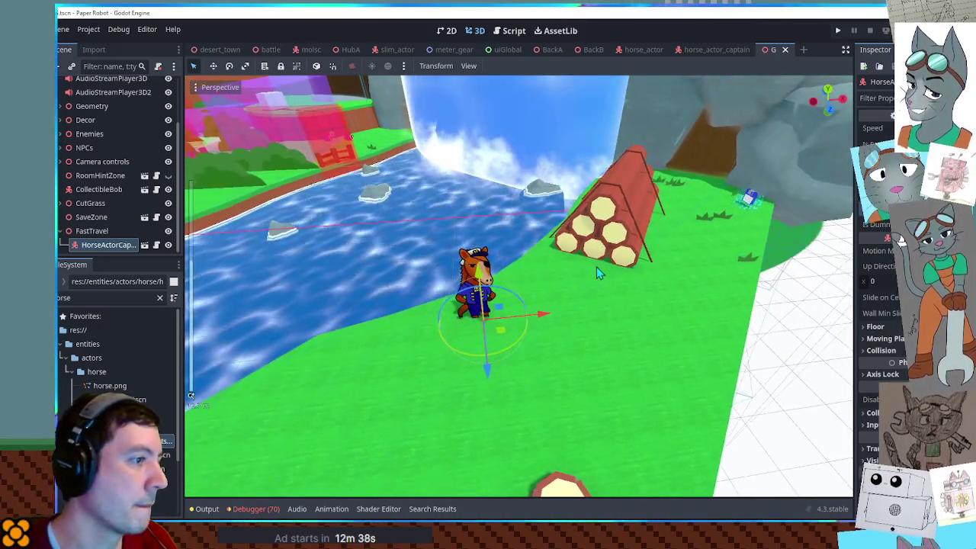
{"action": "left_click_drag", "start_coordinate": [595, 255], "coordinate": [593, 258]}
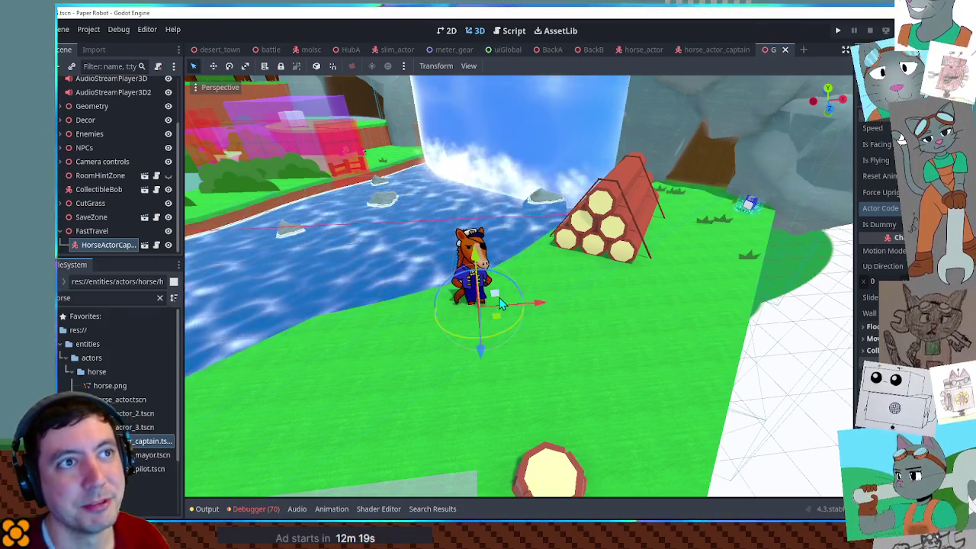
{"action": "scroll", "coordinate": [499, 303], "scroll_direction": "down", "scroll_amount": 5}
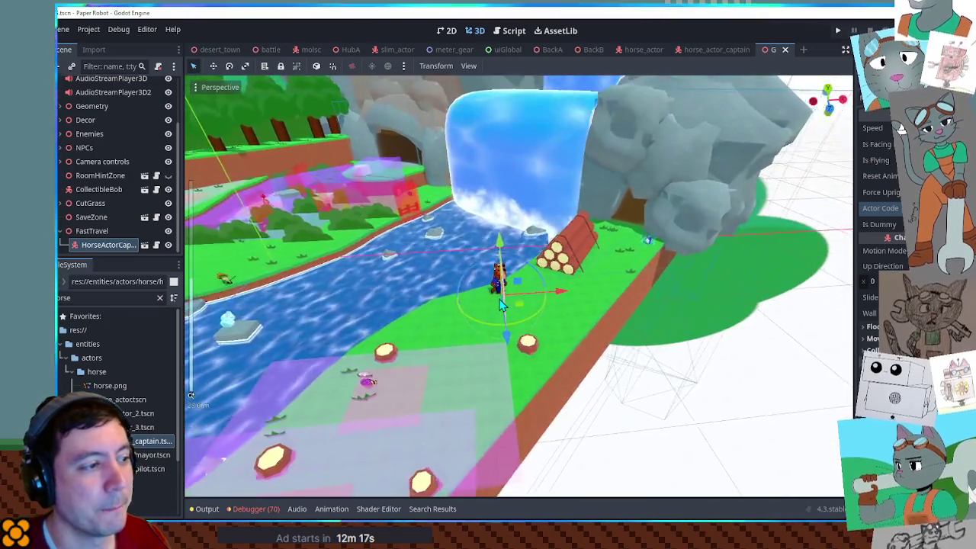
{"action": "scroll", "coordinate": [499, 302], "scroll_direction": "up", "scroll_amount": 4}
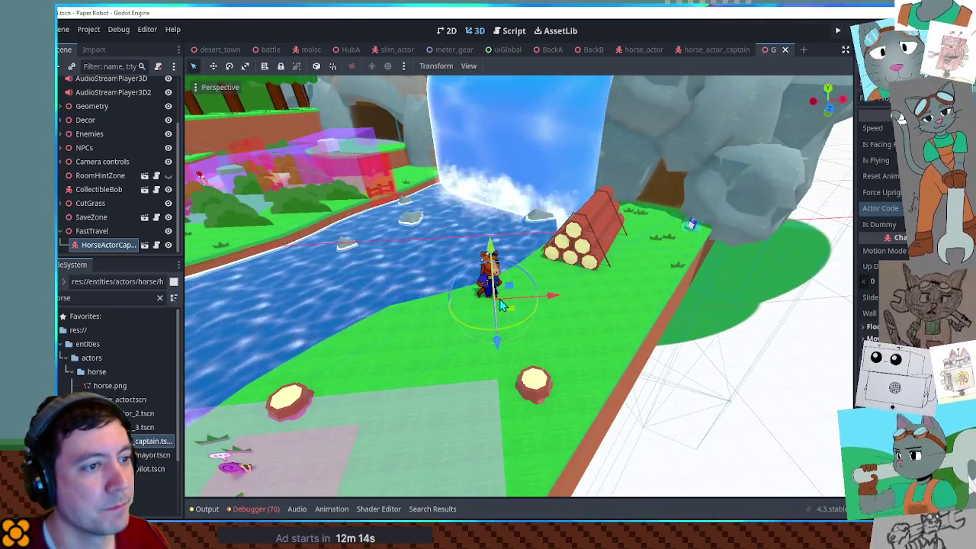